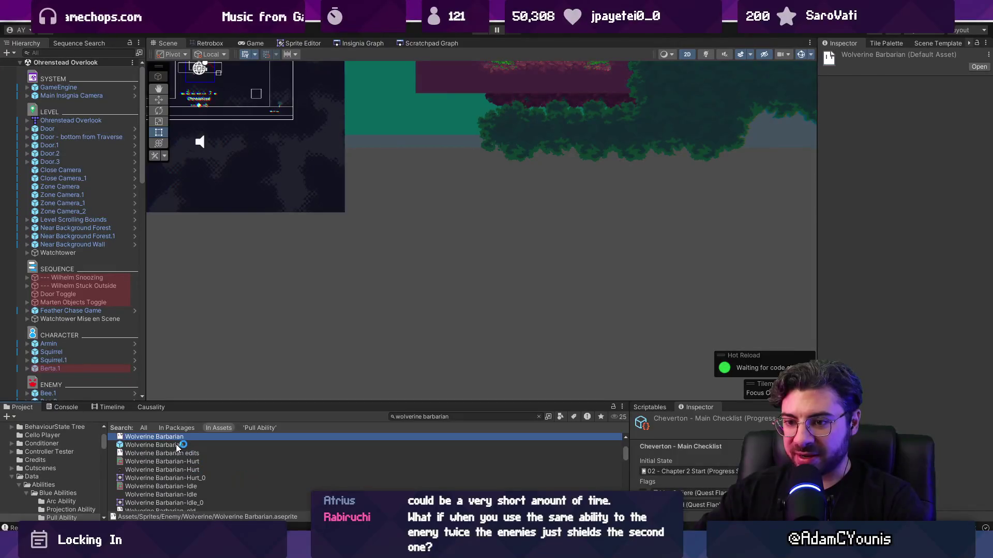
- Open the Wolverine Barbarian's Overhead Attack sheet in the hitbox animation editor
{"action": "double_click", "coordinate": [171, 444]}
{"action": "left_click", "coordinate": [190, 461]}
{"action": "scroll", "coordinate": [408, 437], "scroll_direction": "down", "scroll_amount": 3}
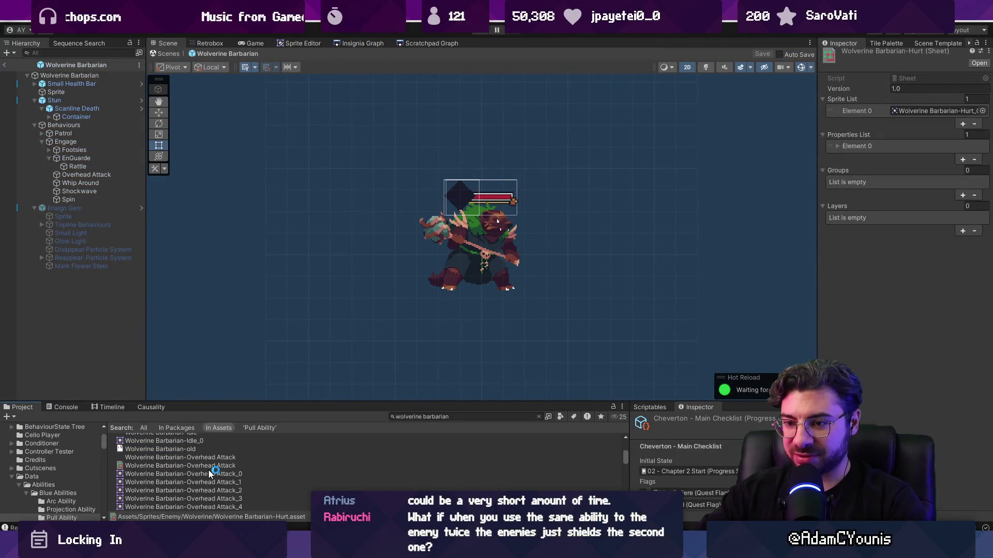
{"action": "left_click", "coordinate": [244, 465]}
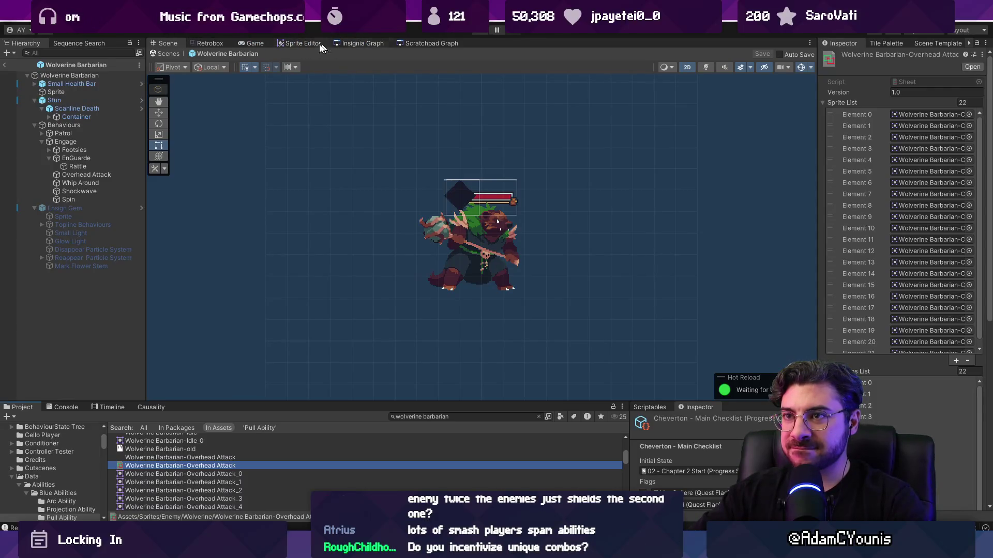
{"action": "left_click", "coordinate": [210, 42]}
{"action": "left_click", "coordinate": [245, 42]}
- Preview the attack and change frame 10's Hit keyframe damage from 60 to 40
{"action": "left_click", "coordinate": [210, 43]}
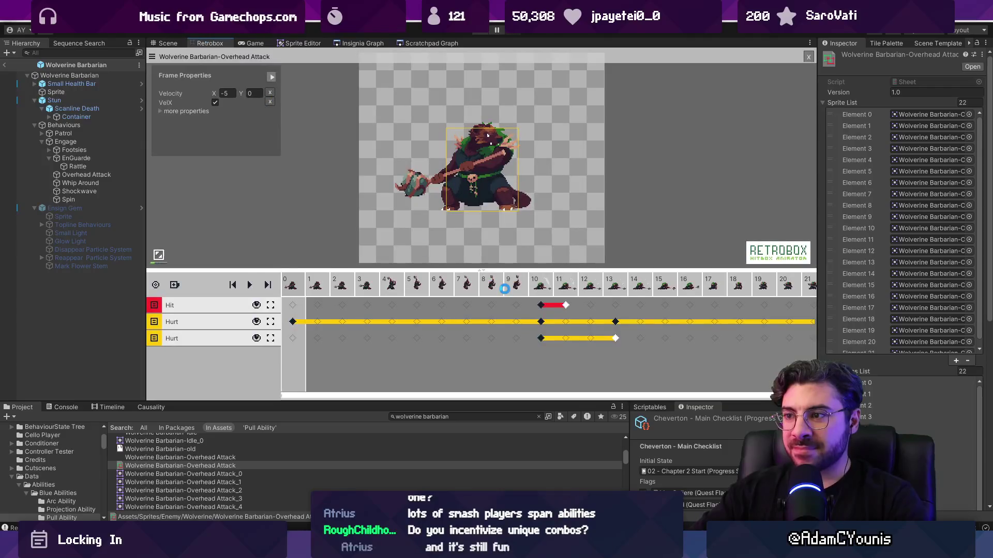
{"action": "left_click", "coordinate": [540, 305]}
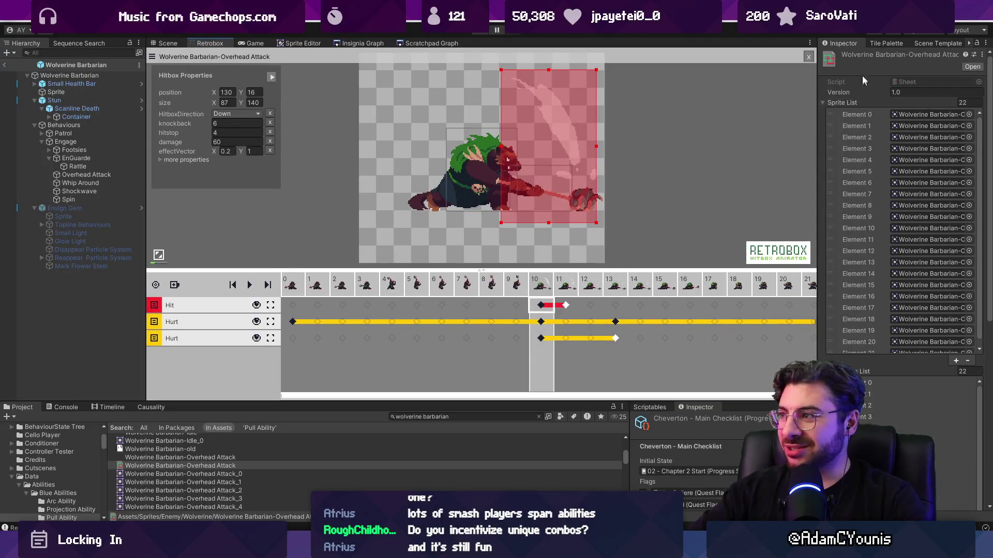
{"action": "key", "text": "space"}
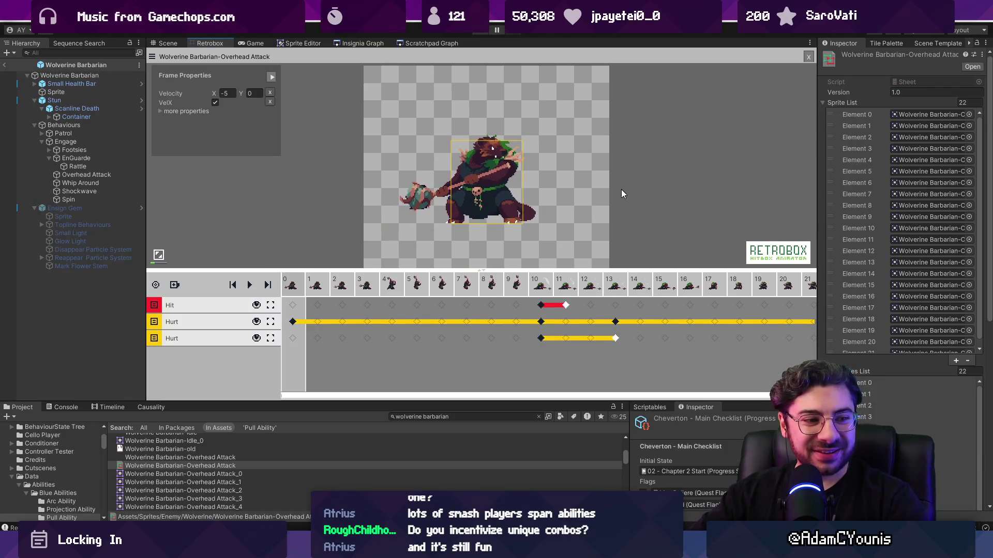
{"action": "left_click", "coordinate": [539, 305]}
{"action": "left_click", "coordinate": [228, 141]}
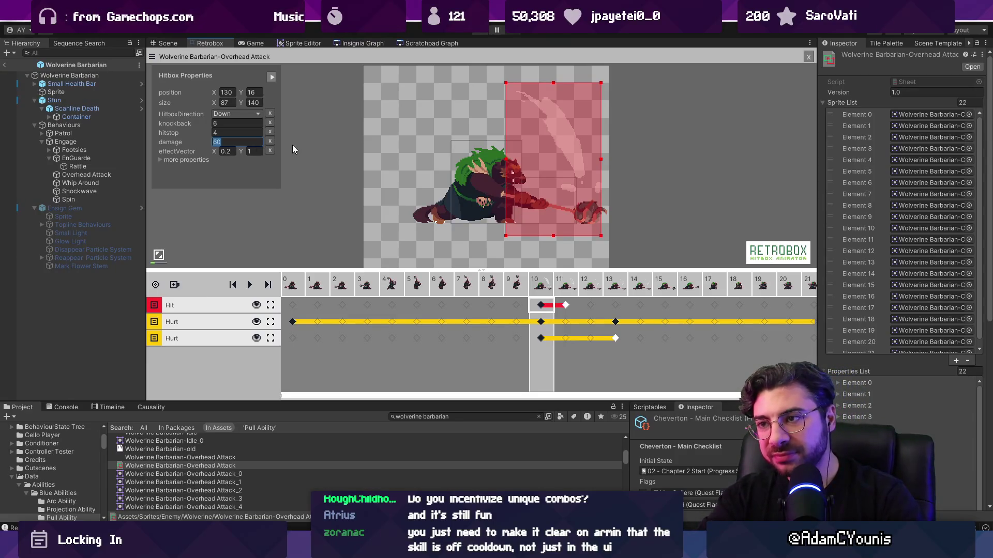
{"action": "type", "text": "40"}
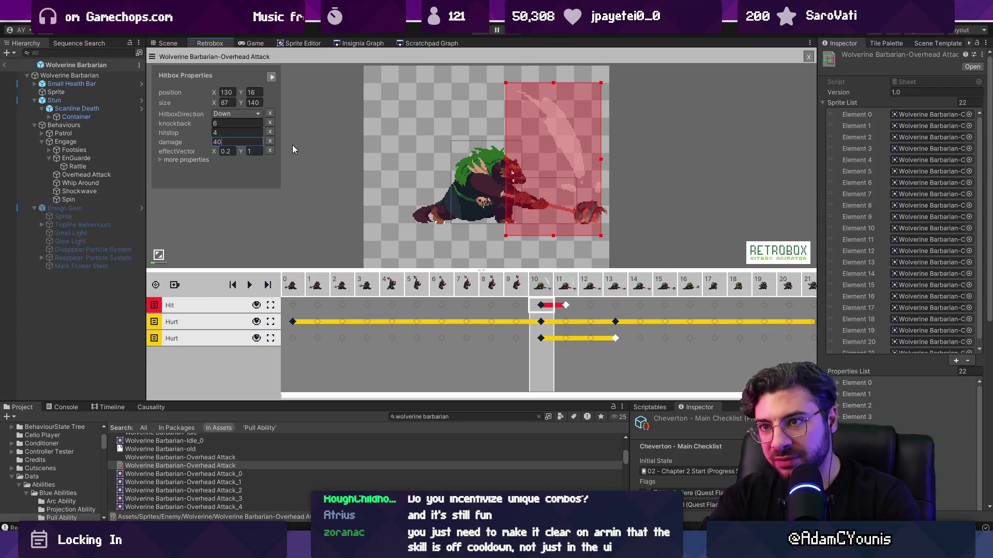
{"action": "key", "text": "Return"}
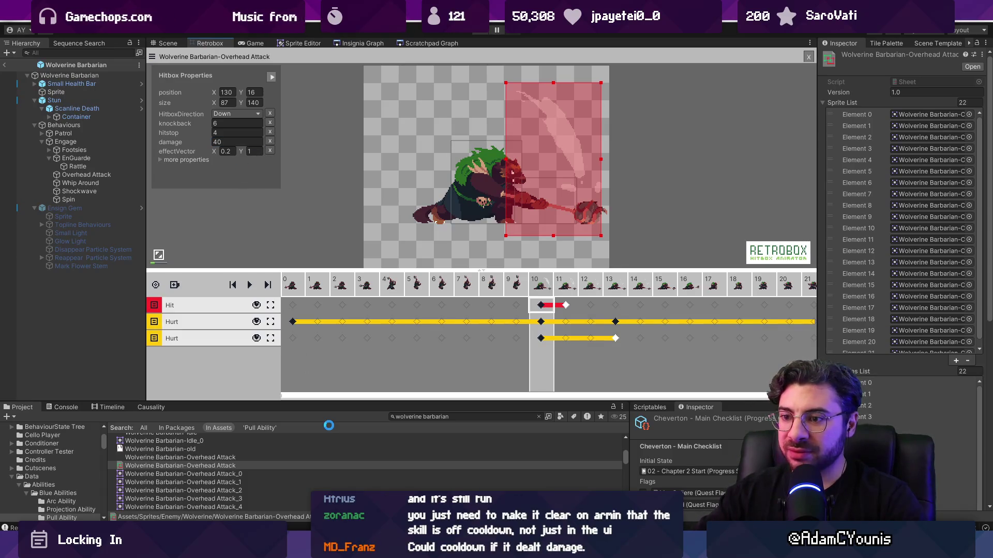
{"action": "left_click", "coordinate": [431, 417]}
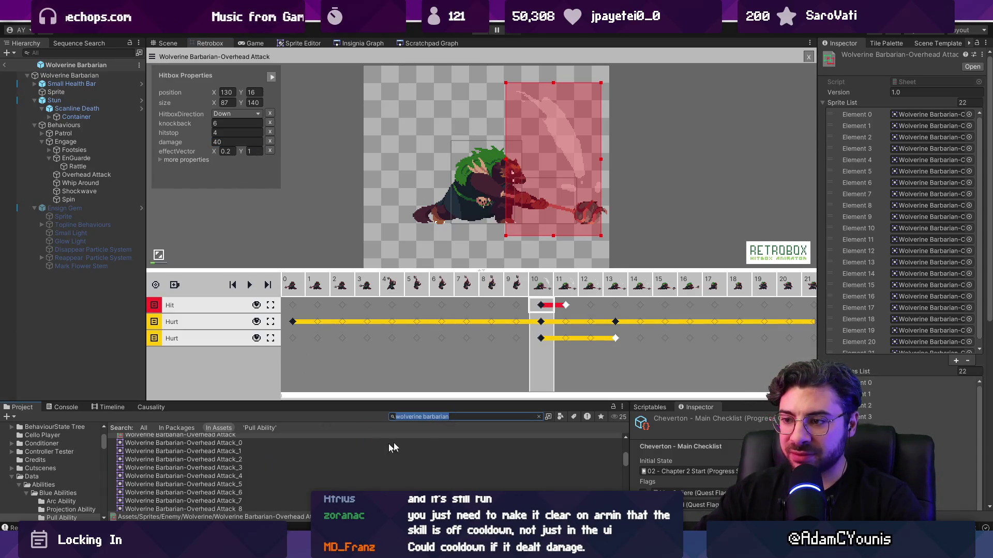
- Filter the Project search to sheets and review the Rebound and Shockwave hitboxes
{"action": "left_click", "coordinate": [481, 416]}
{"action": "type", "text": "t:shee"}
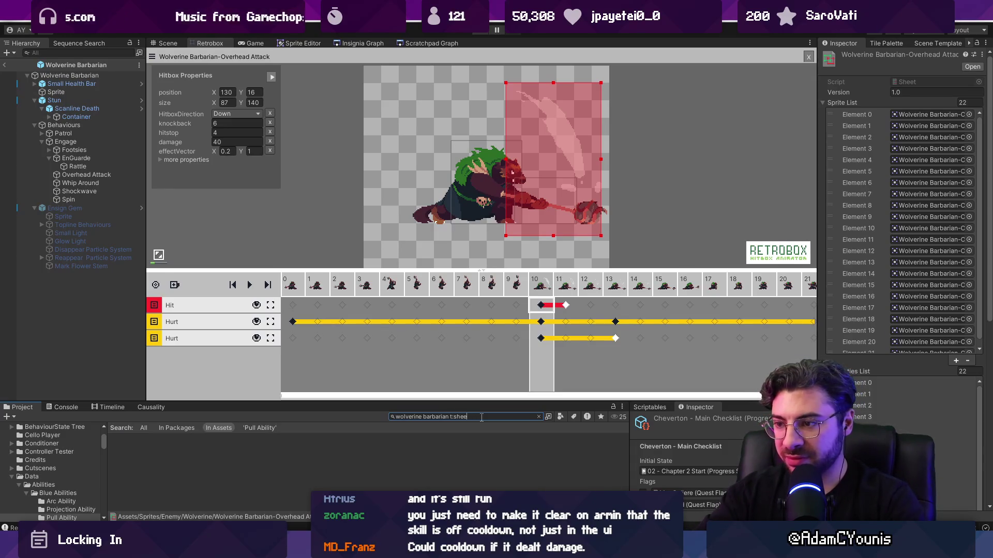
{"action": "type", "text": "t"}
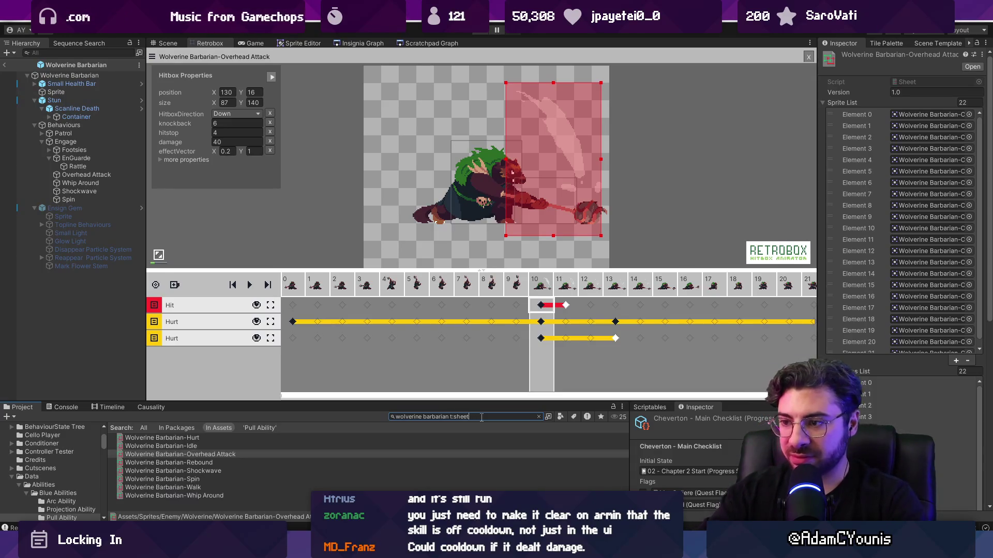
{"action": "left_click", "coordinate": [206, 461]}
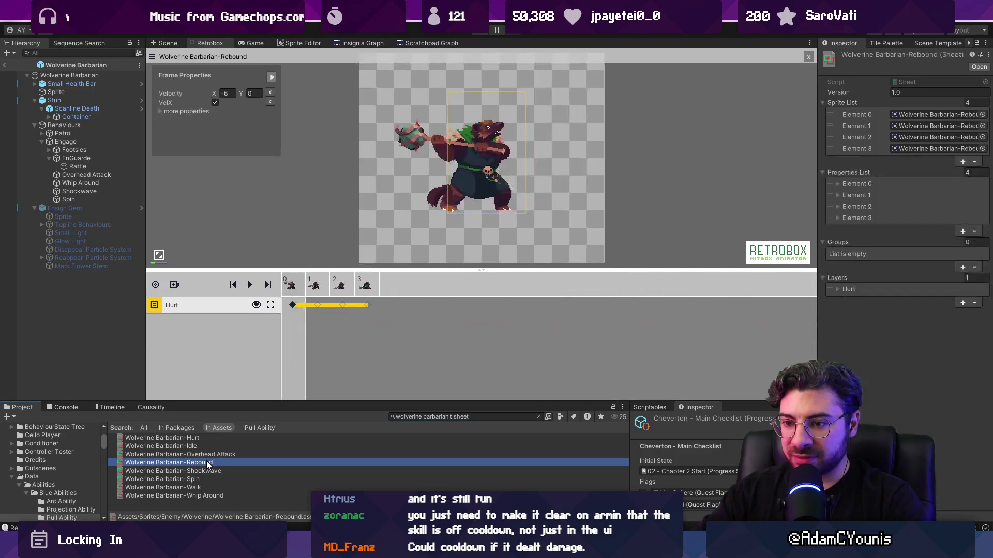
{"action": "left_click", "coordinate": [212, 471]}
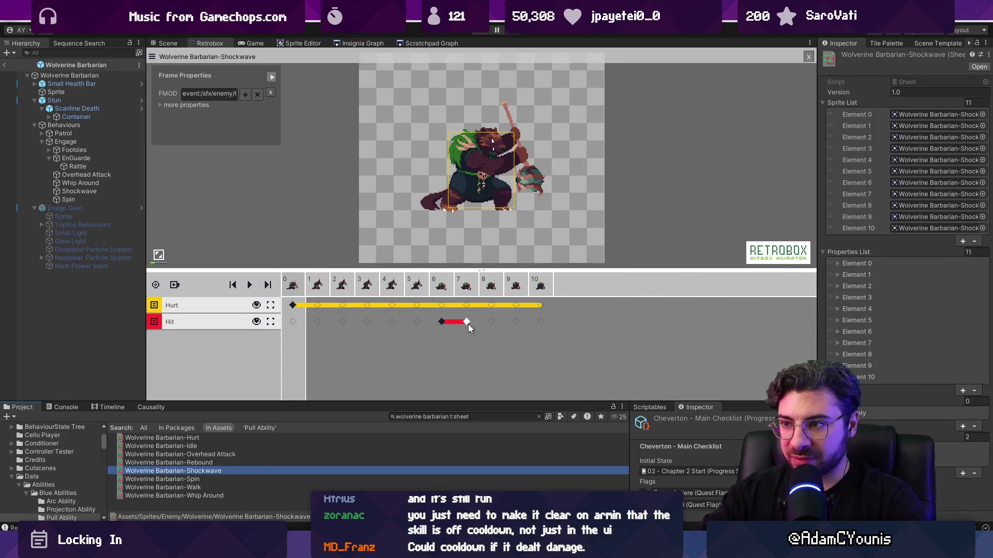
{"action": "left_click", "coordinate": [441, 321]}
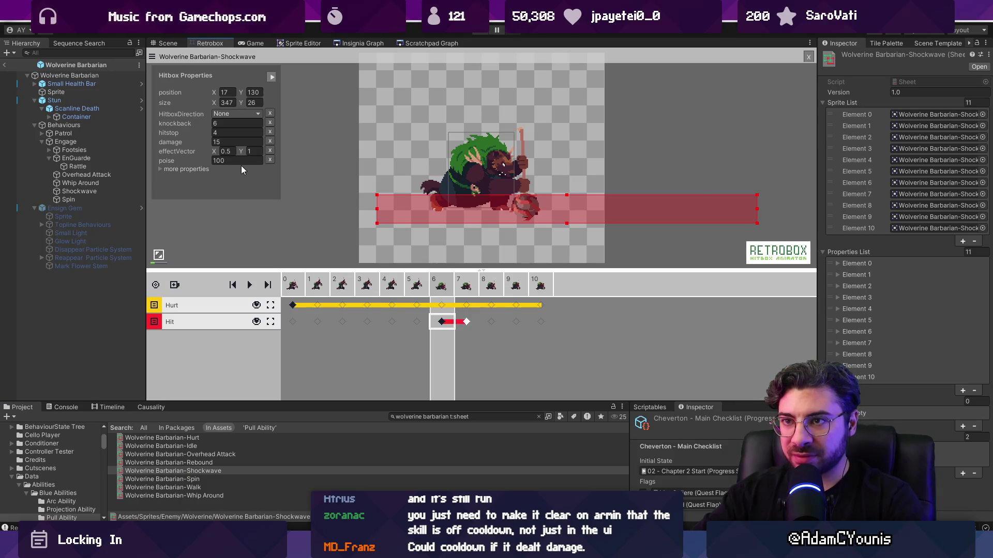
- Set the Spin sheet's frame 7 Hit keyframe damage to 40
{"action": "left_click", "coordinate": [182, 480]}
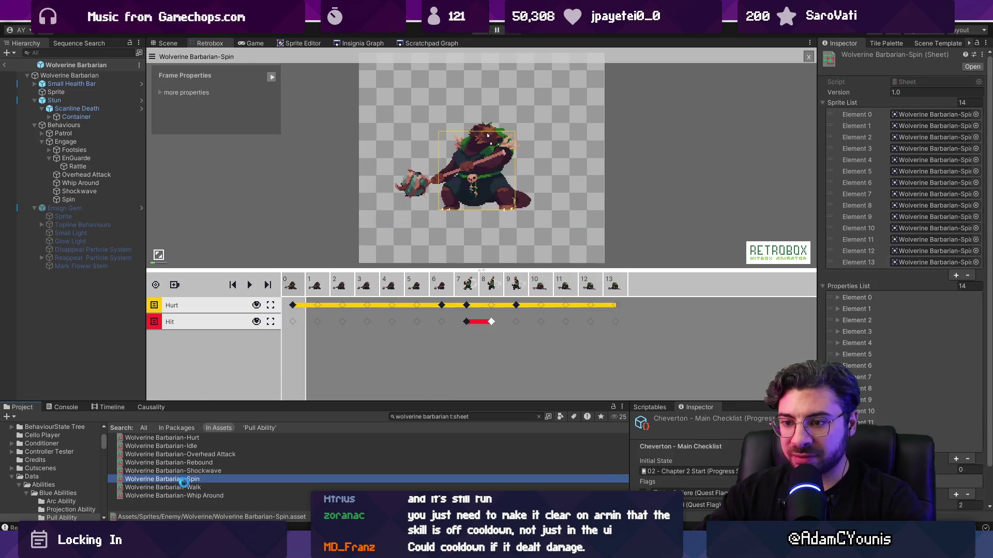
{"action": "left_click", "coordinate": [467, 322]}
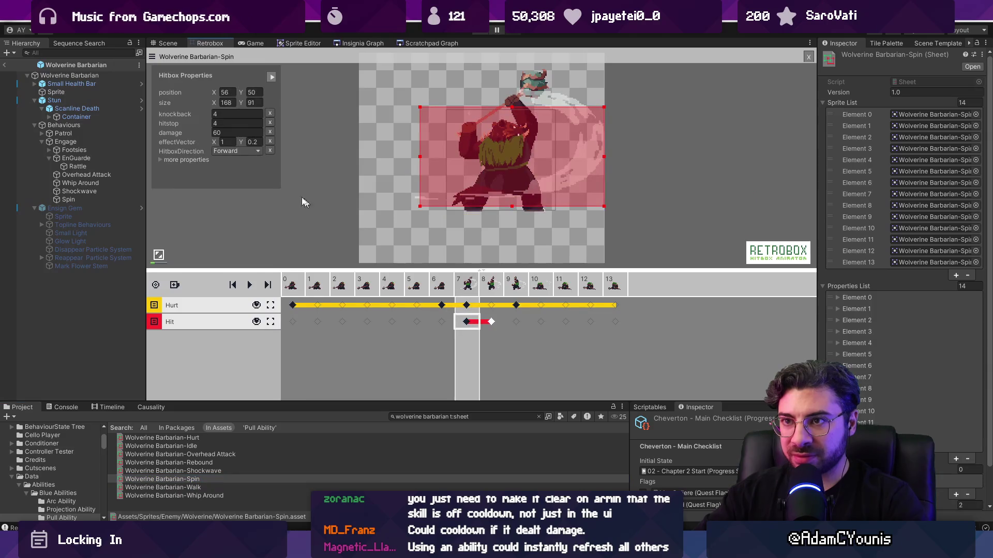
{"action": "left_click", "coordinate": [231, 133]}
{"action": "type", "text": "50"}
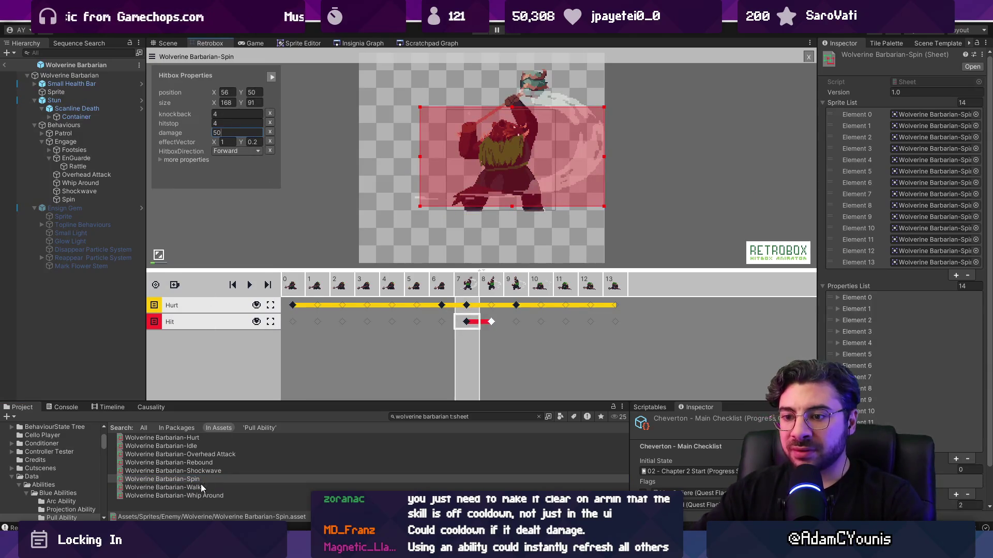
{"action": "key", "text": "BackSpace"}
{"action": "key", "text": "BackSpace"}
{"action": "type", "text": "4"}
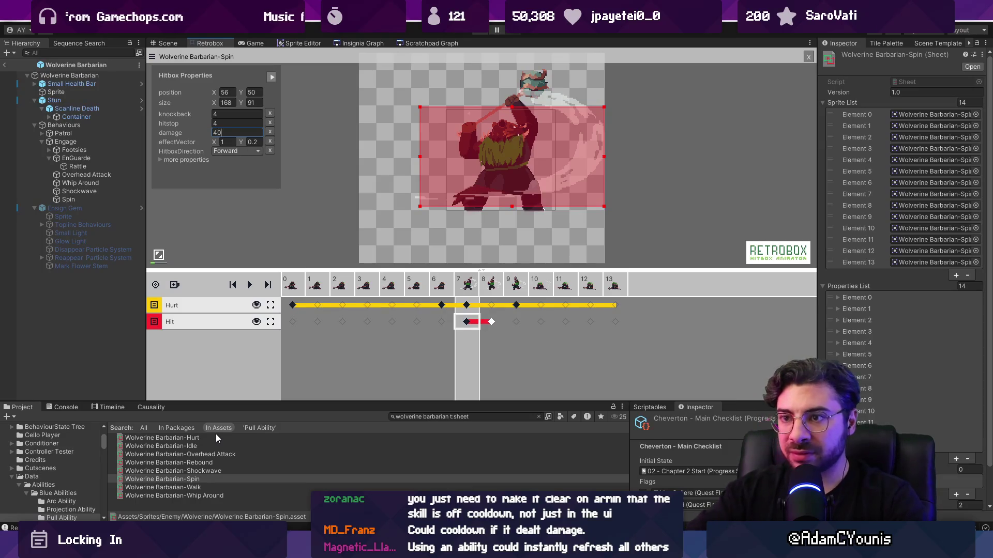
{"action": "left_click", "coordinate": [198, 487]}
- Set the Whip Around sheet's frame 6 hitbox damage to 30, then start Play mode
{"action": "left_click", "coordinate": [205, 496]}
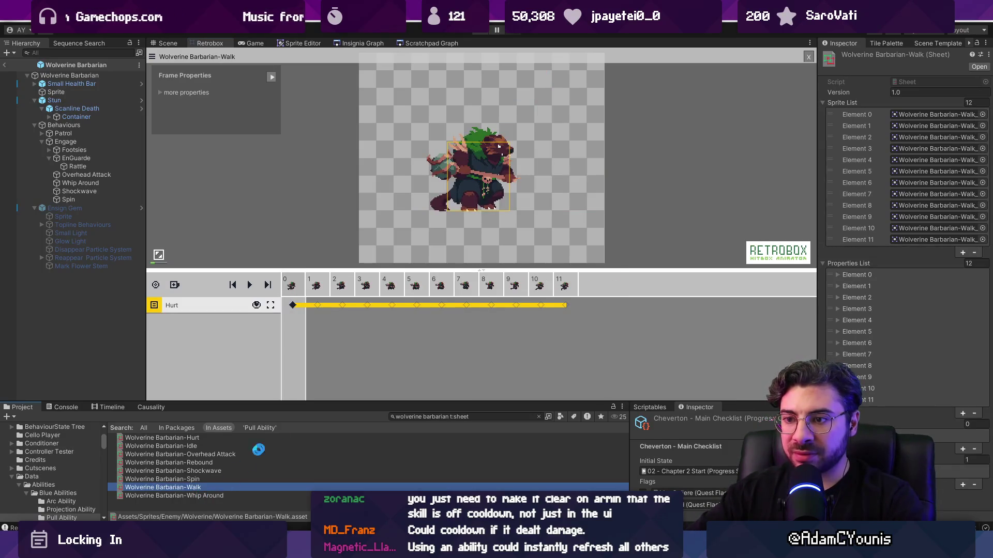
{"action": "left_click", "coordinate": [442, 322]}
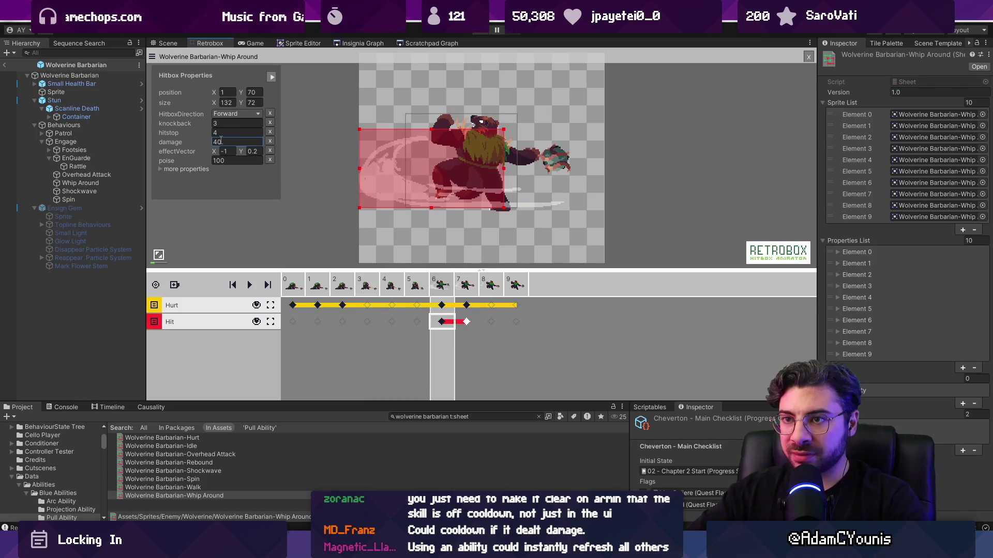
{"action": "left_click", "coordinate": [260, 142]}
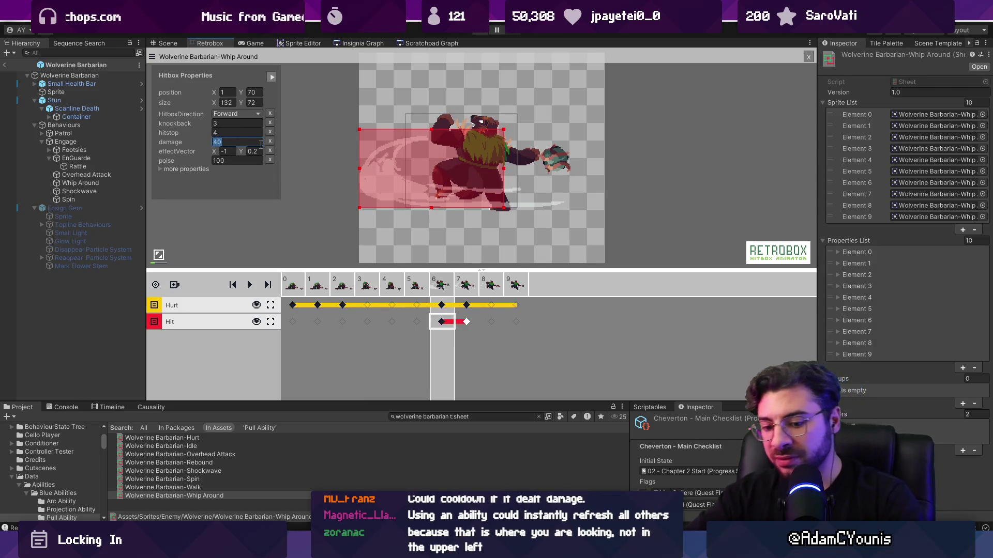
{"action": "type", "text": "30"}
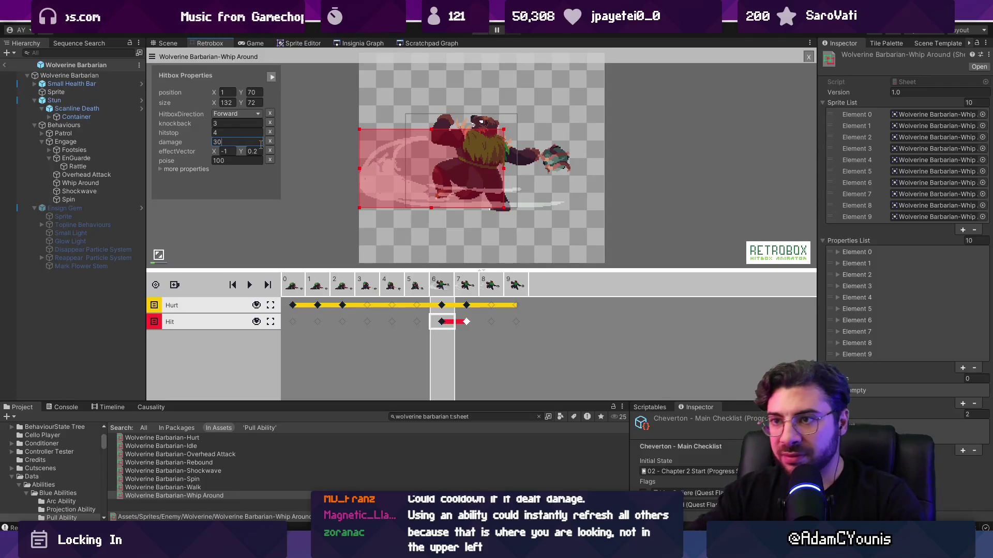
{"action": "key", "text": "Return"}
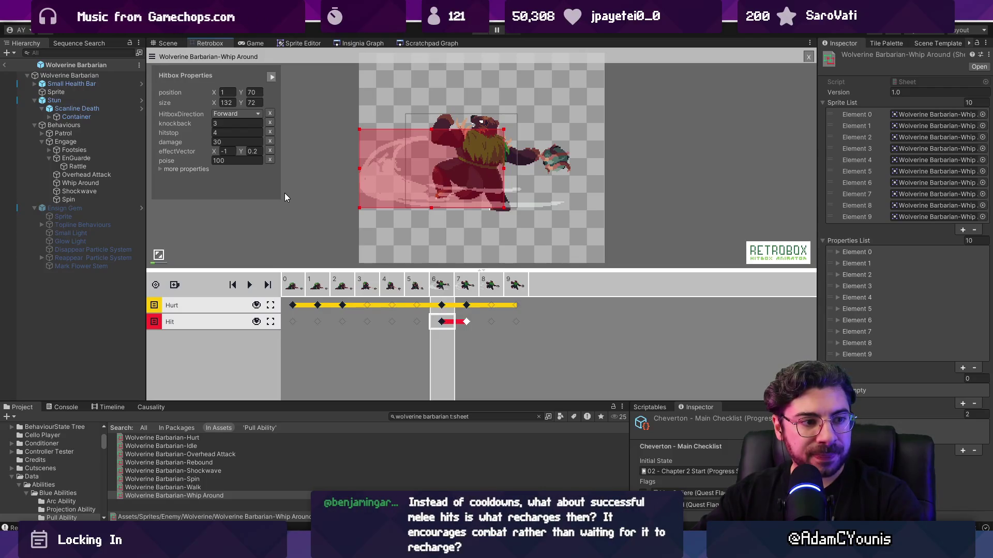
{"action": "left_click", "coordinate": [476, 31]}
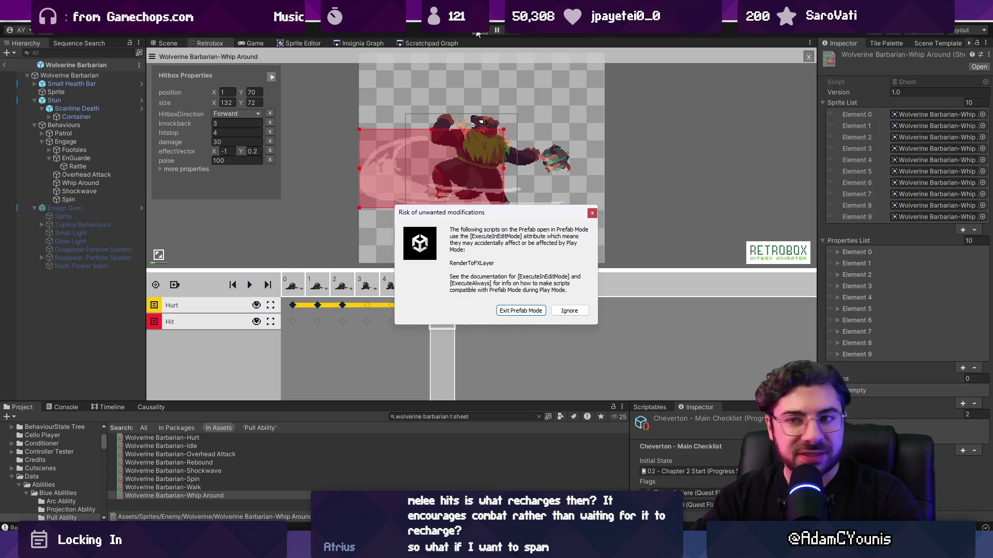
- Dismiss the prefab warning, go full screen, and fight past the brown creature to the rope lift
{"action": "left_click", "coordinate": [519, 310]}
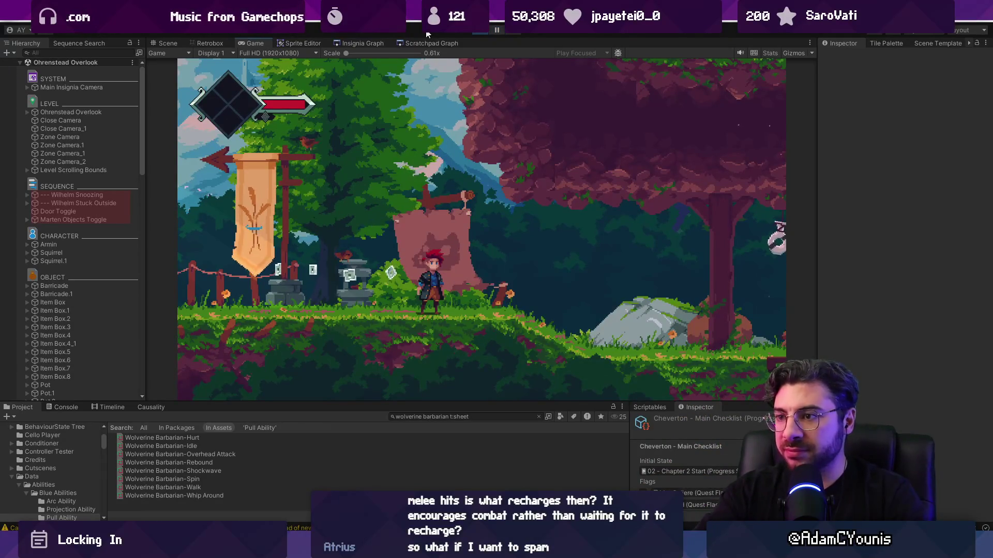
{"action": "key", "text": "F11"}
{"action": "key", "text": "d"}
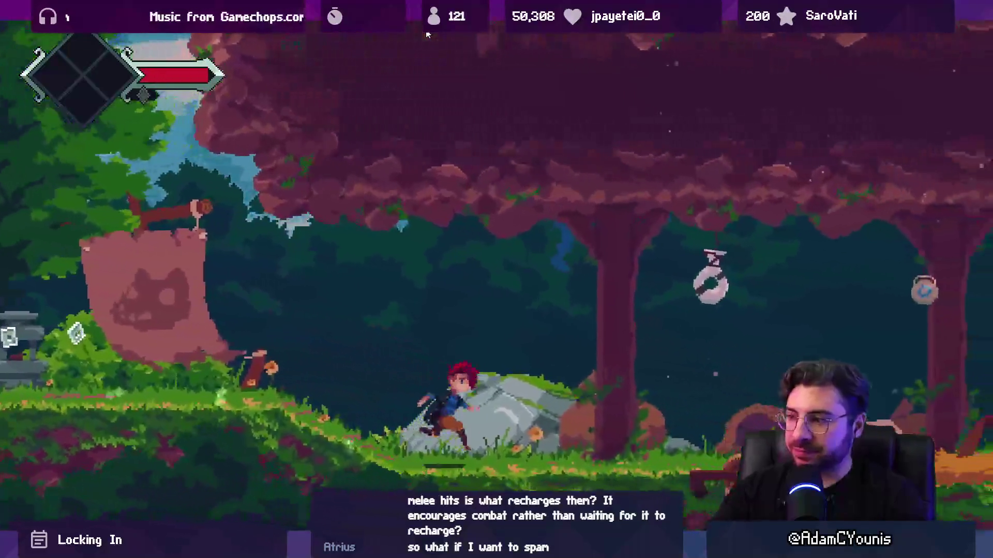
{"action": "key", "text": "space"}
{"action": "key", "text": "d"}
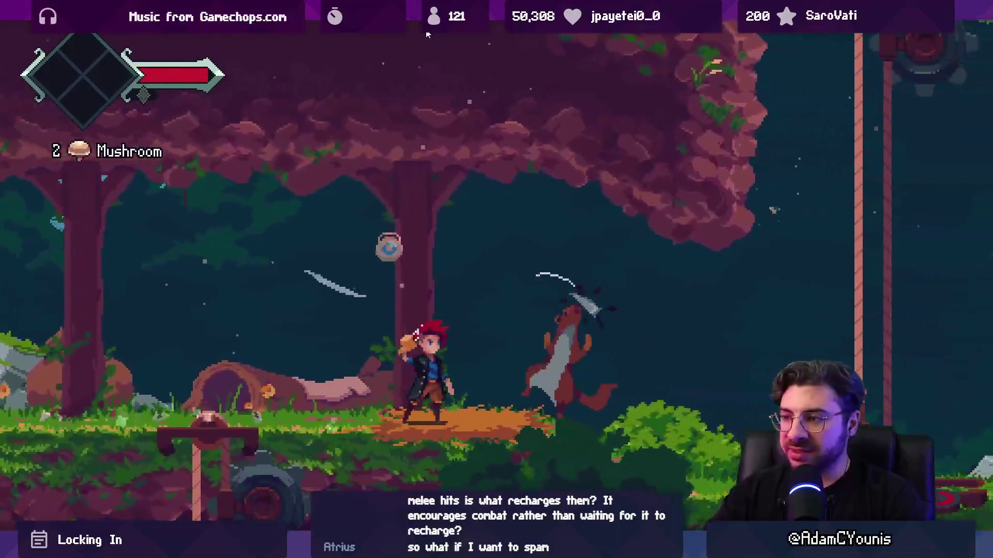
{"action": "key", "text": "a"}
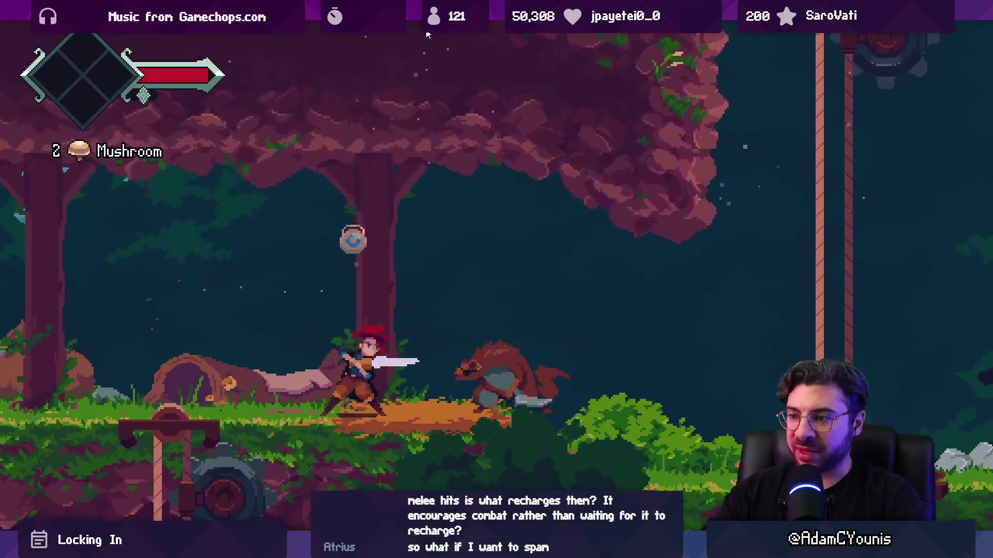
{"action": "key", "text": "d"}
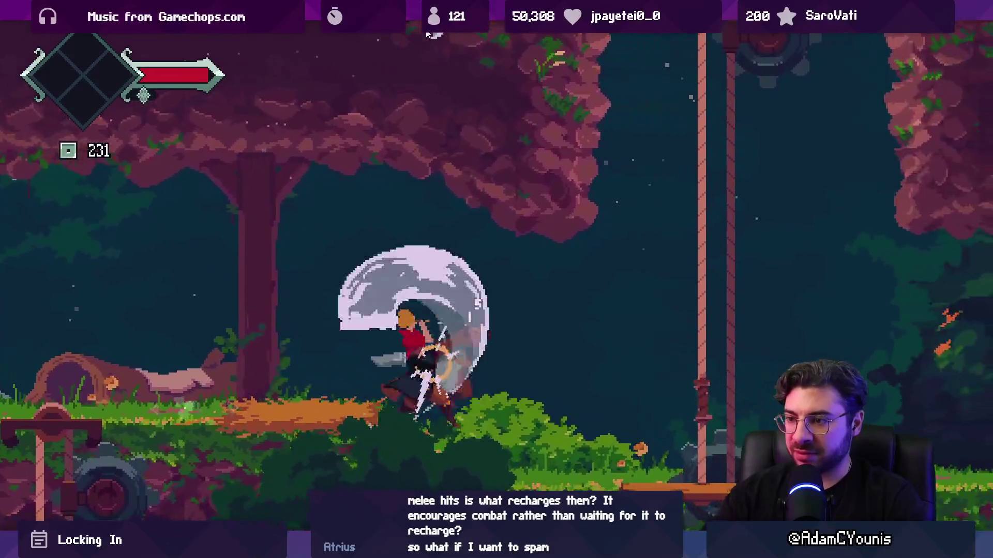
{"action": "key", "text": "space"}
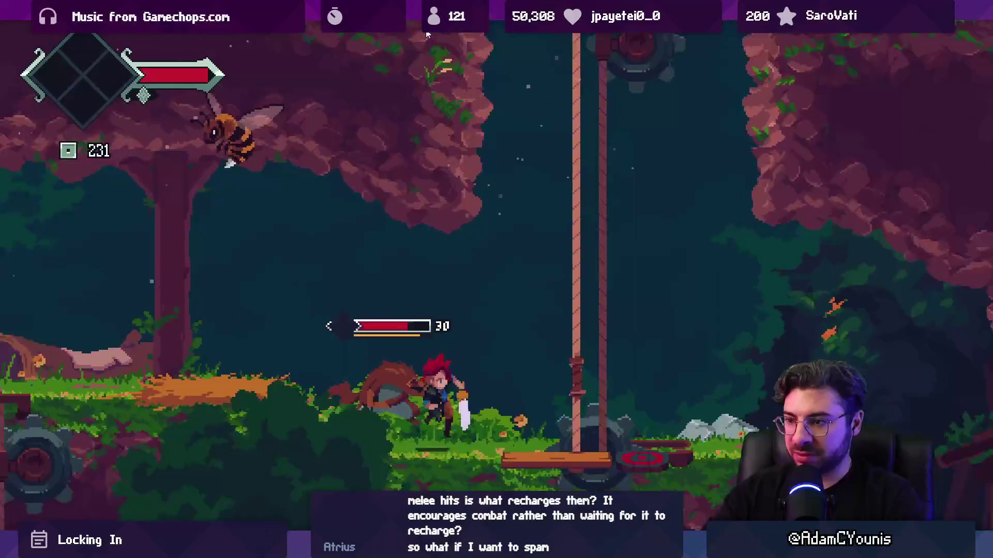
{"action": "key", "text": "a"}
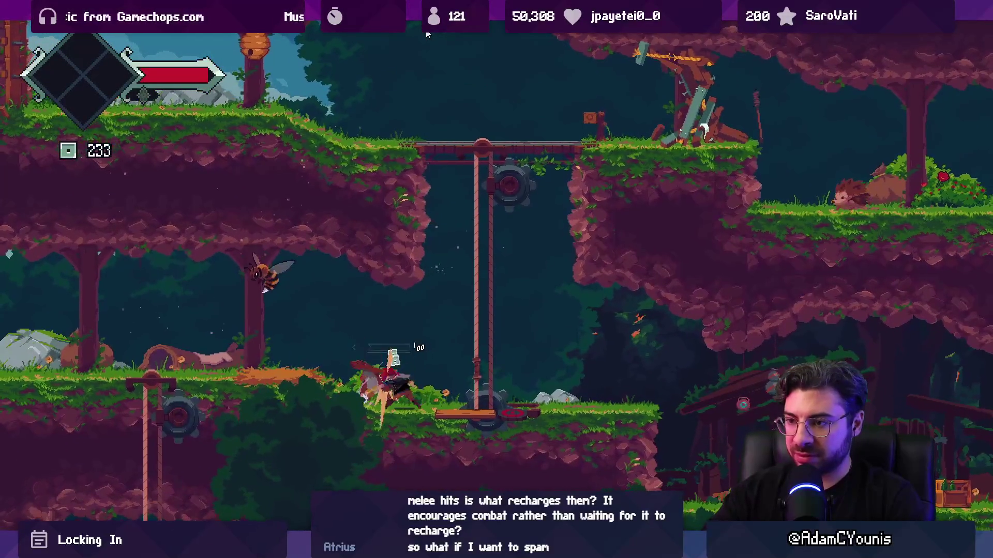
{"action": "key", "text": "d"}
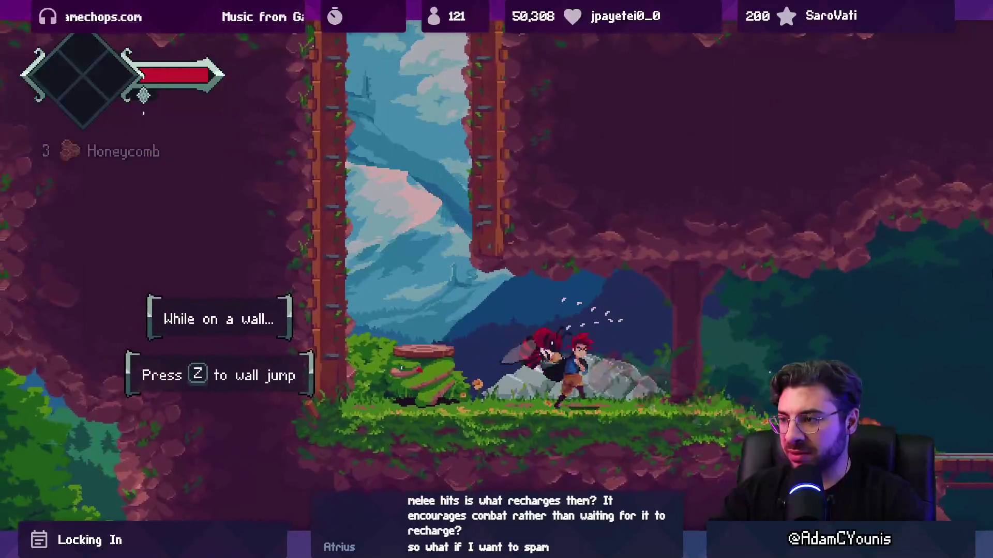
- Defeat the green plant enemy and wall-jump up to the cliff tops
{"action": "key", "text": "Left"}
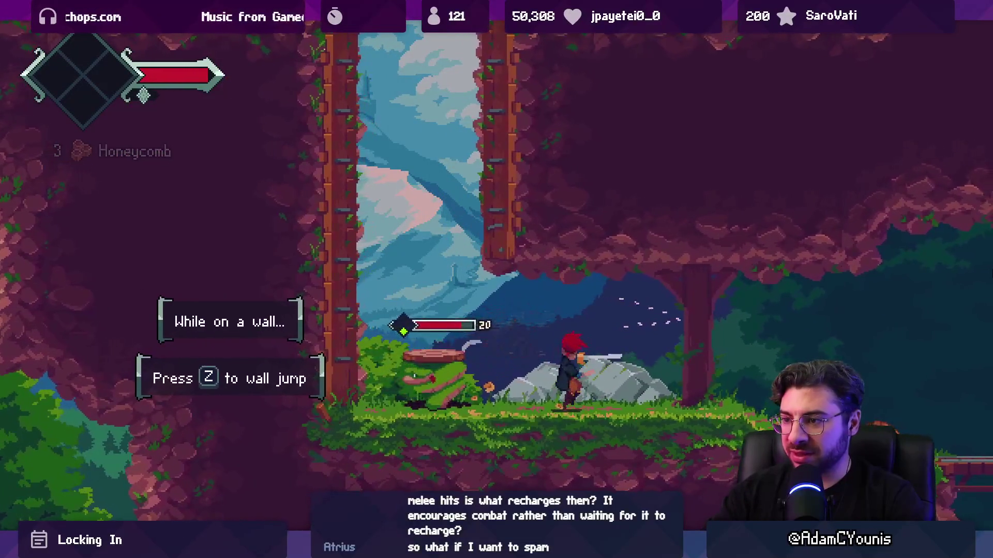
{"action": "key", "text": "x"}
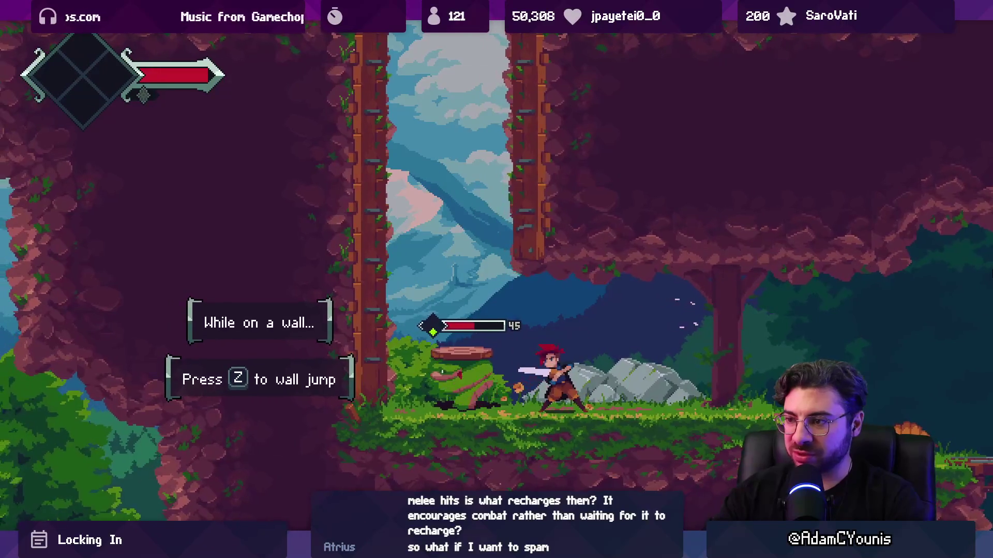
{"action": "key", "text": "x"}
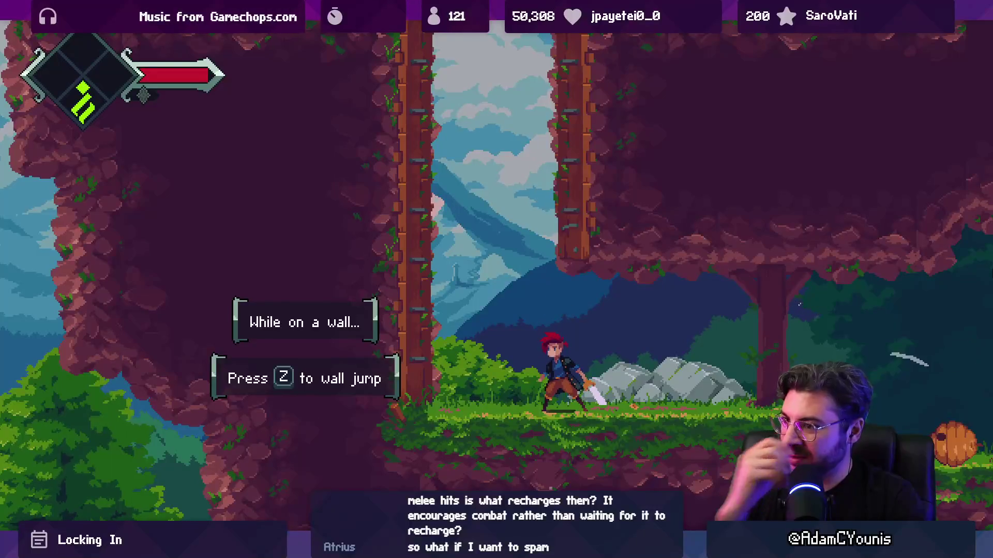
{"action": "key", "text": "z"}
{"action": "key", "text": "z"}
{"action": "key", "text": "z"}
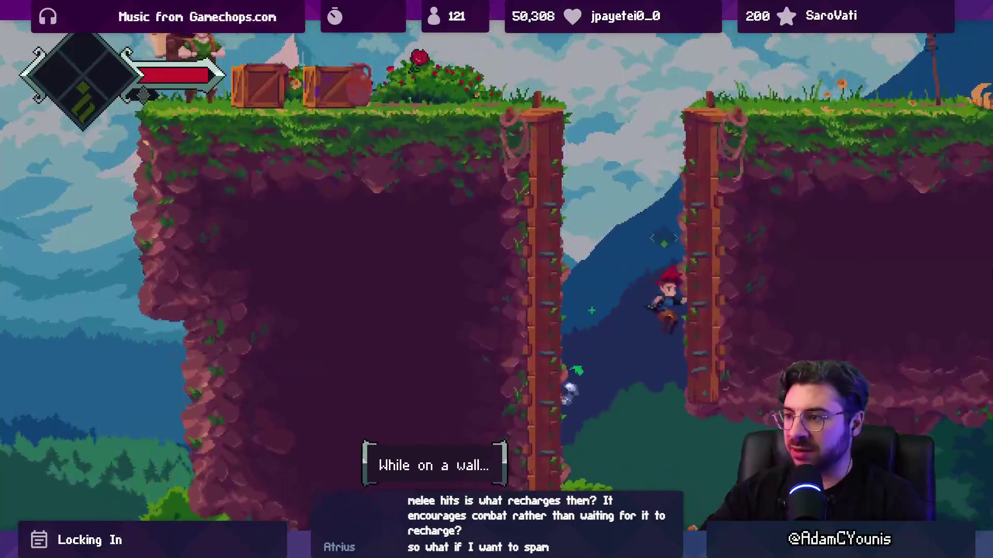
{"action": "key", "text": "Right"}
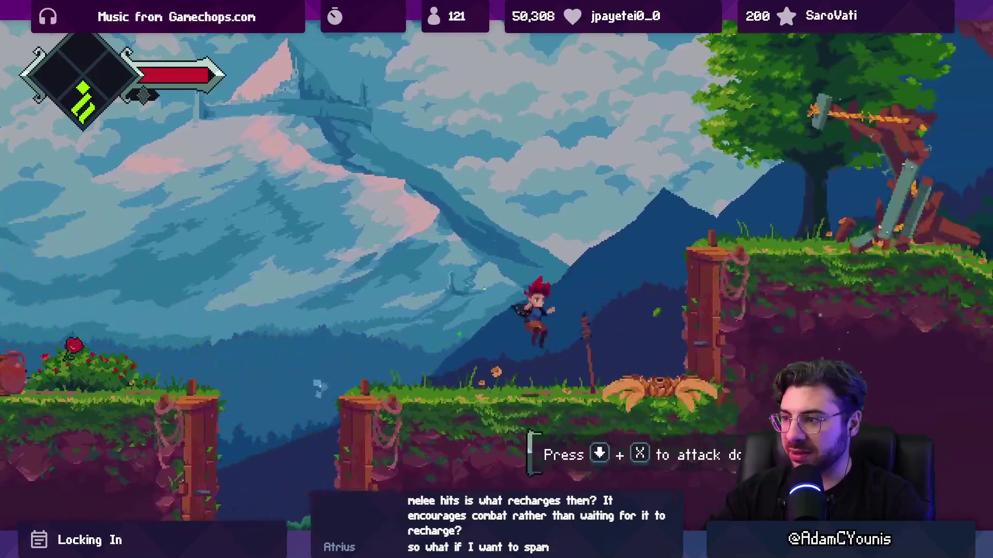
{"action": "key", "text": "x"}
{"action": "key", "text": "Right"}
{"action": "key", "text": "z"}
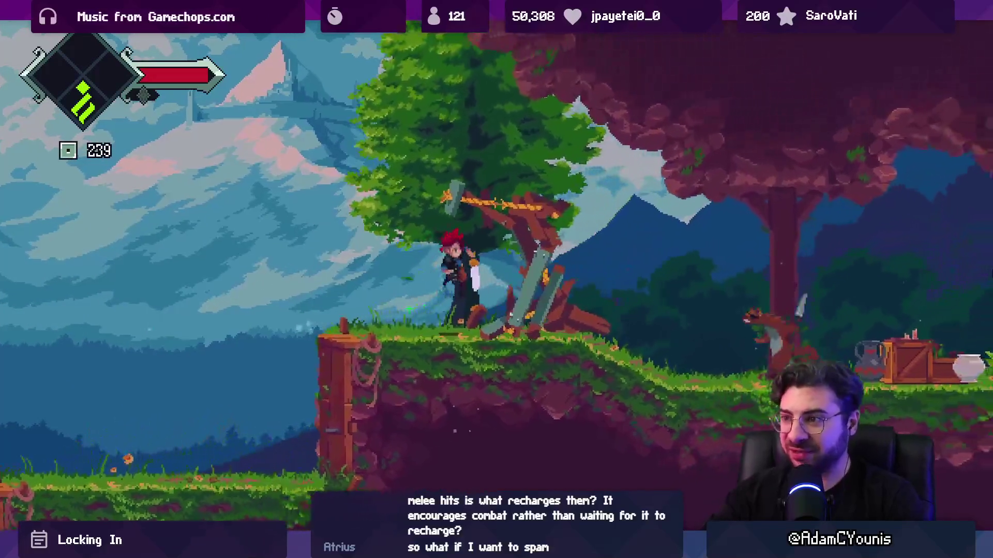
- Defeat the foxes, cross the crates, break the pot for the Mushroom, then stop playing
{"action": "key", "text": "Right"}
{"action": "key", "text": "x"}
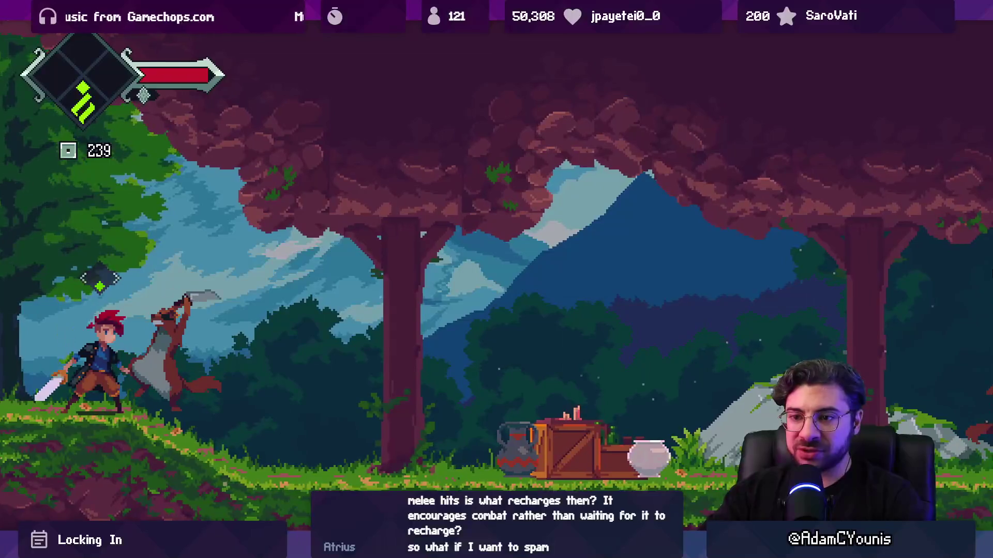
{"action": "key", "text": "z"}
{"action": "key", "text": "x"}
{"action": "key", "text": "x"}
{"action": "key", "text": "x"}
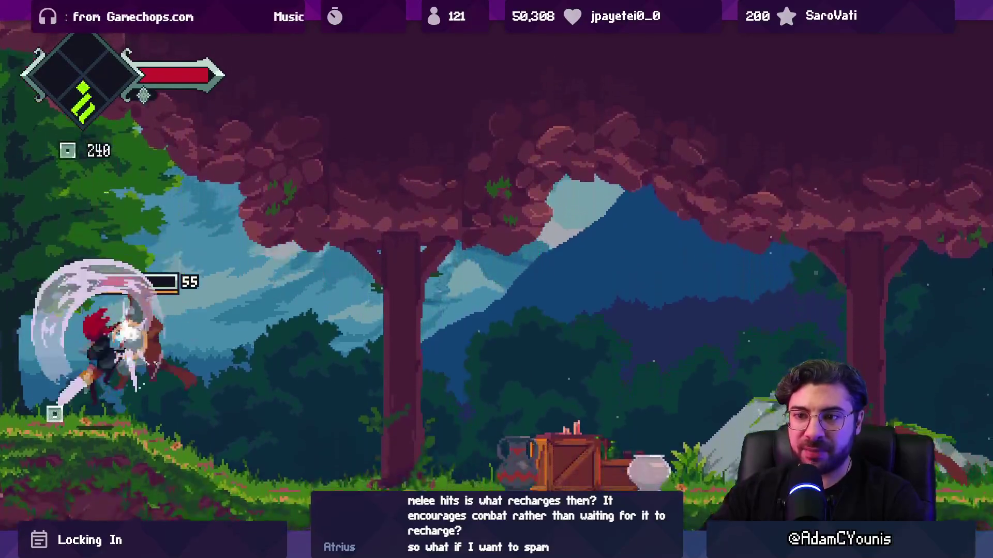
{"action": "key", "text": "x"}
{"action": "key", "text": "z"}
{"action": "key", "text": "x"}
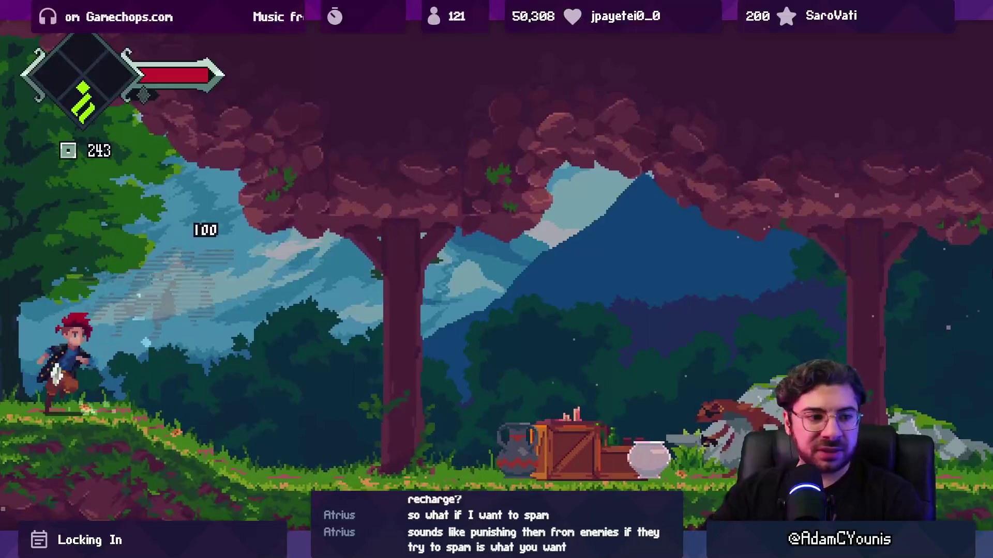
{"action": "key", "text": "Right"}
{"action": "key", "text": "z"}
{"action": "key", "text": "x"}
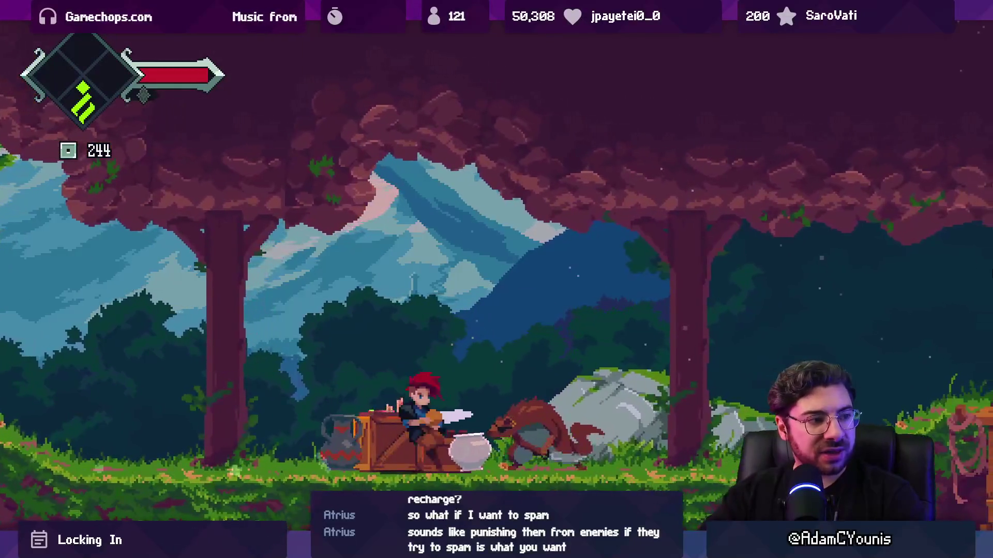
{"action": "key", "text": "Left"}
{"action": "key", "text": "x"}
{"action": "key", "text": "Right"}
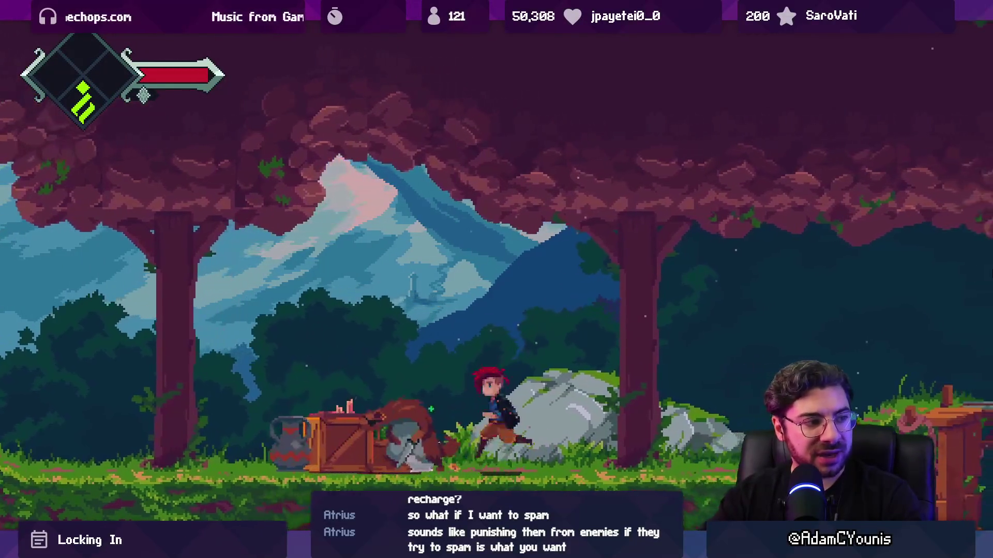
{"action": "key", "text": "x"}
{"action": "key", "text": "z"}
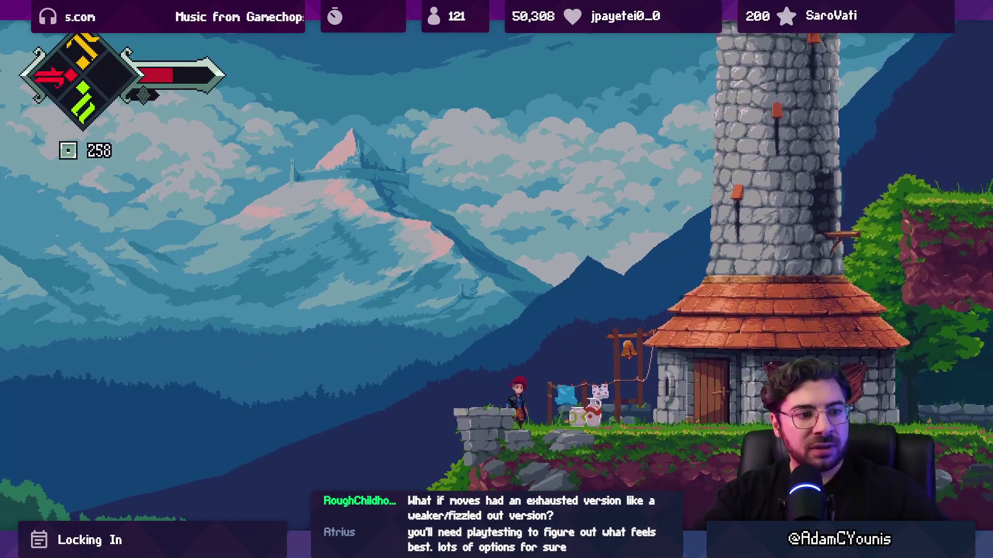
{"action": "key", "text": "ctrl+p"}
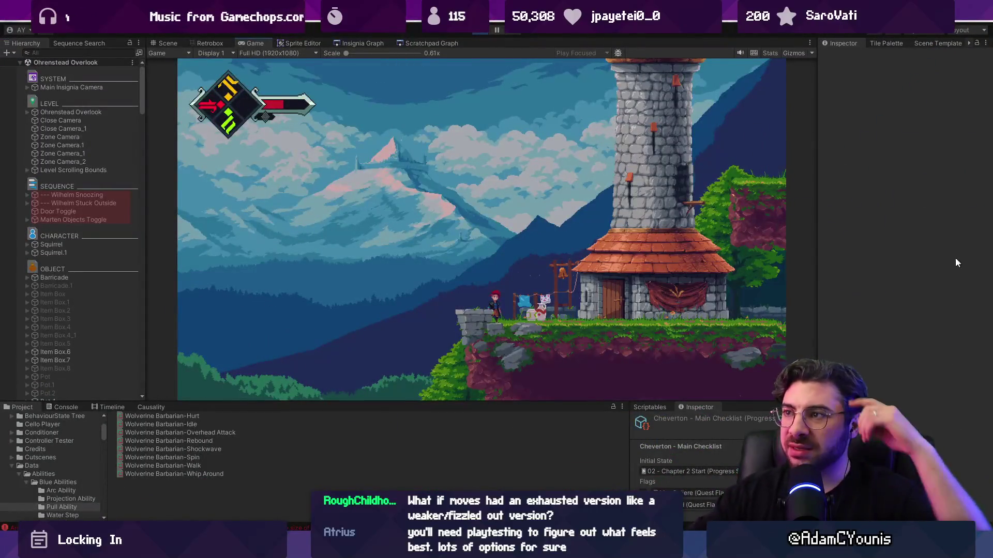
- Switch to Figma's '2. Combat System' page and frame the To Do and Done lists
{"action": "key", "text": "alt+Tab"}
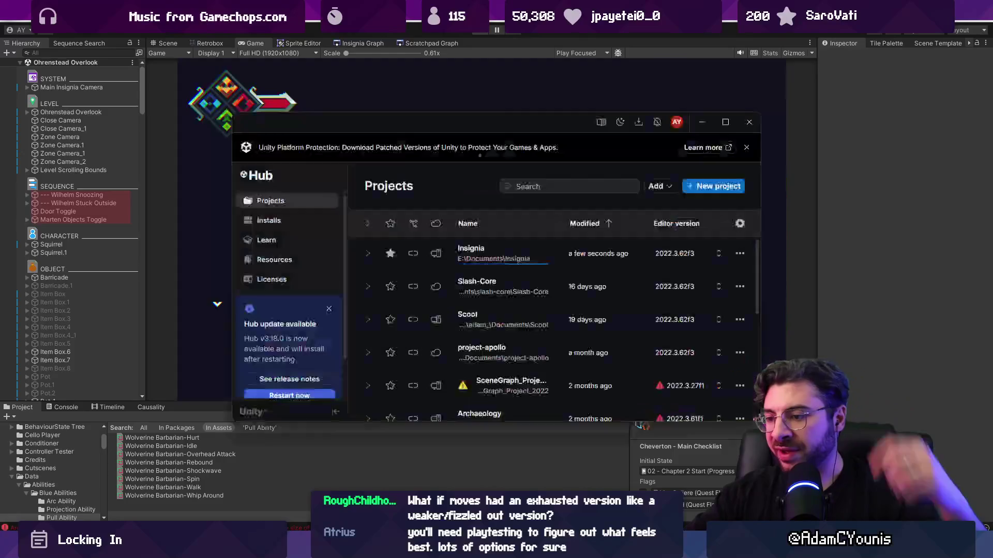
{"action": "scroll", "coordinate": [533, 279], "scroll_direction": "left", "scroll_amount": 6}
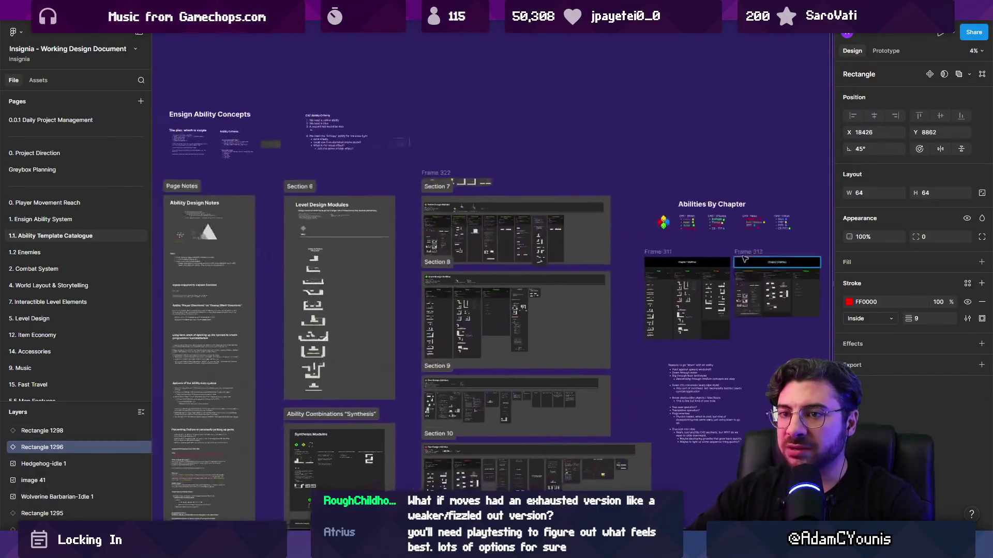
{"action": "left_click", "coordinate": [63, 270]}
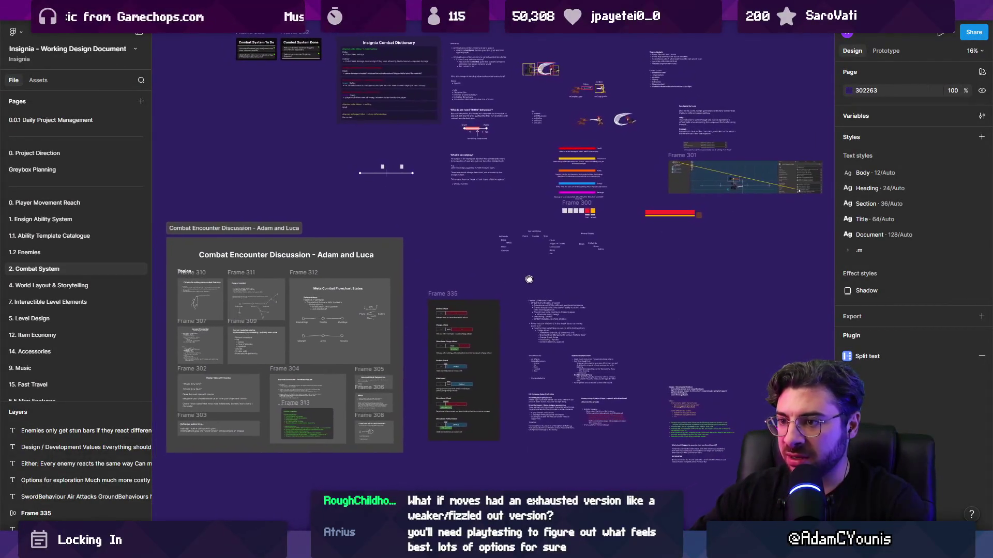
{"action": "left_click_drag", "start_coordinate": [517, 293], "coordinate": [480, 402]}
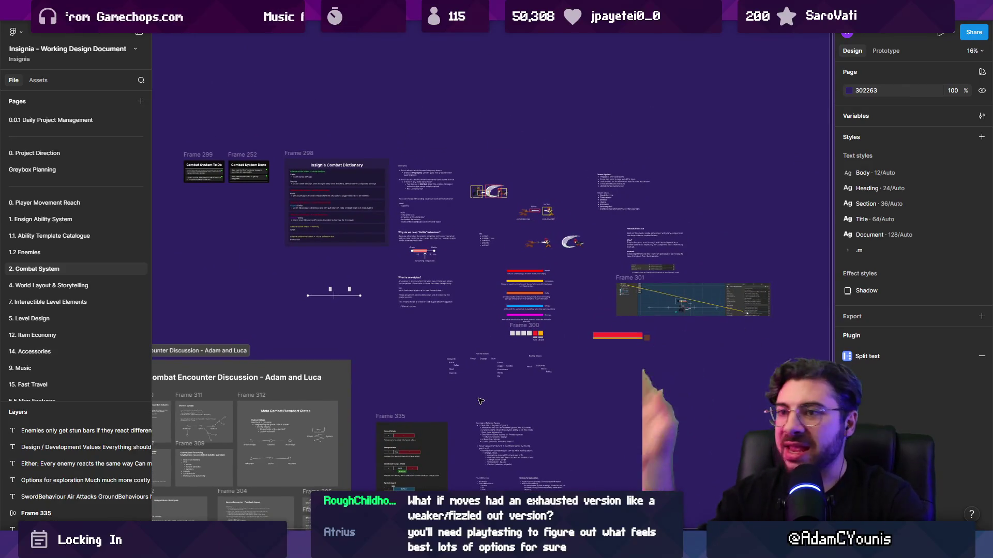
{"action": "scroll", "coordinate": [263, 145], "scroll_direction": "up", "scroll_amount": 5}
{"action": "scroll", "coordinate": [264, 144], "scroll_direction": "left", "scroll_amount": 5}
{"action": "scroll", "coordinate": [331, 186], "scroll_direction": "up", "scroll_amount": 2}
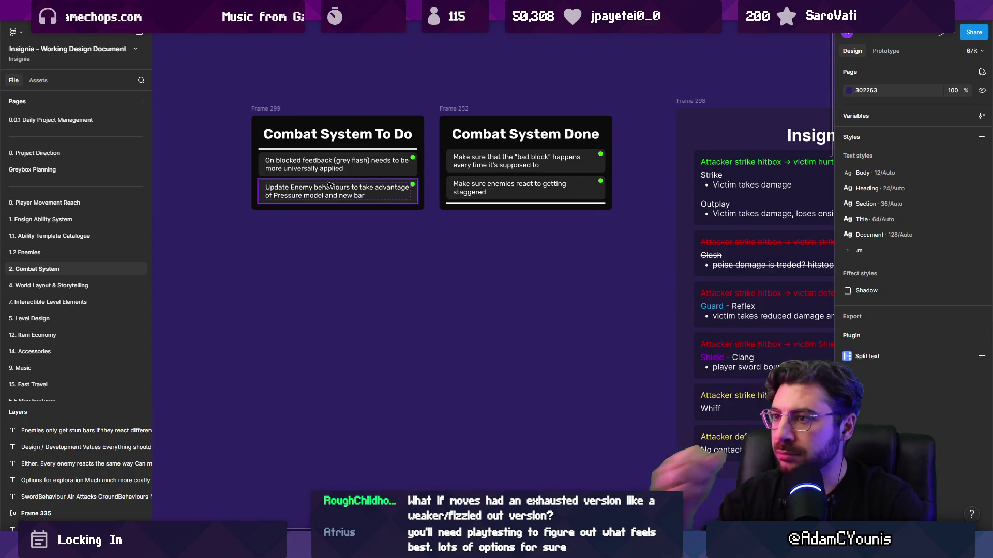
- Duplicate the Combat System To Do frame and retitle the copy Open Questions
{"action": "left_click", "coordinate": [328, 184]}
{"action": "key", "text": "shift+2"}
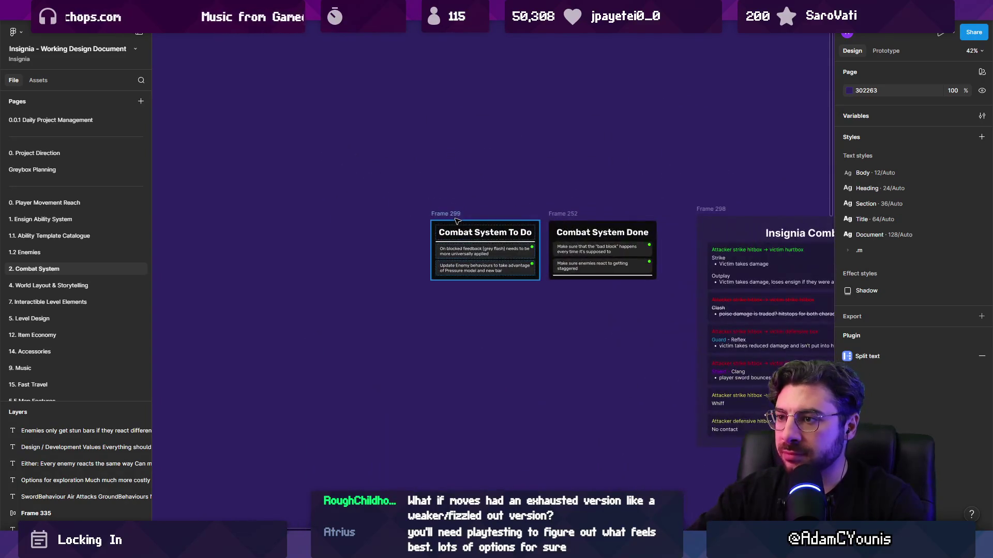
{"action": "key", "text": "ctrl+d"}
{"action": "double_click", "coordinate": [257, 226]}
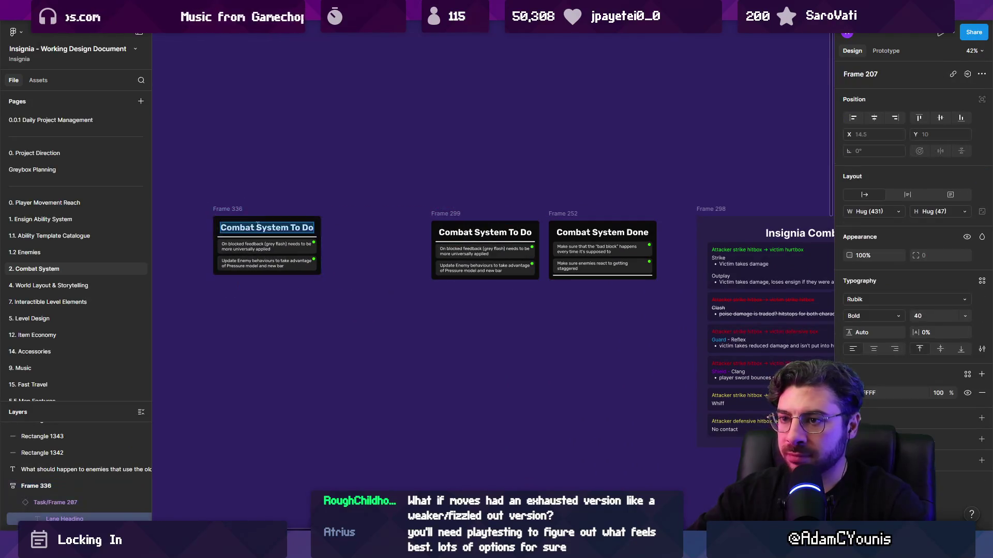
{"action": "type", "text": "0"}
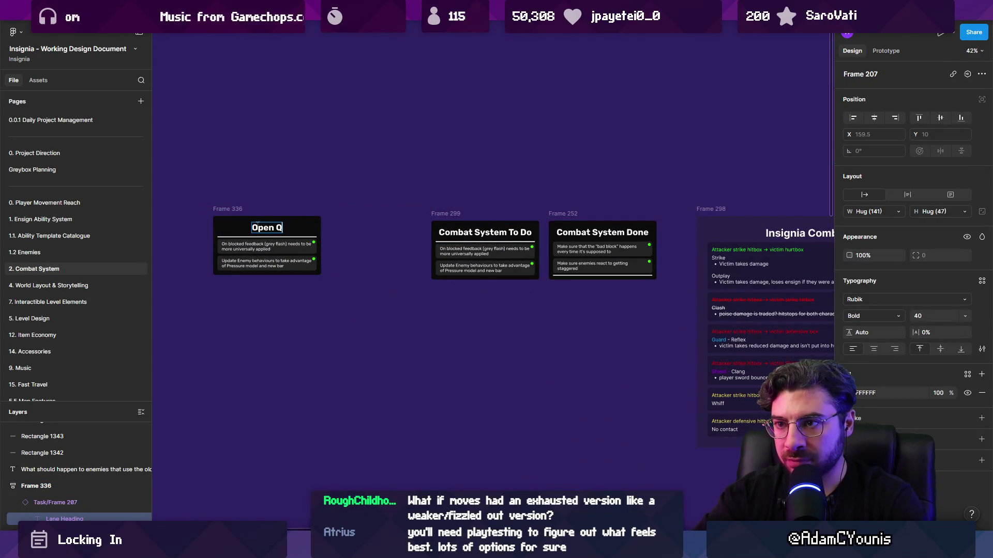
{"action": "type", "text": "stions"}
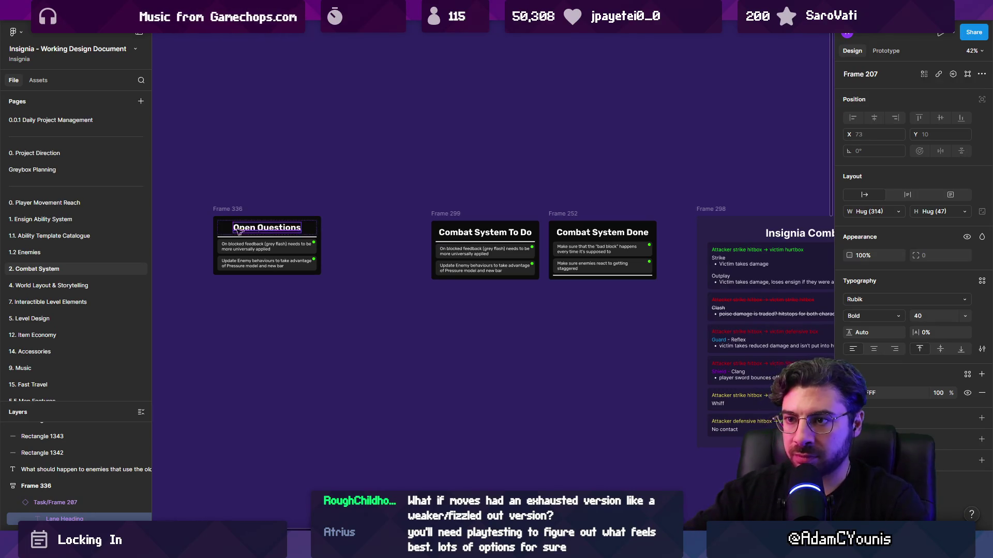
- Rewrite the first card as the question on limiting back-to-back ensign abilities
{"action": "scroll", "coordinate": [228, 240], "scroll_direction": "up", "scroll_amount": 5}
{"action": "double_click", "coordinate": [239, 252]}
{"action": "type", "text": "How do we limit the amount of ensign ab"}
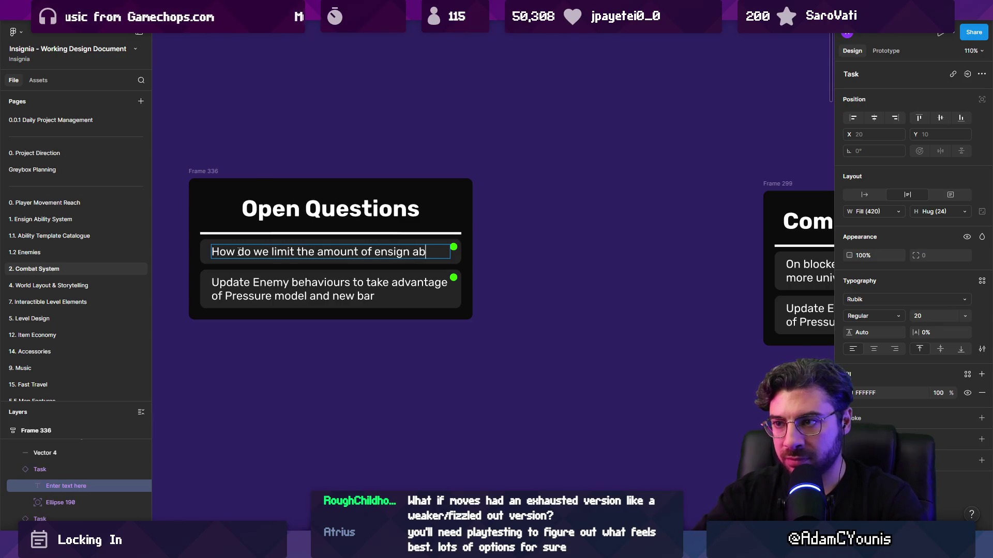
{"action": "type", "text": "ilities the player c"}
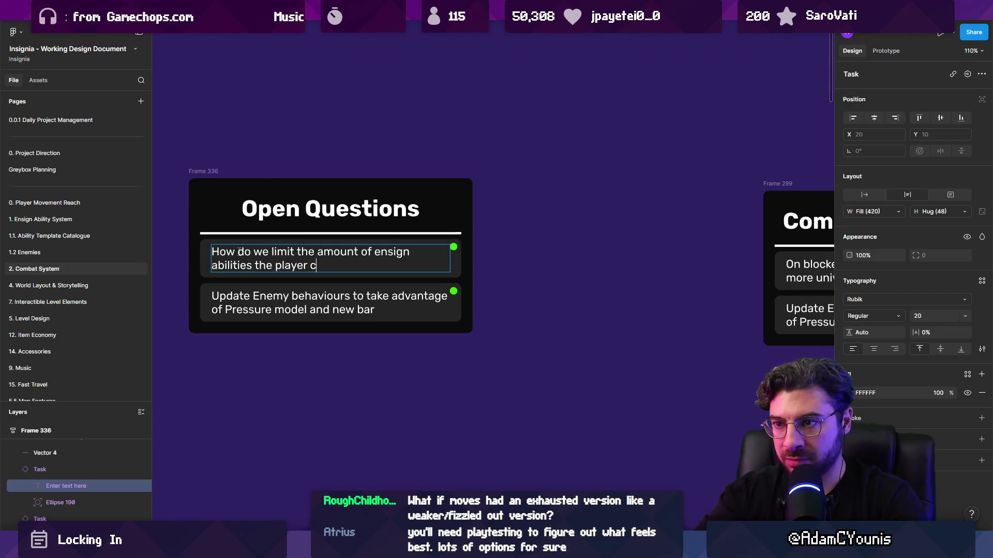
{"action": "type", "text": "to back?>"}
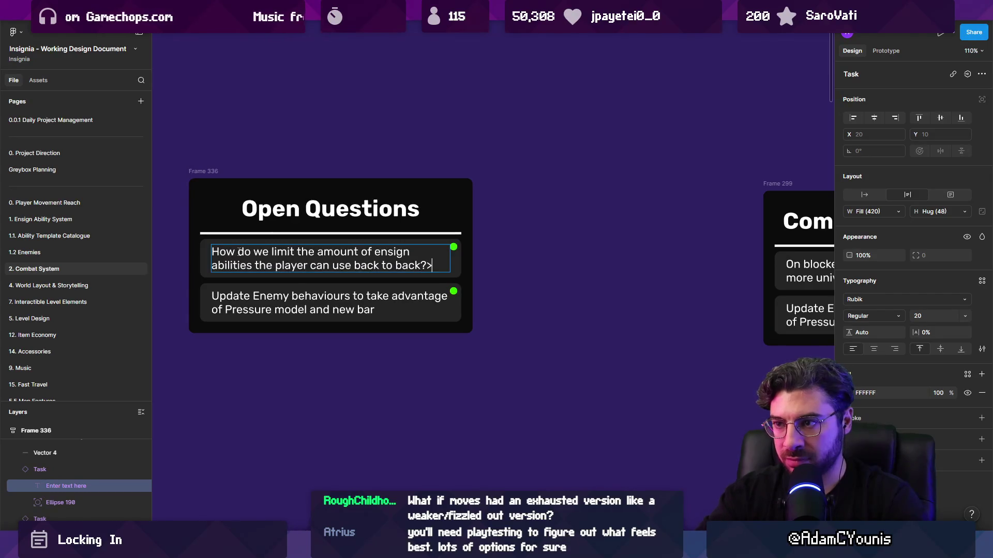
{"action": "key", "text": "Escape"}
{"action": "left_click", "coordinate": [237, 306]}
- Delete the enemy behaviours card and look over the combat encounter and design-value notes
{"action": "key", "text": "Delete"}
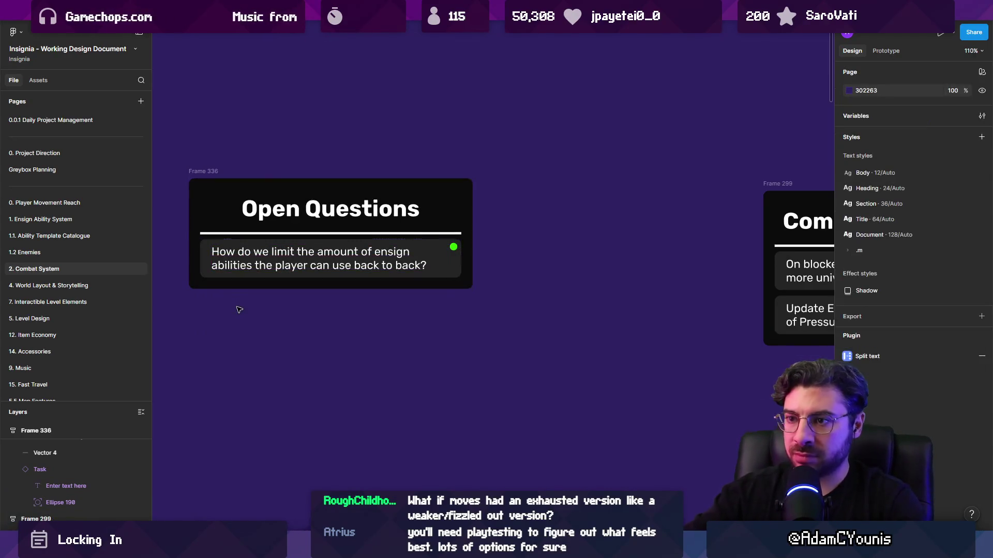
{"action": "scroll", "coordinate": [268, 280], "scroll_direction": "down", "scroll_amount": 10}
{"action": "scroll", "coordinate": [310, 362], "scroll_direction": "down", "scroll_amount": 3}
{"action": "scroll", "coordinate": [463, 252], "scroll_direction": "up", "scroll_amount": 10}
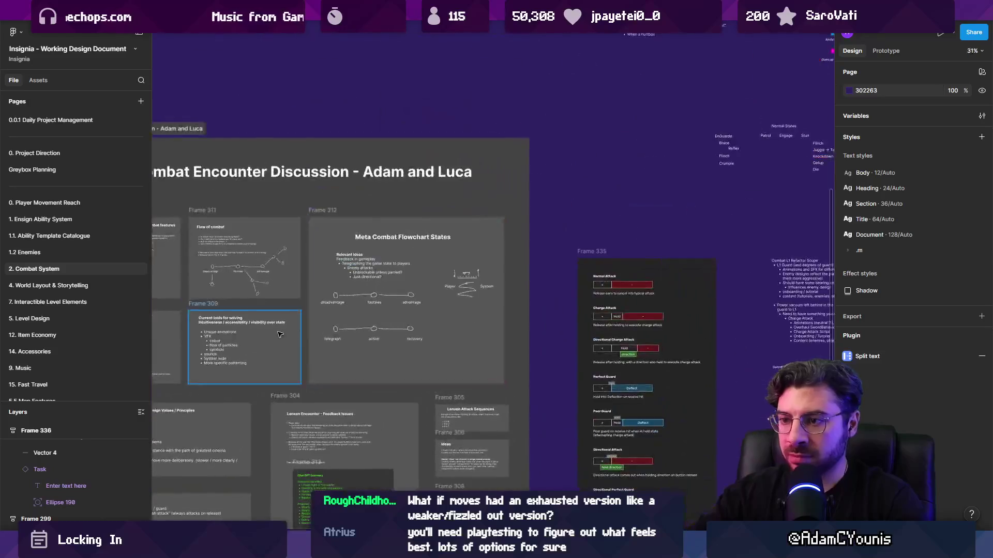
{"action": "scroll", "coordinate": [517, 233], "scroll_direction": "left", "scroll_amount": 4}
{"action": "scroll", "coordinate": [569, 220], "scroll_direction": "down", "scroll_amount": 1}
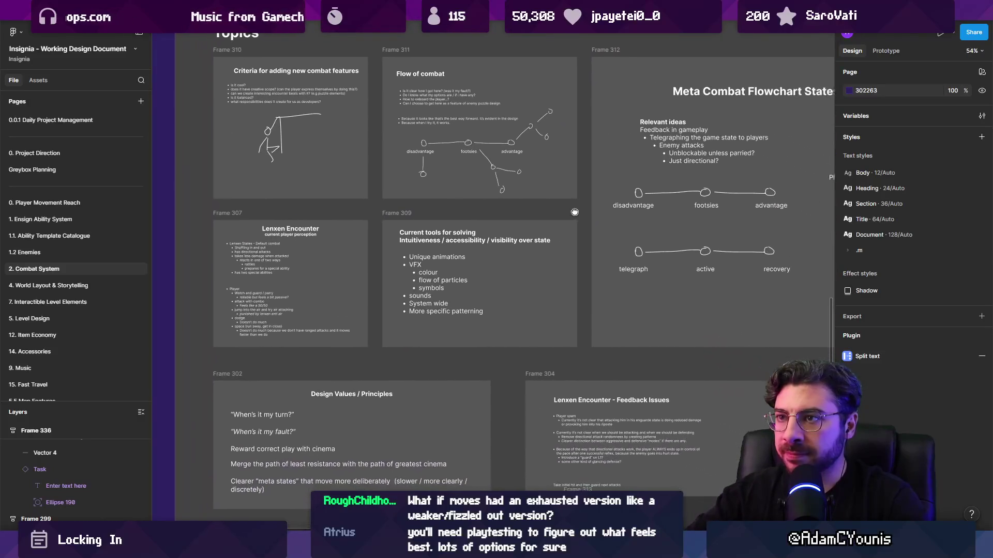
{"action": "scroll", "coordinate": [620, 249], "scroll_direction": "down", "scroll_amount": 3}
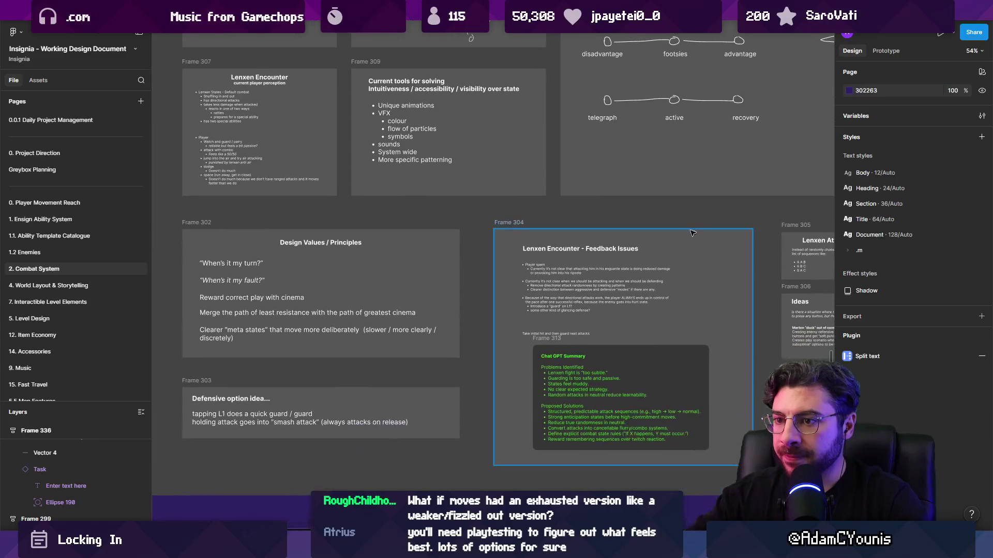
{"action": "scroll", "coordinate": [692, 294], "scroll_direction": "down", "scroll_amount": 1}
{"action": "scroll", "coordinate": [362, 396], "scroll_direction": "up", "scroll_amount": 5}
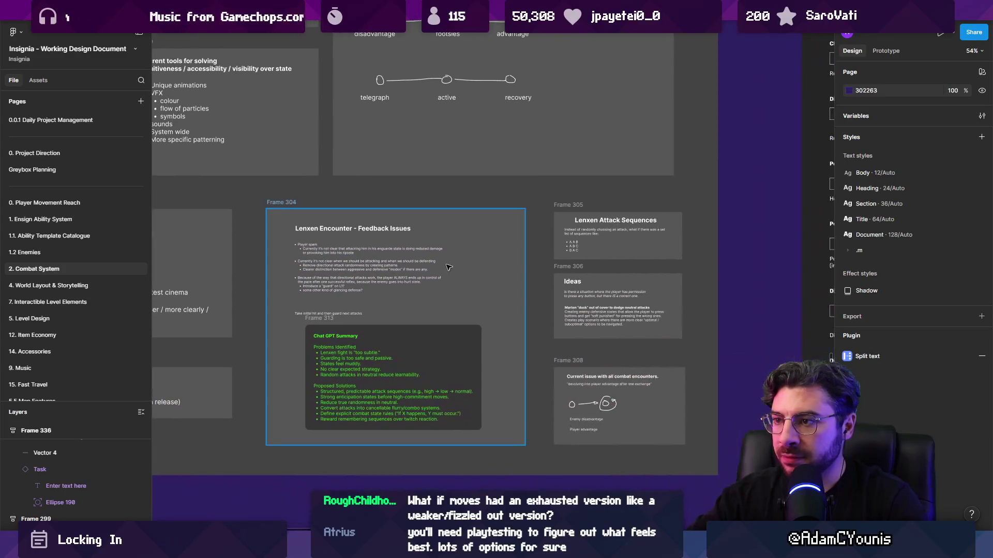
{"action": "scroll", "coordinate": [362, 397], "scroll_direction": "up", "scroll_amount": 3}
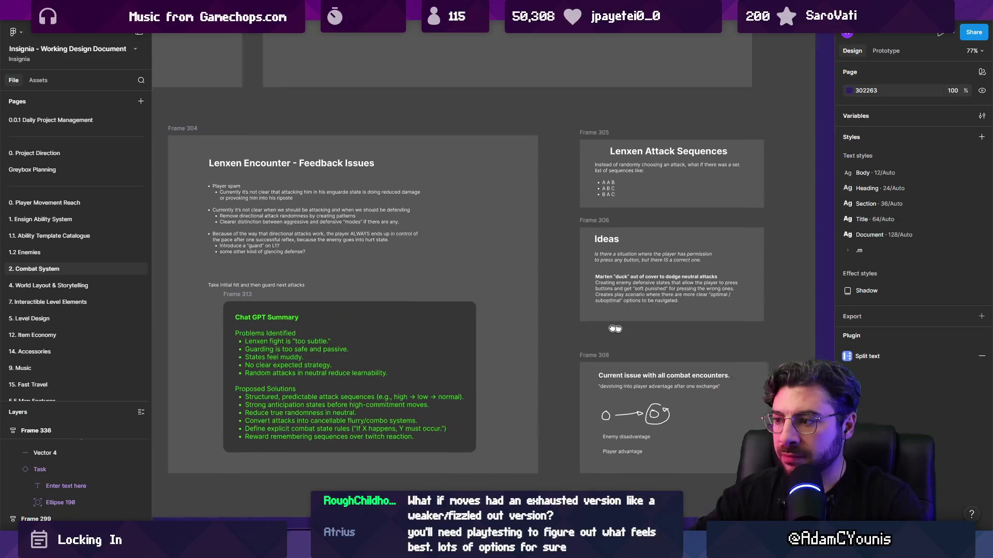
{"action": "scroll", "coordinate": [414, 388], "scroll_direction": "right", "scroll_amount": 4}
{"action": "scroll", "coordinate": [420, 396], "scroll_direction": "up", "scroll_amount": 1}
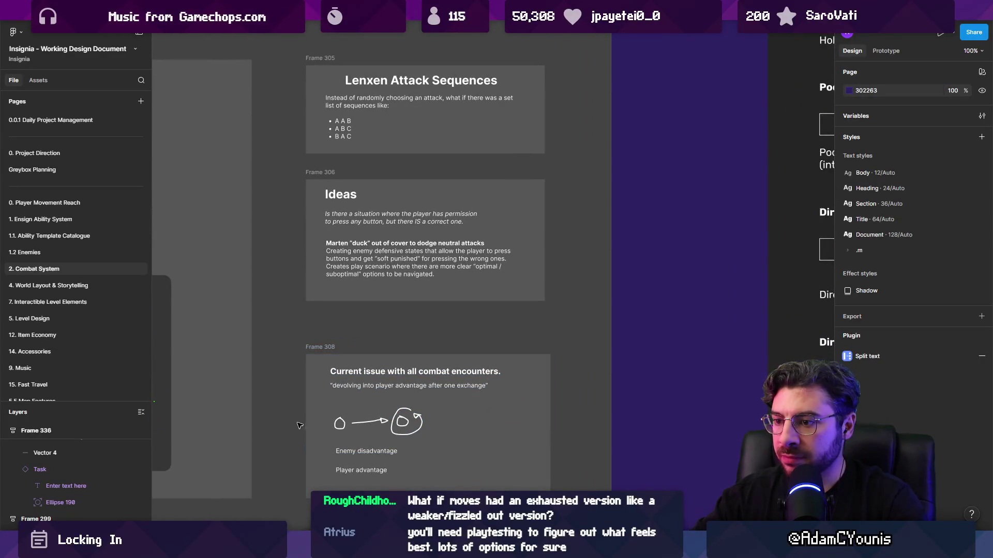
{"action": "scroll", "coordinate": [299, 423], "scroll_direction": "down", "scroll_amount": 4}
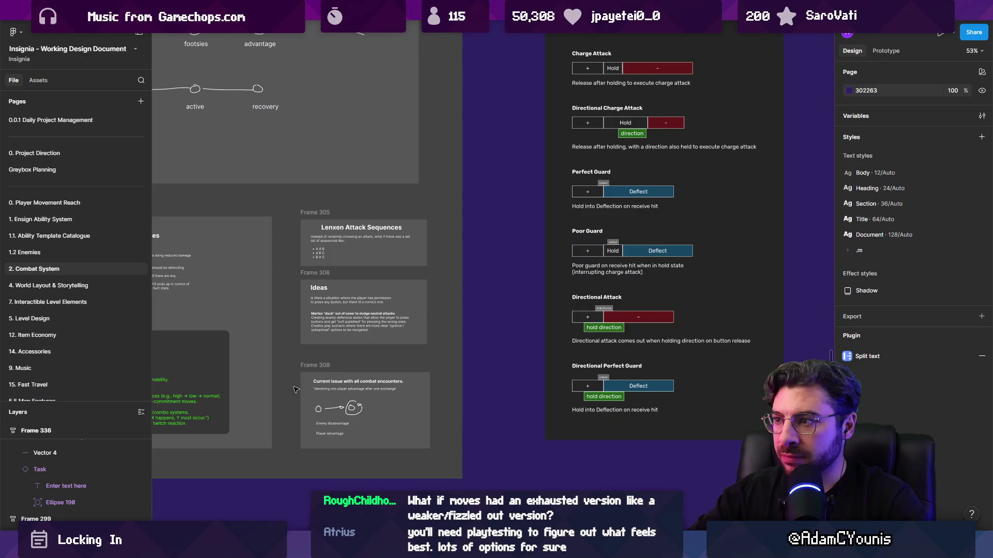
{"action": "scroll", "coordinate": [295, 389], "scroll_direction": "down", "scroll_amount": 3}
{"action": "scroll", "coordinate": [362, 336], "scroll_direction": "right", "scroll_amount": 5}
{"action": "scroll", "coordinate": [448, 292], "scroll_direction": "up", "scroll_amount": 5}
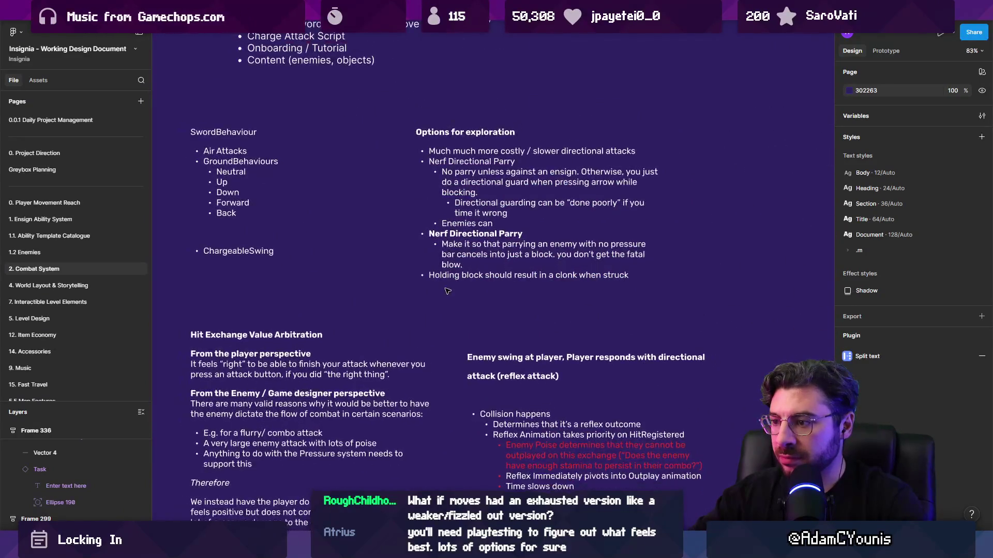
{"action": "scroll", "coordinate": [448, 291], "scroll_direction": "down", "scroll_amount": 1}
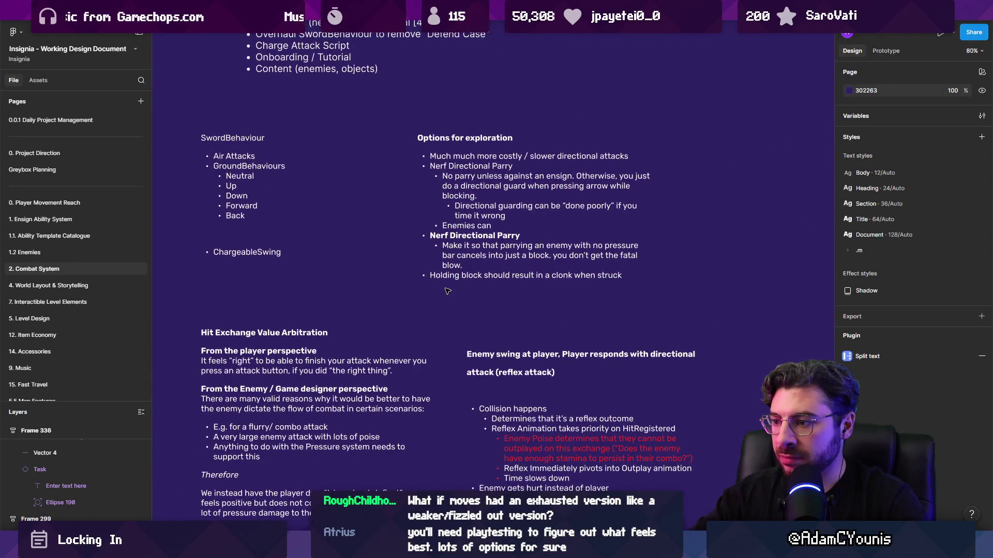
{"action": "scroll", "coordinate": [504, 313], "scroll_direction": "down", "scroll_amount": 1}
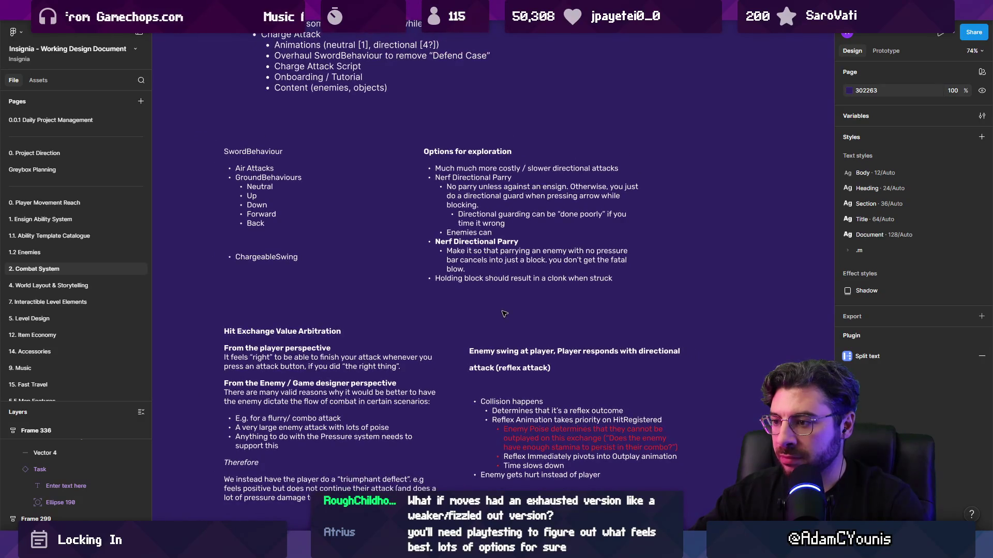
{"action": "scroll", "coordinate": [504, 314], "scroll_direction": "down", "scroll_amount": 10}
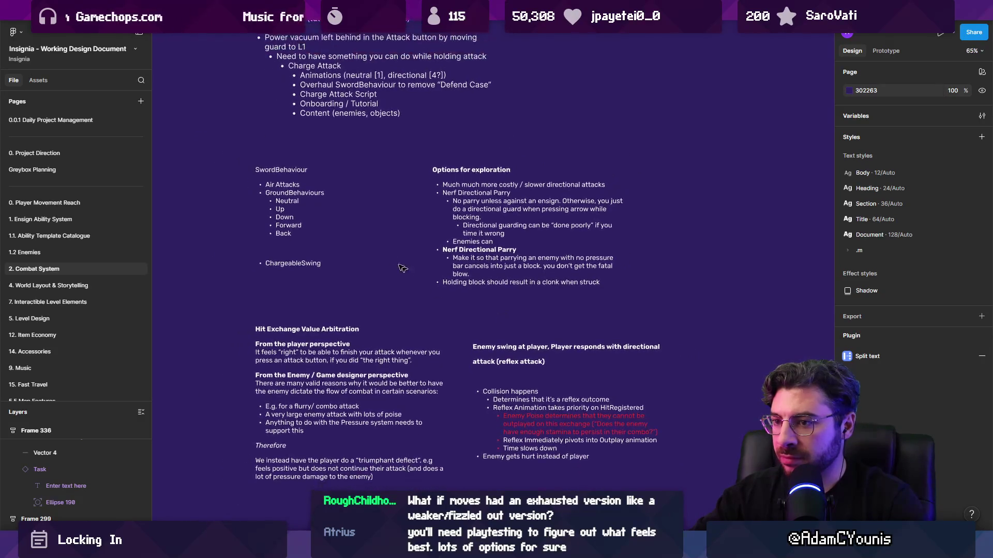
{"action": "scroll", "coordinate": [357, 278], "scroll_direction": "up", "scroll_amount": 8}
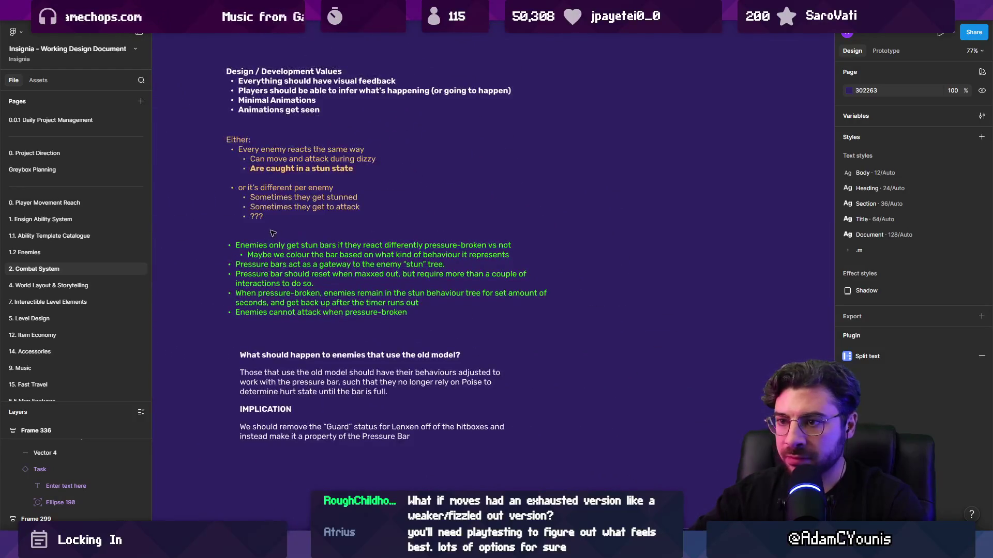
{"action": "scroll", "coordinate": [250, 261], "scroll_direction": "up", "scroll_amount": 3}
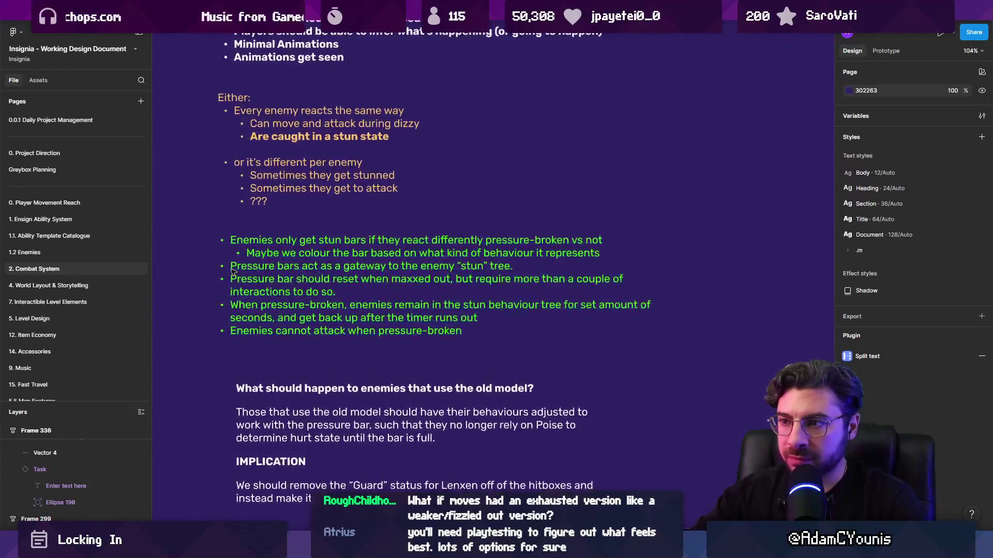
{"action": "scroll", "coordinate": [664, 303], "scroll_direction": "down", "scroll_amount": 10}
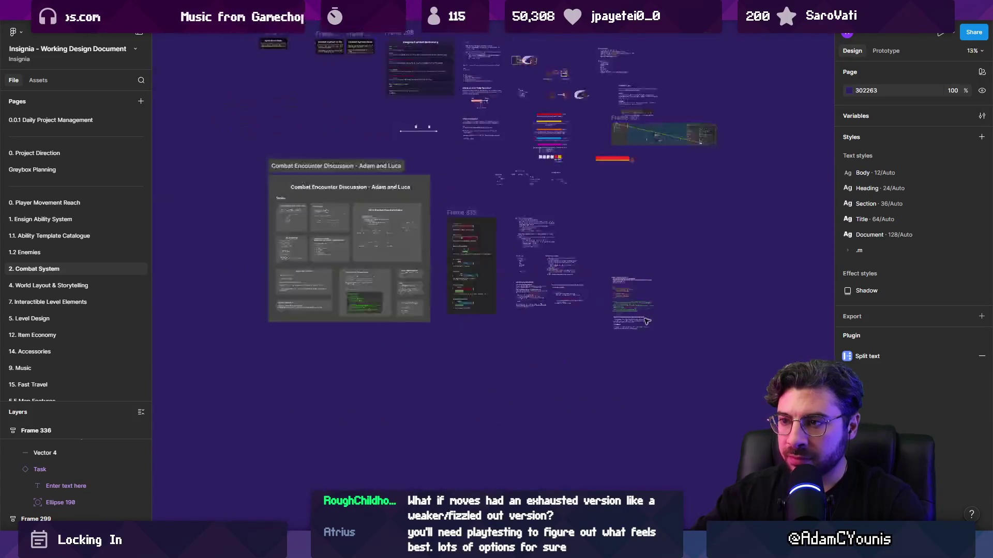
{"action": "scroll", "coordinate": [413, 209], "scroll_direction": "up", "scroll_amount": 5}
{"action": "scroll", "coordinate": [413, 209], "scroll_direction": "up", "scroll_amount": 4}
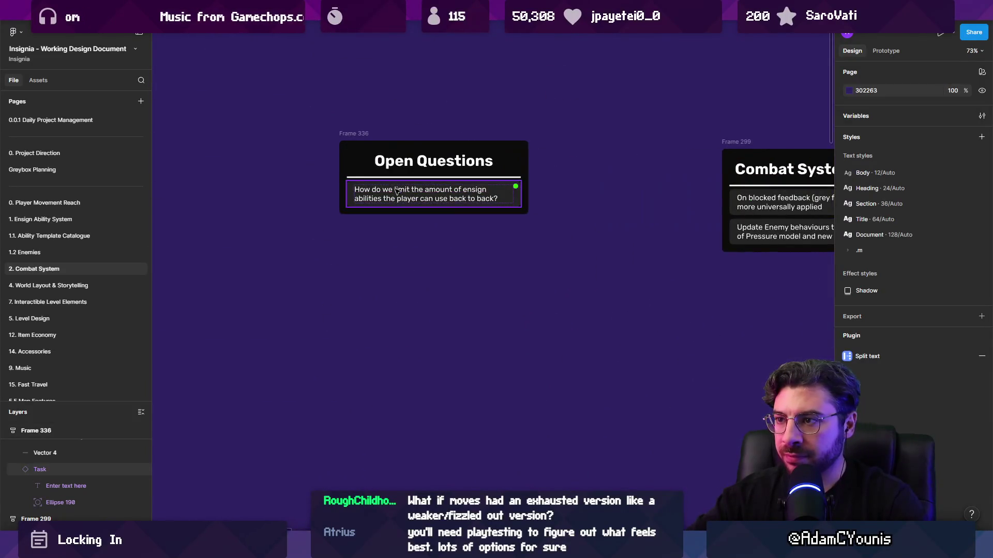
- Pull the ensign question text out of its card, fixing it at 420 × 48
{"action": "left_click", "coordinate": [412, 199]}
{"action": "scroll", "coordinate": [412, 199], "scroll_direction": "down", "scroll_amount": 10}
{"action": "scroll", "coordinate": [413, 198], "scroll_direction": "up", "scroll_amount": 12}
{"action": "double_click", "coordinate": [412, 197]}
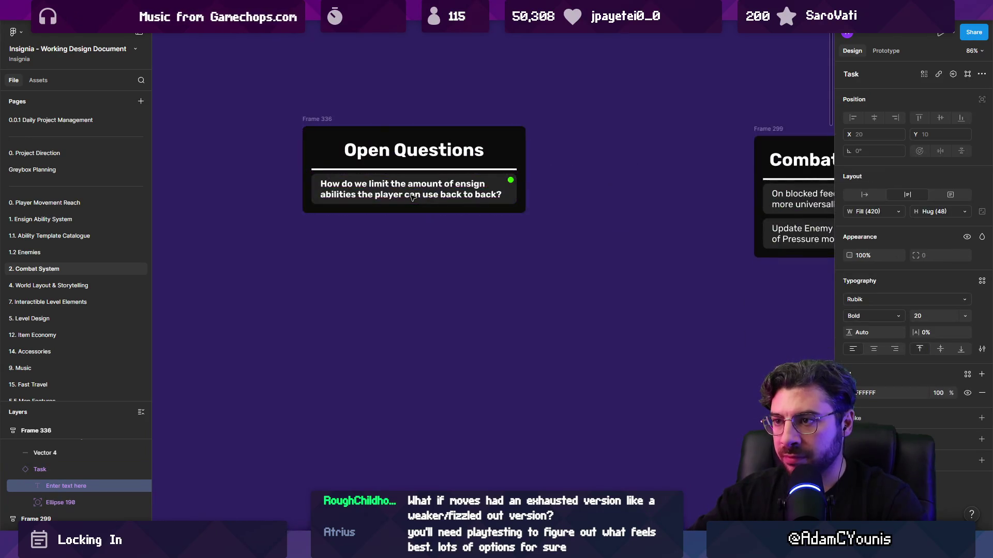
{"action": "scroll", "coordinate": [408, 197], "scroll_direction": "down", "scroll_amount": 5}
{"action": "left_click_drag", "start_coordinate": [404, 207], "coordinate": [406, 210]}
{"action": "scroll", "coordinate": [420, 285], "scroll_direction": "down", "scroll_amount": 10}
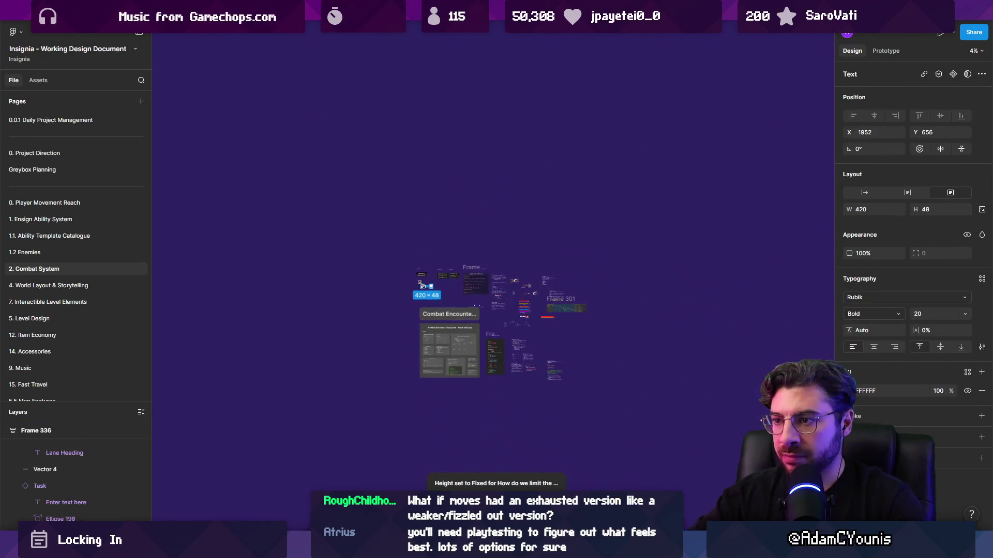
- Move the ensign question text onto empty canvas to the right
{"action": "left_click_drag", "start_coordinate": [428, 288], "coordinate": [664, 284]}
{"action": "scroll", "coordinate": [587, 285], "scroll_direction": "up", "scroll_amount": 3}
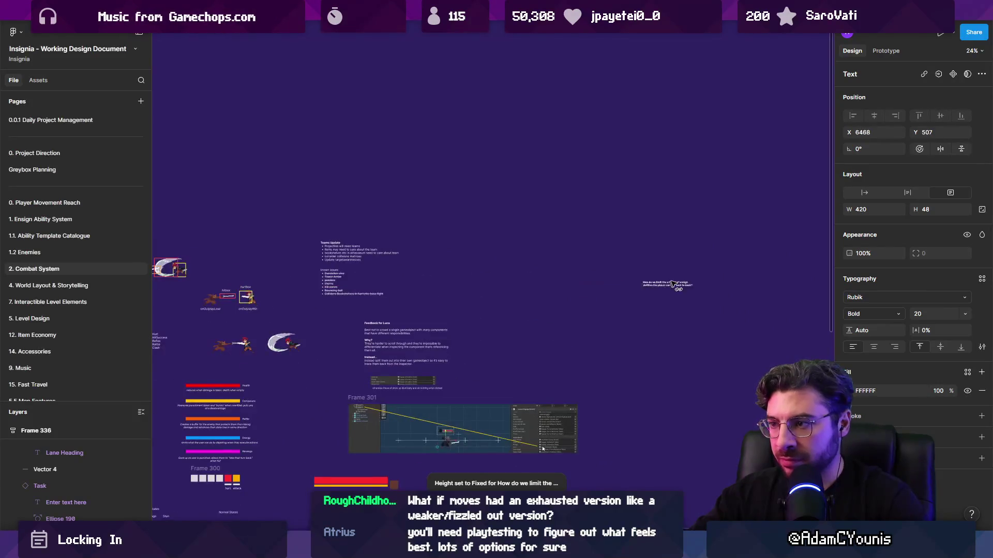
{"action": "scroll", "coordinate": [376, 324], "scroll_direction": "up", "scroll_amount": 4}
{"action": "left_click", "coordinate": [376, 325]}
- Draw a vertical line beside it with a white FFFFFF stroke of weight 22
{"action": "left_click", "coordinate": [322, 173]}
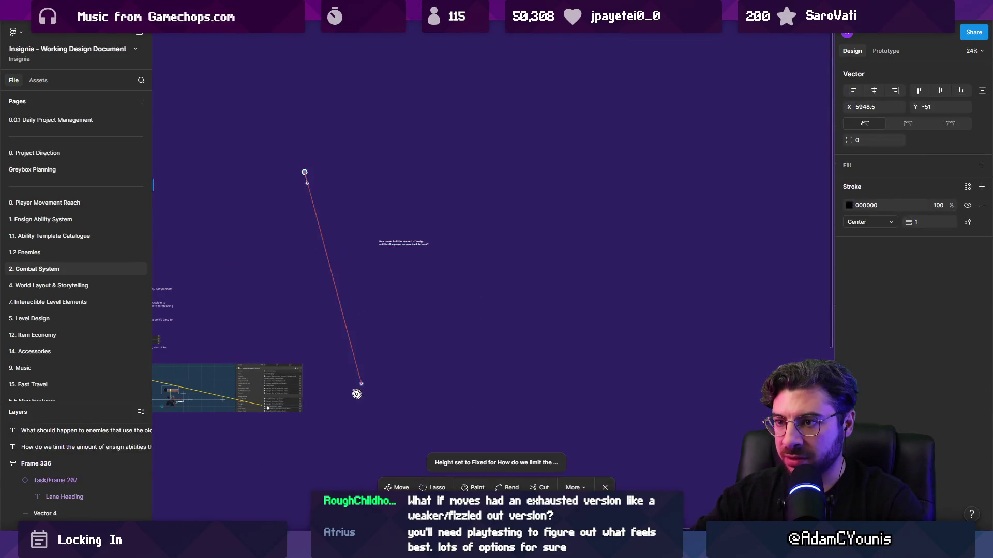
{"action": "left_click", "coordinate": [322, 463]}
{"action": "key", "text": "Escape"}
{"action": "left_click_drag", "start_coordinate": [331, 299], "coordinate": [332, 299]}
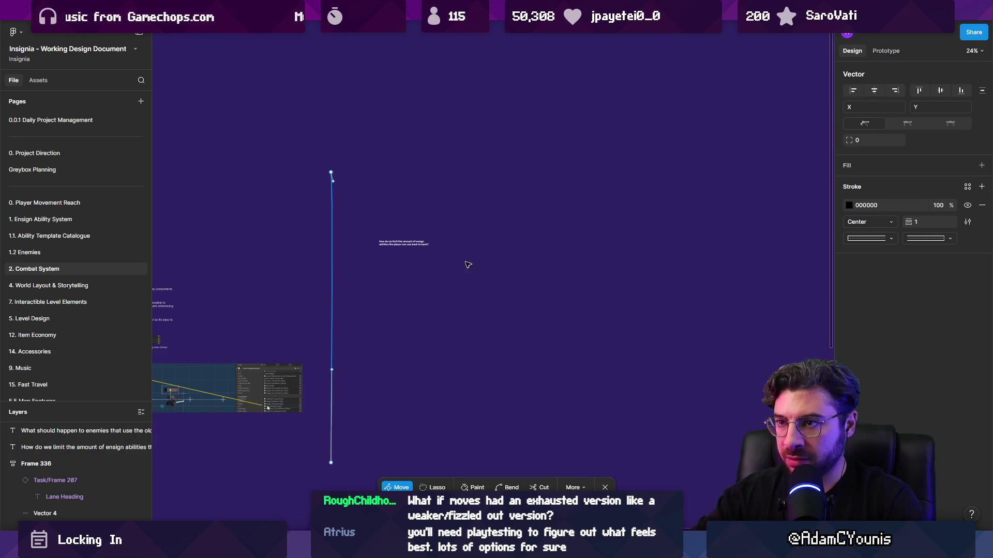
{"action": "left_click", "coordinate": [331, 463]}
{"action": "left_click", "coordinate": [700, 329]}
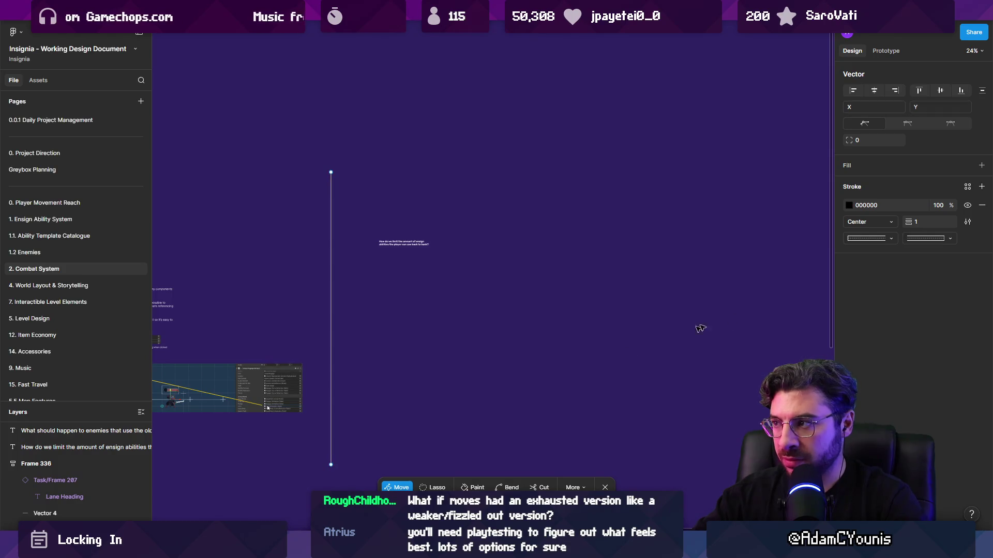
{"action": "left_click", "coordinate": [849, 205]}
{"action": "left_click_drag", "start_coordinate": [907, 218], "coordinate": [906, 217]}
{"action": "key", "text": "Escape"}
{"action": "scroll", "coordinate": [409, 248], "scroll_direction": "up", "scroll_amount": 5}
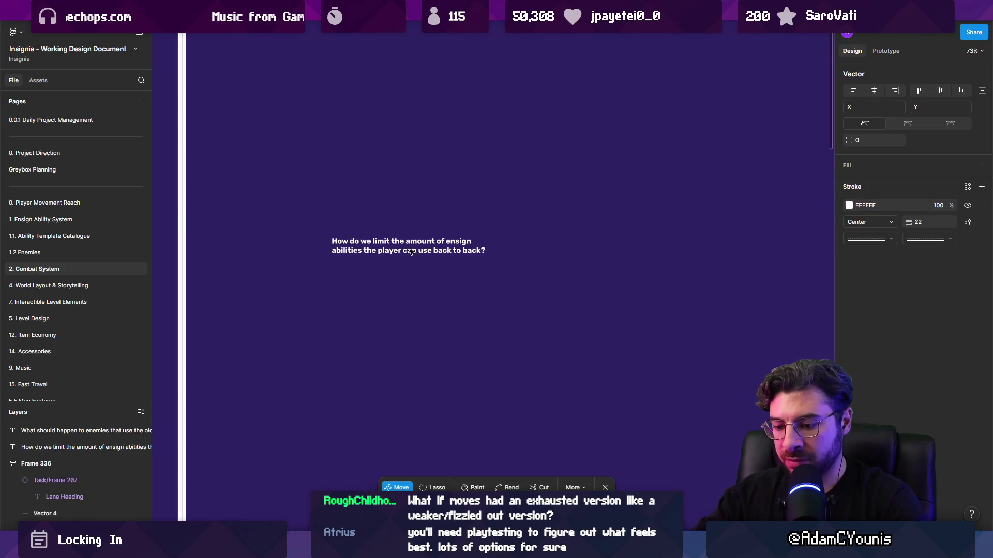
- Add a Regular-weight copy of the question below, scaled down to 554 × 63.31
{"action": "left_click", "coordinate": [449, 248]}
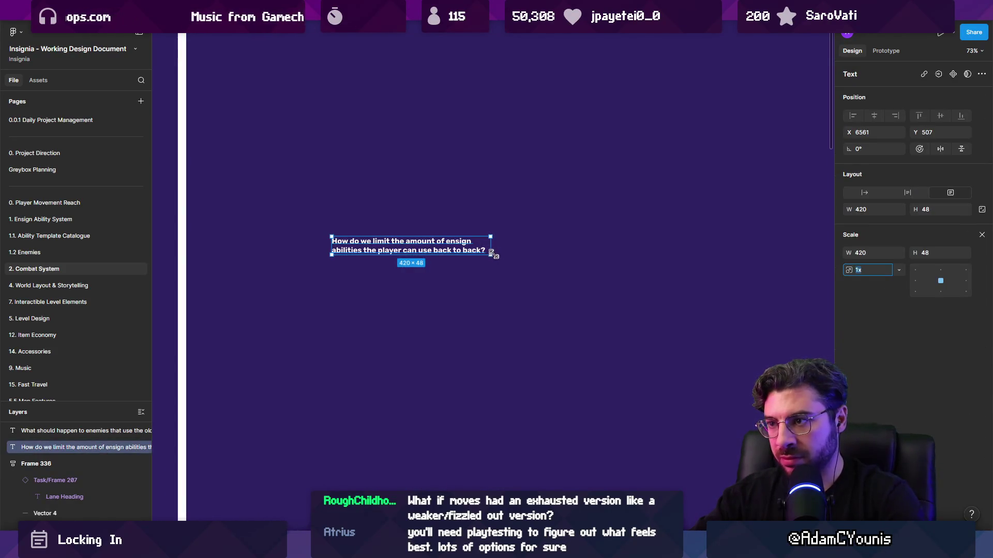
{"action": "scroll", "coordinate": [364, 291], "scroll_direction": "up", "scroll_amount": 5}
{"action": "scroll", "coordinate": [436, 158], "scroll_direction": "up", "scroll_amount": 3}
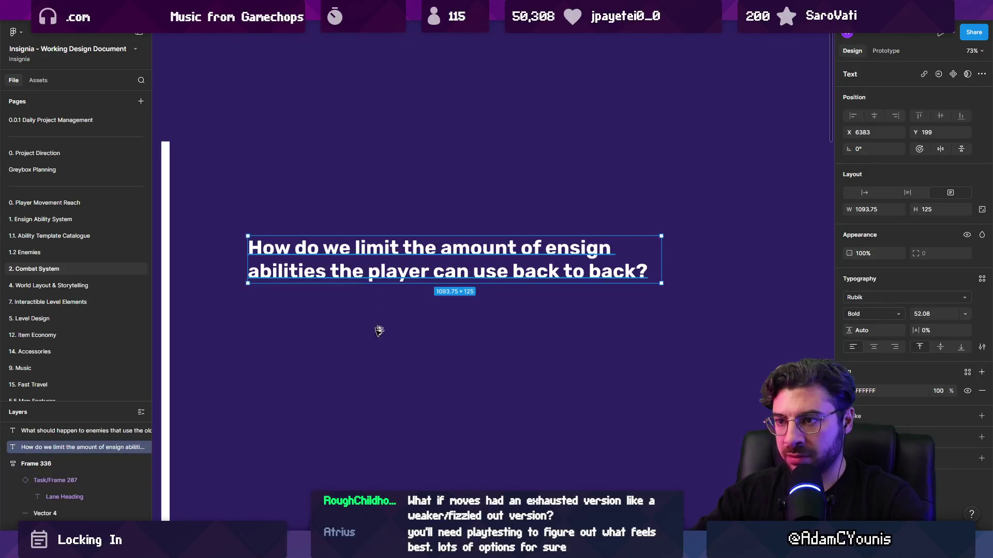
{"action": "key", "text": "ctrl+d"}
{"action": "double_click", "coordinate": [375, 368]}
{"action": "key", "text": "ctrl+b"}
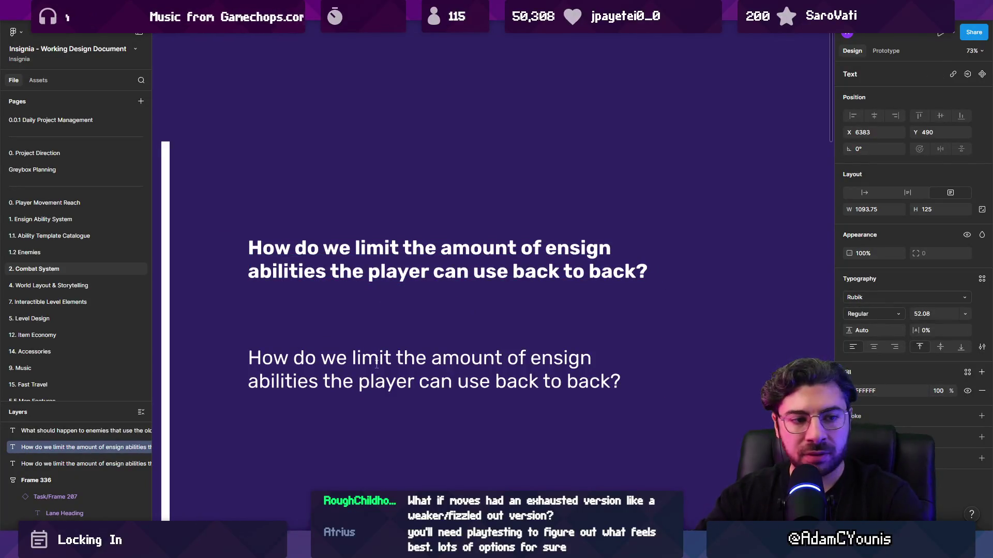
{"action": "key", "text": "Escape"}
{"action": "key", "text": "k"}
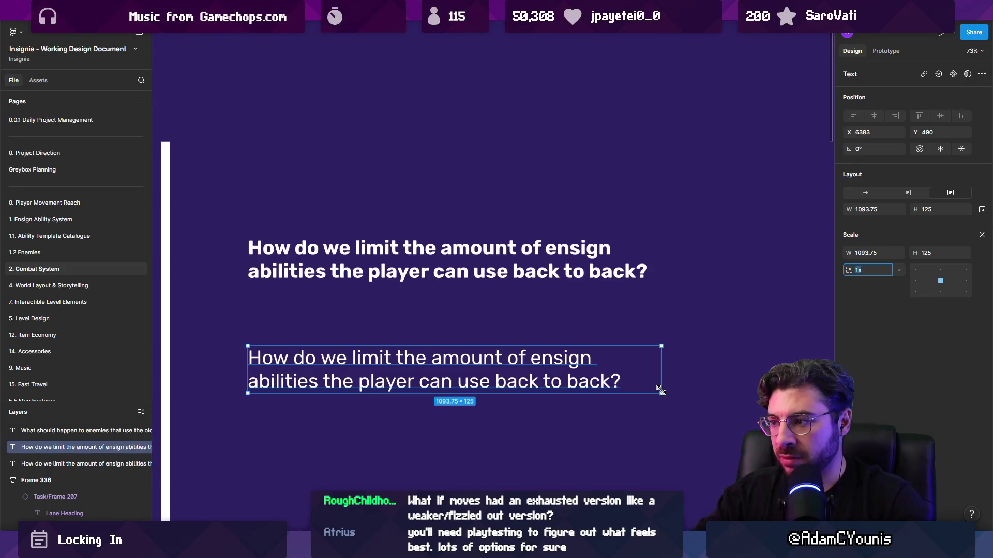
{"action": "left_click_drag", "start_coordinate": [661, 392], "coordinate": [454, 369]}
{"action": "key", "text": "minus"}
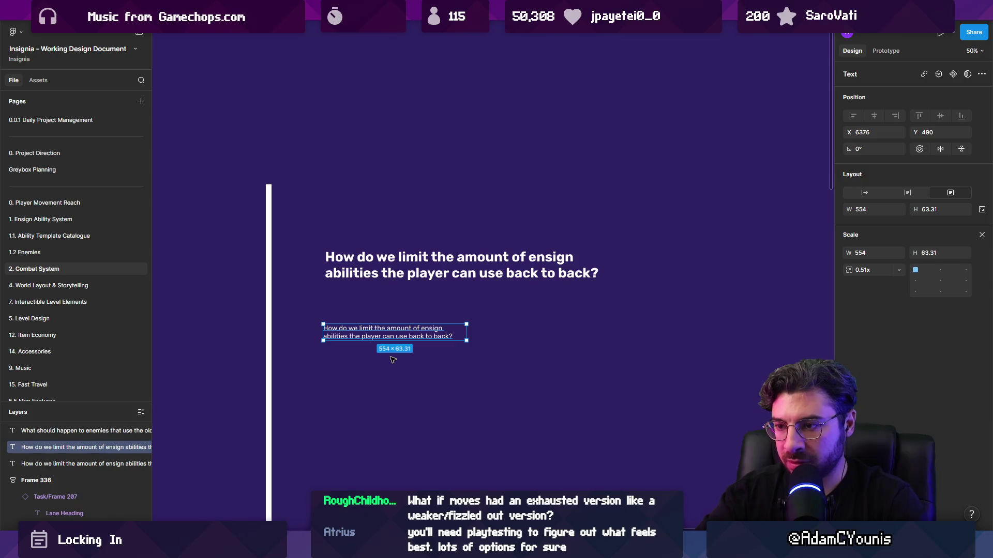
- Type the first bullet about weaker versions of abilities that are spammed
{"action": "type", "text": "v"}
{"action": "type", "text": "- Wealke"}
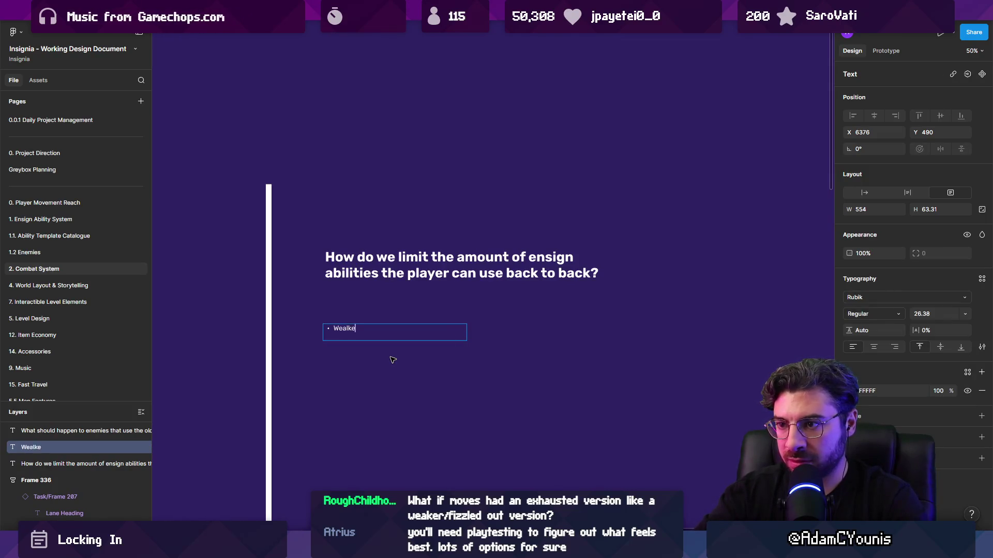
{"action": "type", "text": " versi"}
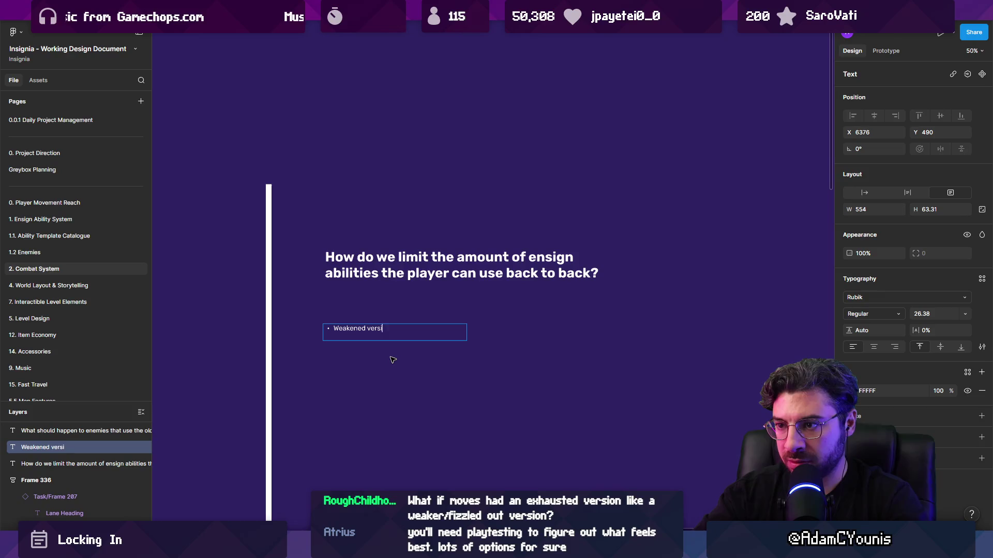
{"action": "key", "text": "BackSpace"}
{"action": "key", "text": "BackSpace"}
{"action": "key", "text": "BackSpace"}
{"action": "type", "text": "of the"}
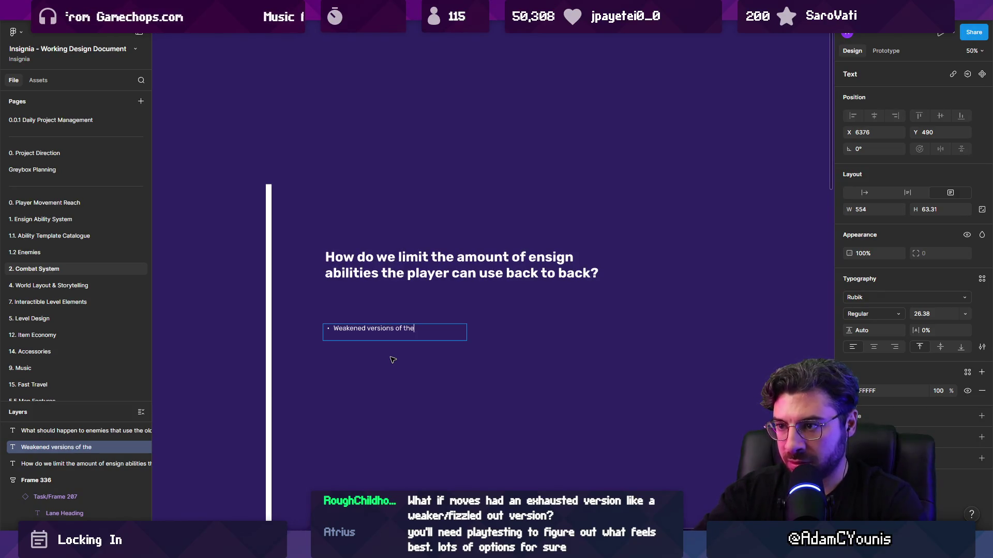
{"action": "scroll", "coordinate": [377, 339], "scroll_direction": "up", "scroll_amount": 3}
{"action": "scroll", "coordinate": [380, 309], "scroll_direction": "right", "scroll_amount": 3}
{"action": "scroll", "coordinate": [380, 310], "scroll_direction": "down", "scroll_amount": 2}
- Widen the bullet text box to 810 and insert 'short' before 'cooldown'
{"action": "left_click_drag", "start_coordinate": [414, 274], "coordinate": [520, 274]}
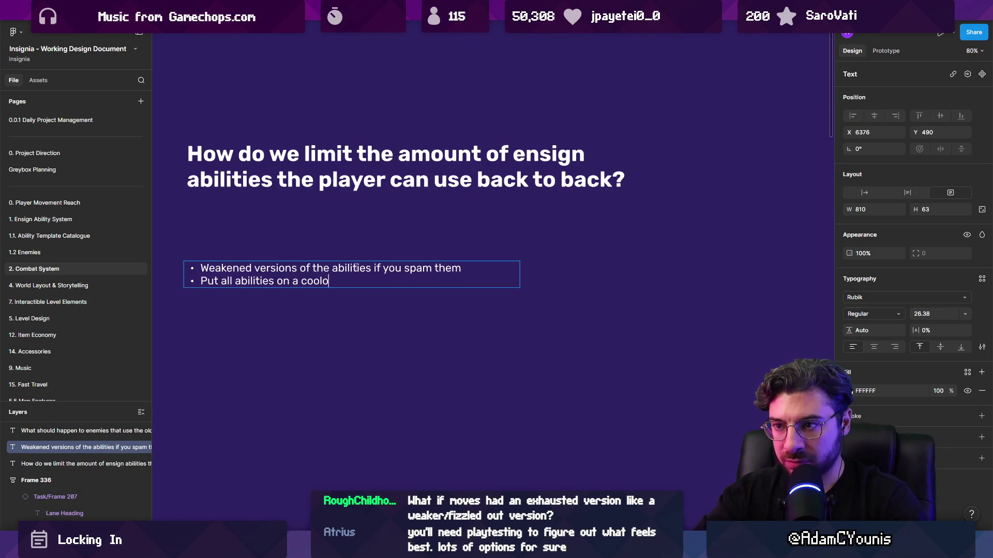
{"action": "key", "text": "ctrl+shift+Left"}
{"action": "key", "text": "Left"}
{"action": "type", "text": "short"}
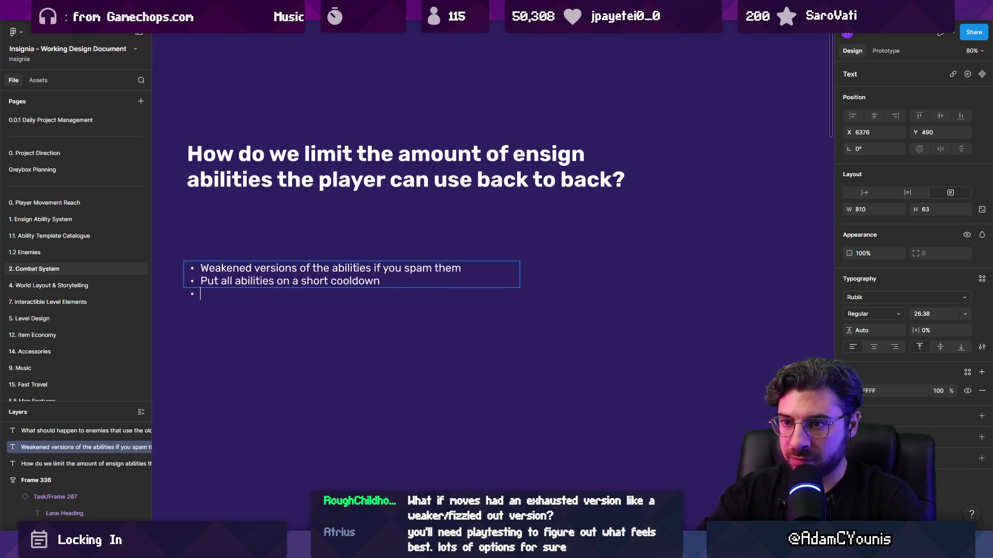
{"action": "key", "text": "Escape"}
{"action": "key", "text": "Return"}
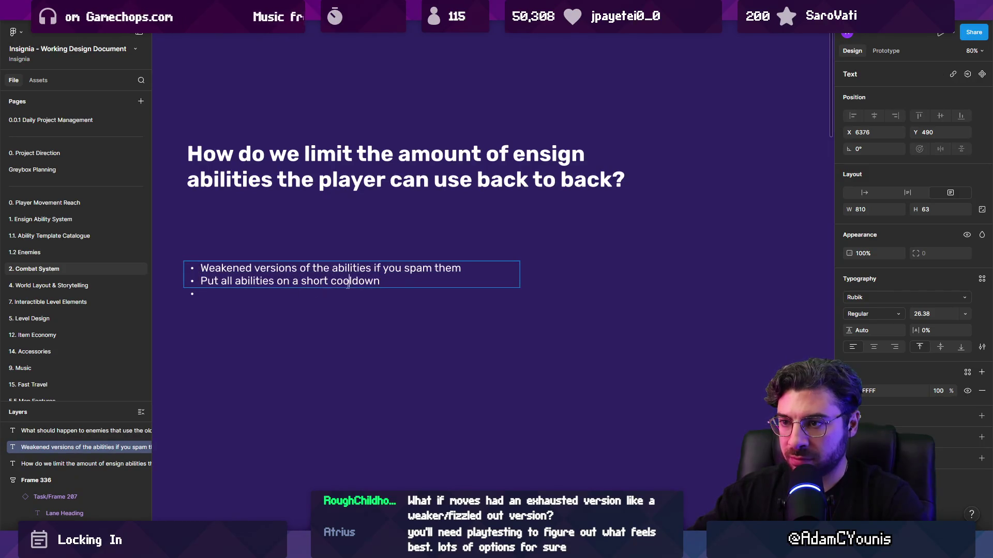
{"action": "key", "text": "Escape"}
- Complete the third bullet about earning abilities back through defensive parries
{"action": "double_click", "coordinate": [385, 288]}
{"action": "double_click", "coordinate": [283, 290]}
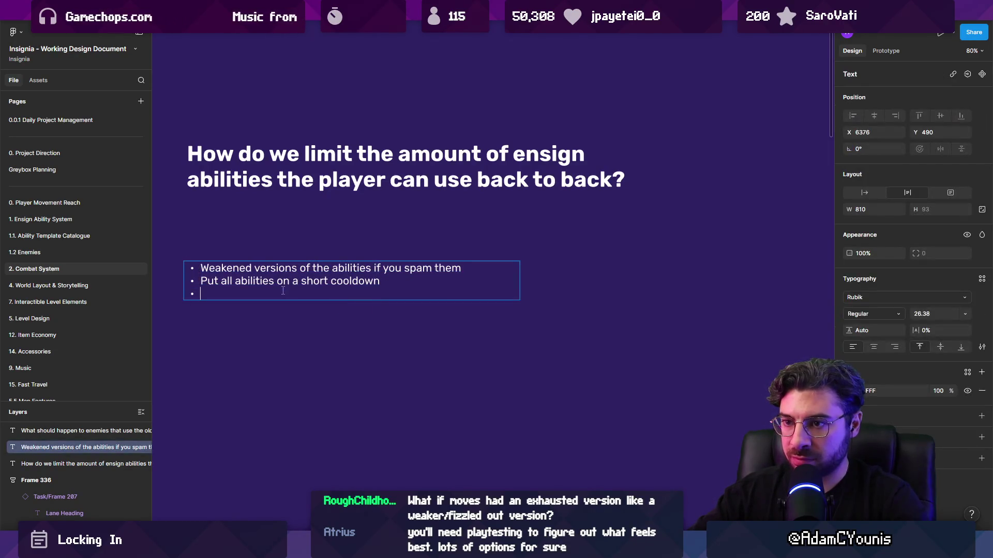
{"action": "type", "text": "Force the player to earn them back with defensive parries"}
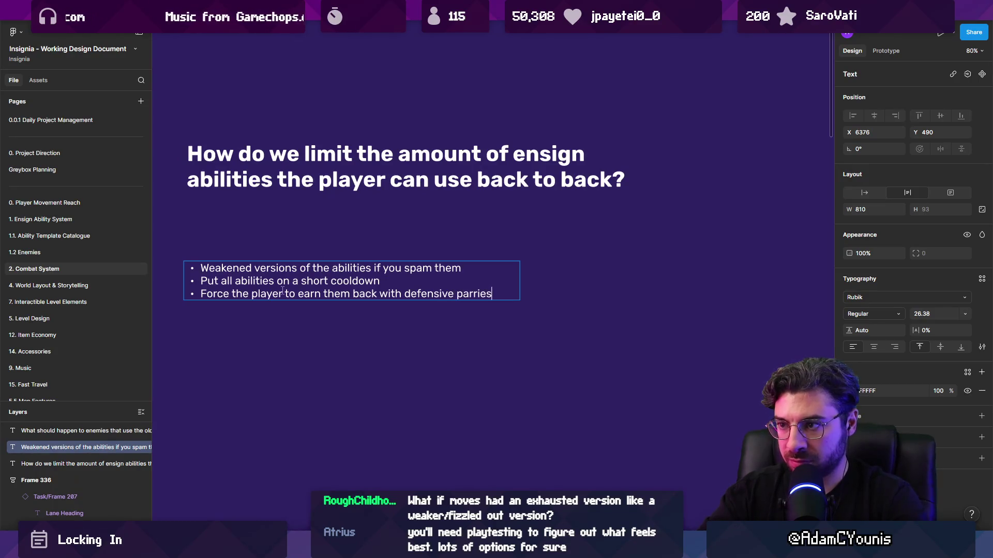
{"action": "key", "text": "Return"}
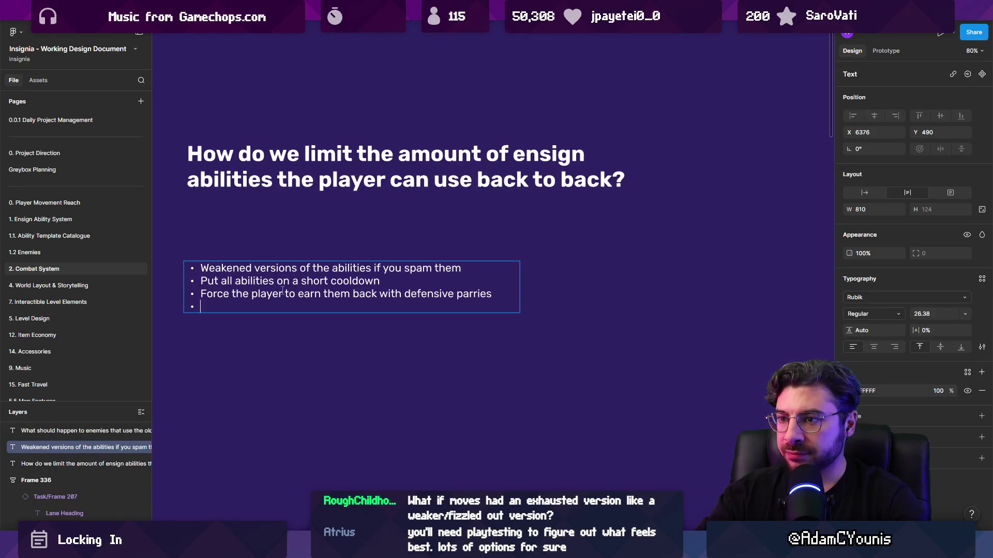
- Add a bold 'Options' heading above the bullet list
{"action": "key", "text": "Up"}
{"action": "key", "text": "Up"}
{"action": "key", "text": "Return"}
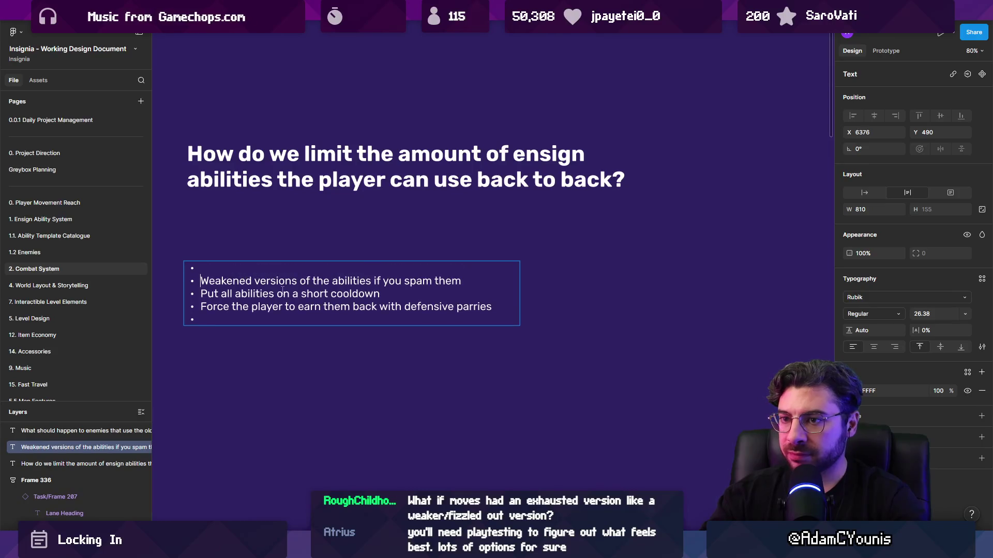
{"action": "key", "text": "Return"}
{"action": "type", "text": "option"}
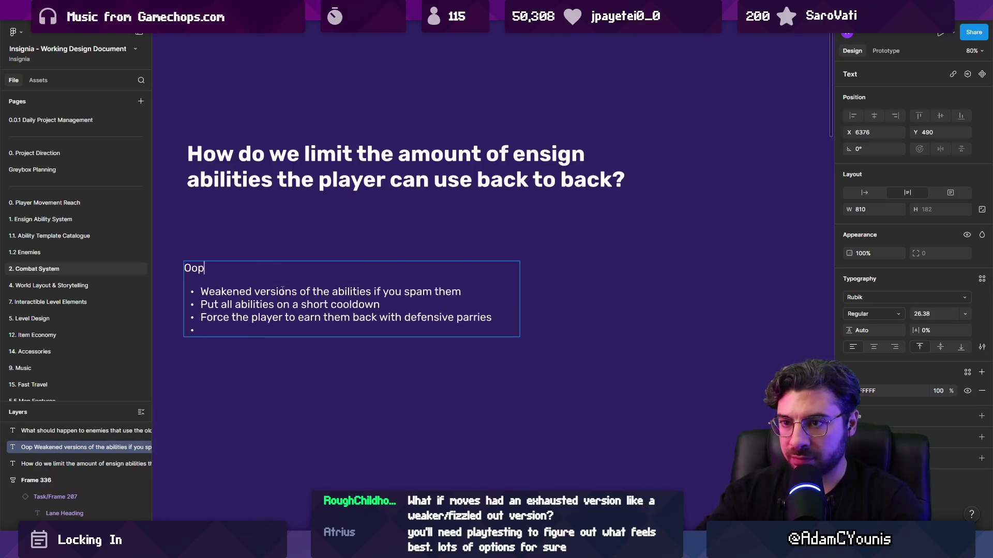
{"action": "key", "text": "BackSpace"}
{"action": "key", "text": "BackSpace"}
{"action": "type", "text": "ptions"}
{"action": "key", "text": "ctrl+b"}
{"action": "key", "text": "Tab"}
{"action": "type", "text": "Give the player a “burnout” meter, if the player spams the"}
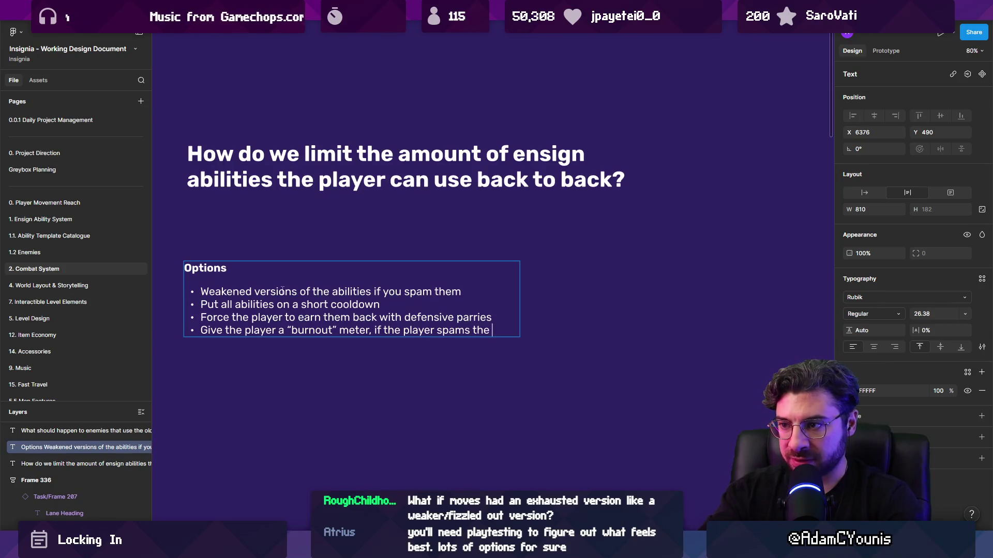
- Write the fourth bullet: spamming the same ability causes burnout, ending 'SF6 style.'
{"action": "type", "text": "same ability mui"}
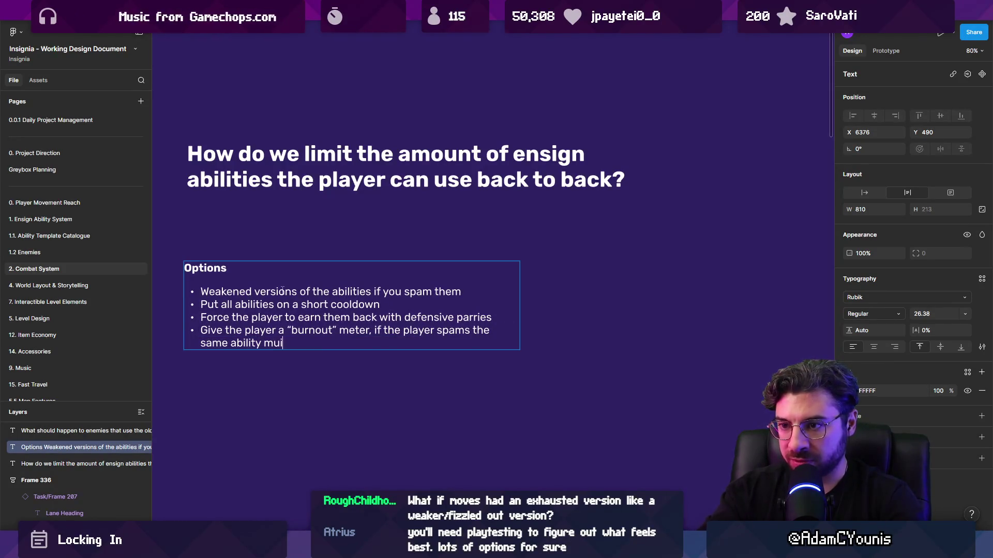
{"action": "key", "text": "BackSpace"}
{"action": "type", "text": "layer spams the same ability multiple times, they burn out"}
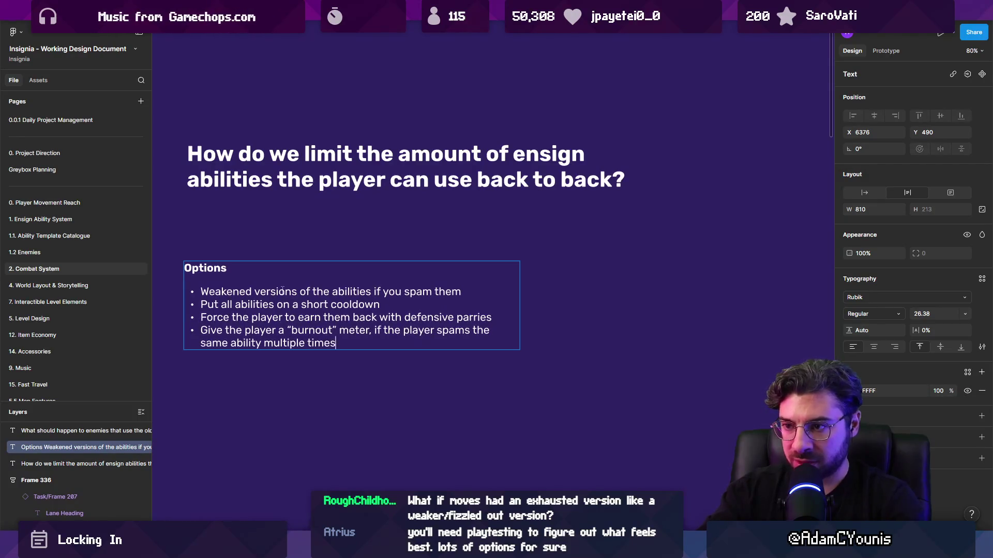
{"action": "type", "text": " and "}
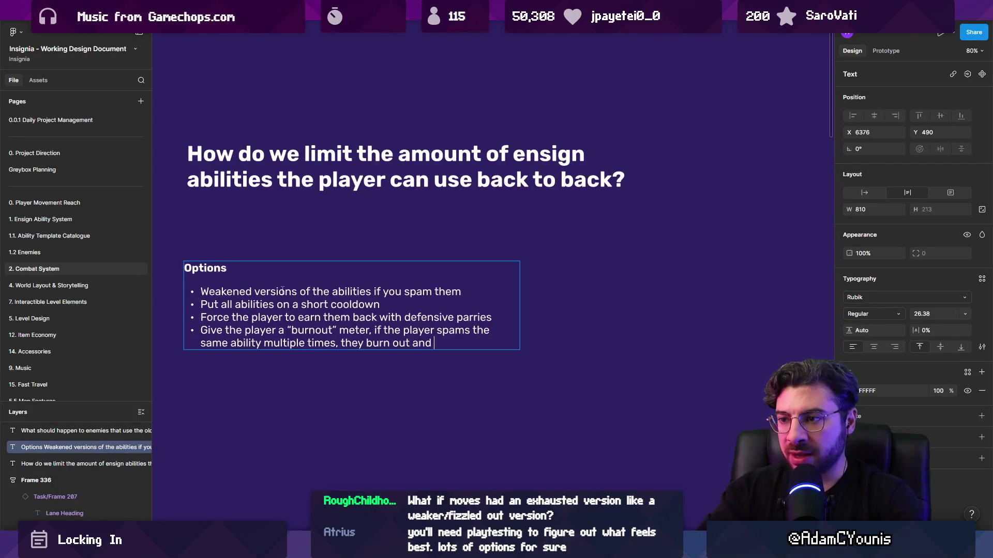
{"action": "type", "text": "take more damage"}
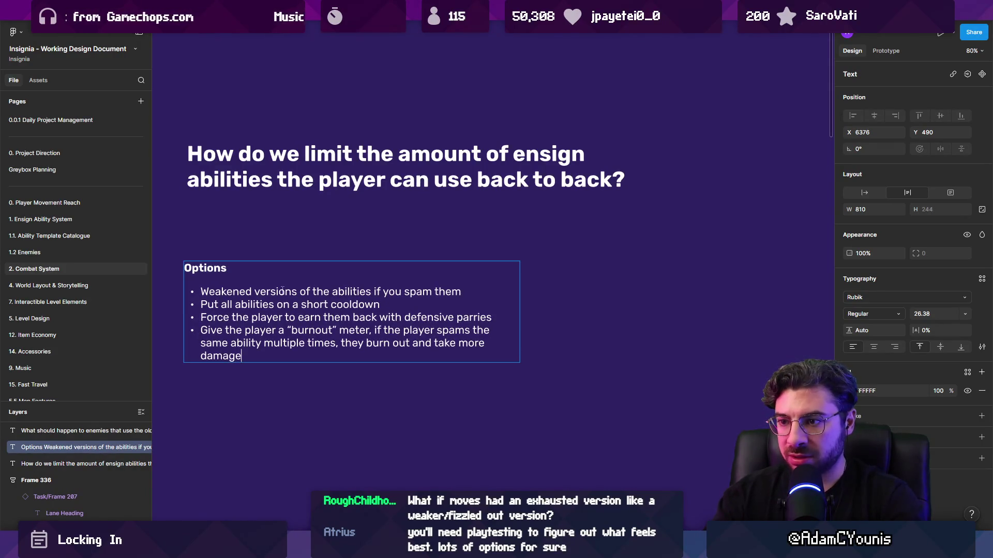
{"action": "key", "text": "ctrl+shift+Left"}
{"action": "key", "text": "ctrl+shift+Left"}
{"action": "key", "text": "ctrl+shift+Left"}
{"action": "key", "text": "BackSpace"}
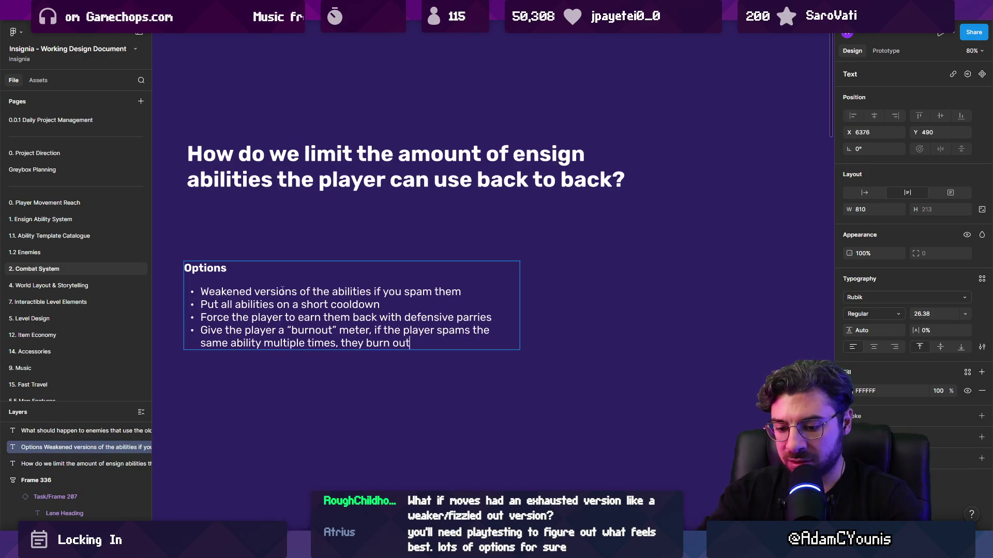
{"action": "type", "text": " SF"}
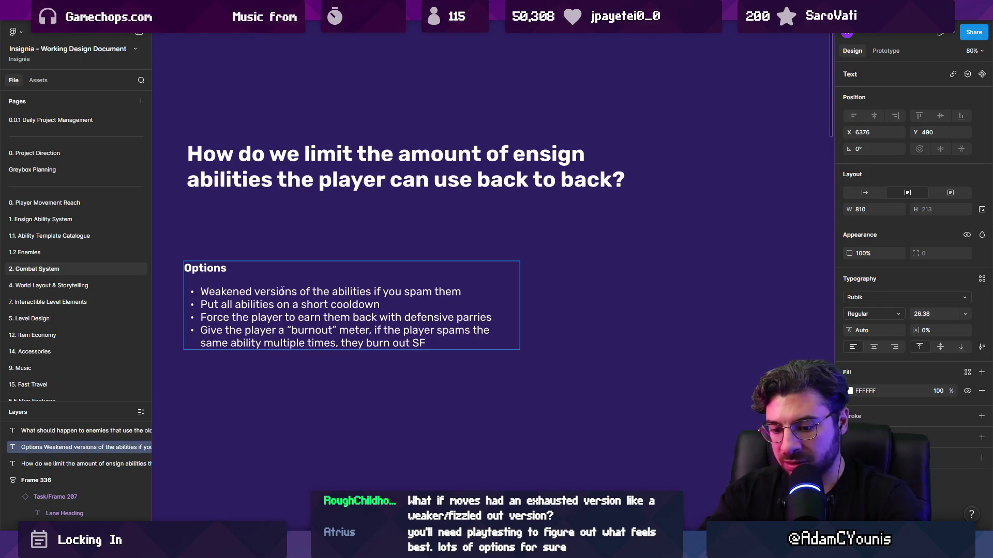
{"action": "type", "text": "6 style."}
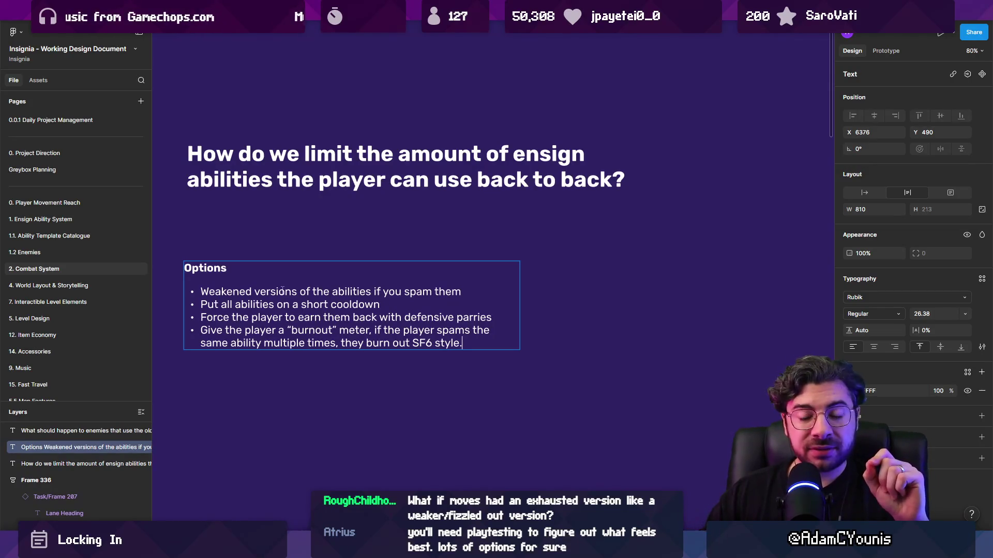
- Attack the fox enemy in Unity's Game view, then restore the full editor layout
{"action": "key", "text": "alt+Tab"}
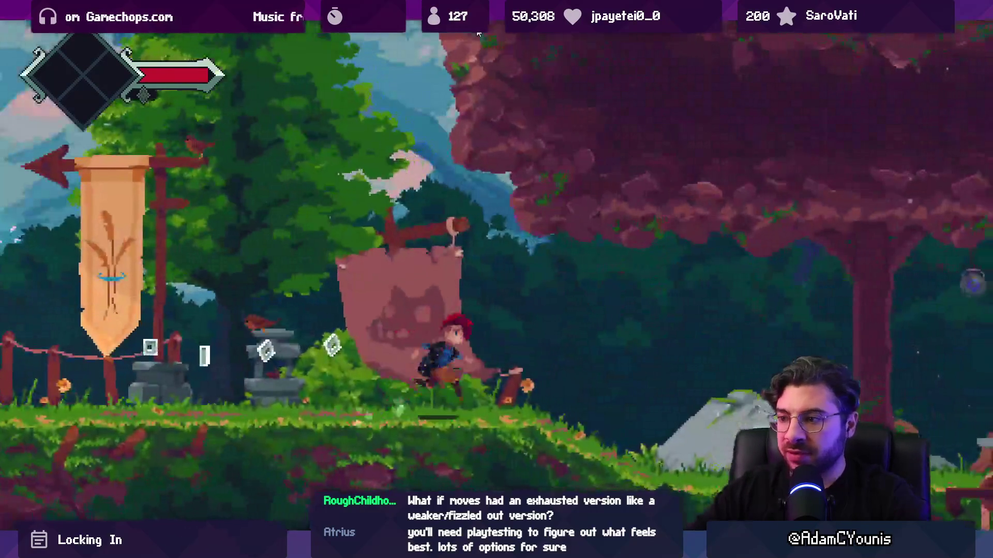
{"action": "key", "text": "Left"}
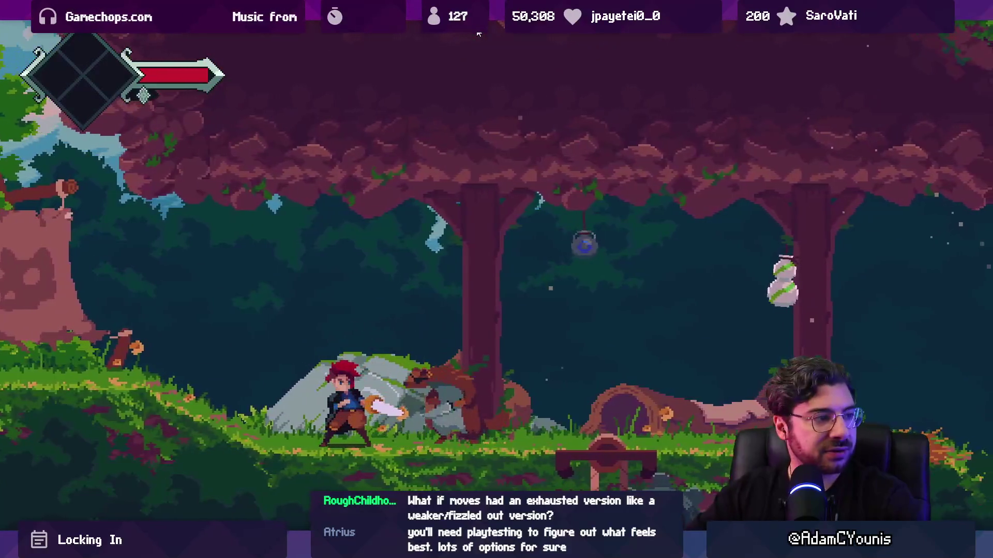
{"action": "key", "text": "j"}
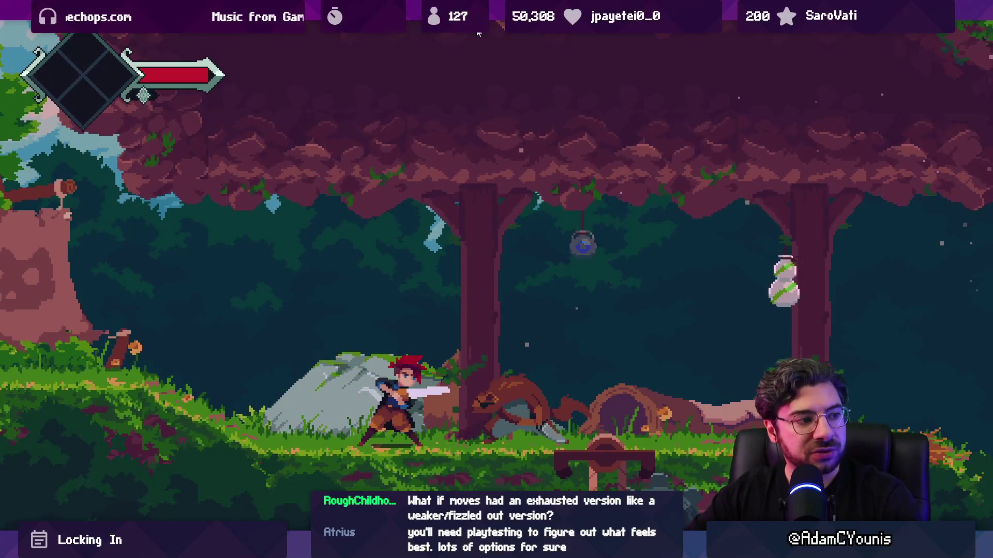
{"action": "key", "text": "Right"}
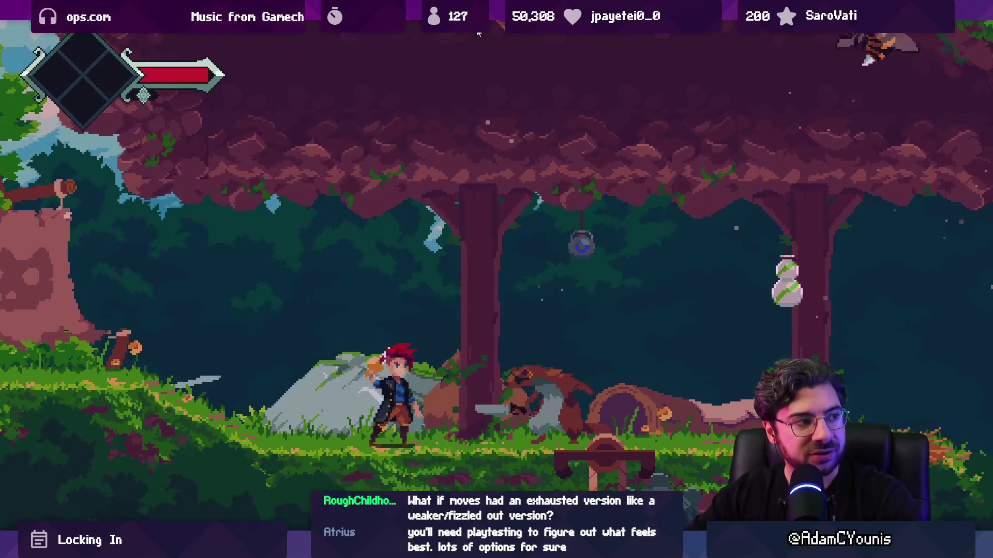
{"action": "key", "text": "j"}
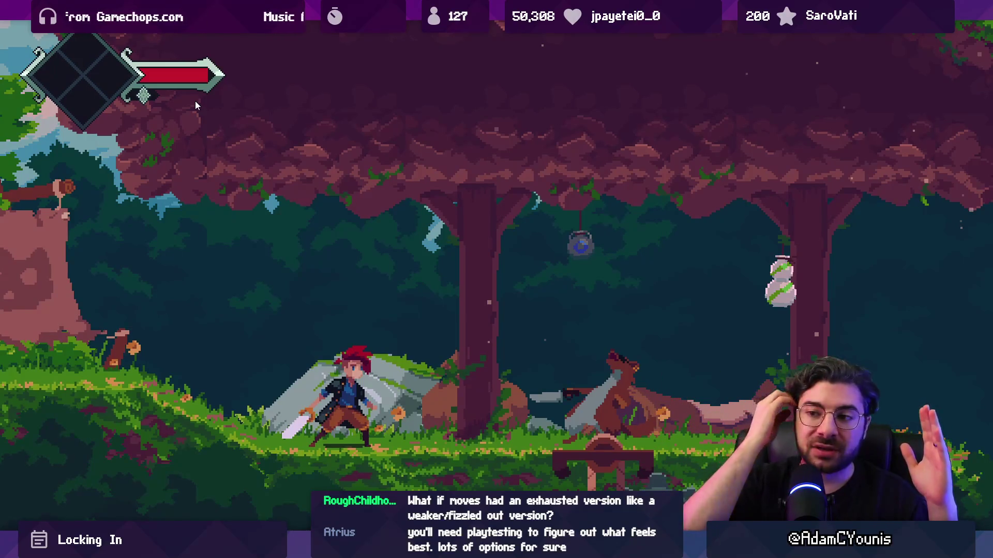
{"action": "key", "text": "shift+space"}
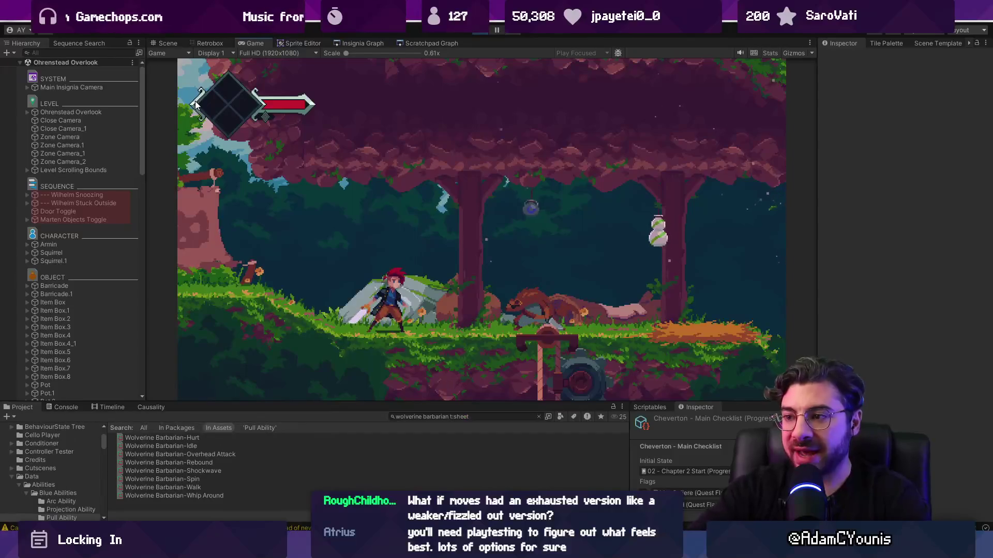
- Stop the Unity playtest with Ctrl+P and switch to Figma's Options list
{"action": "key", "text": "shift+space"}
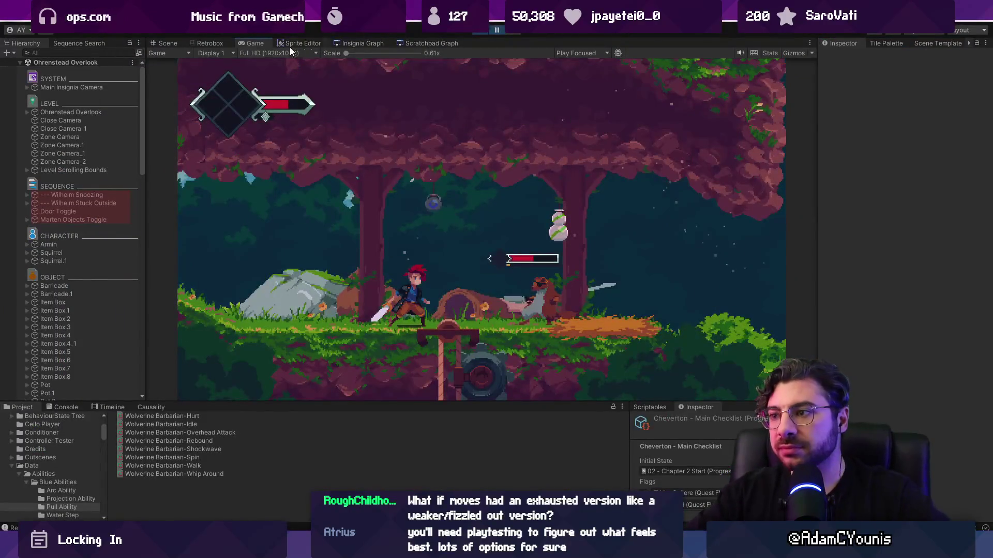
{"action": "key", "text": "ctrl+p"}
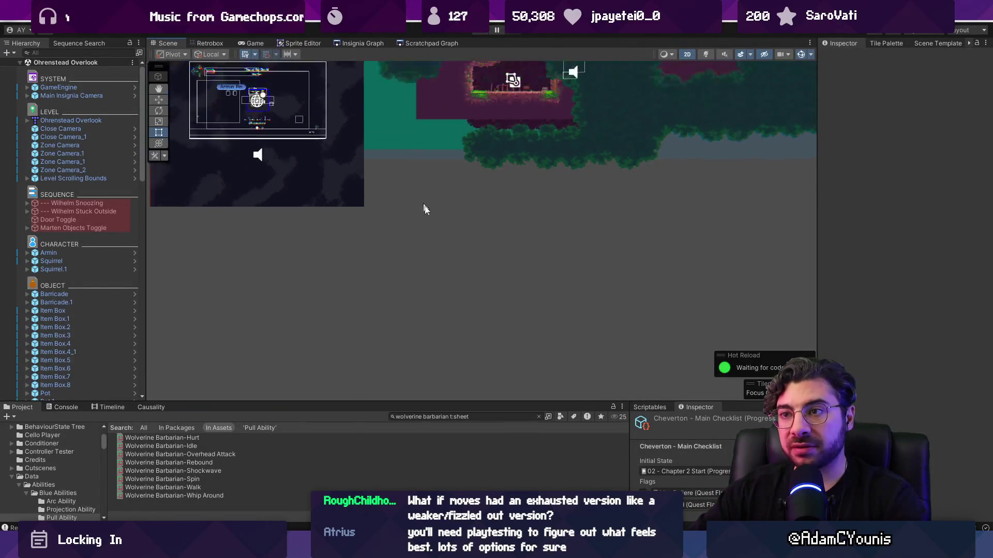
{"action": "scroll", "coordinate": [370, 166], "scroll_direction": "up", "scroll_amount": 5}
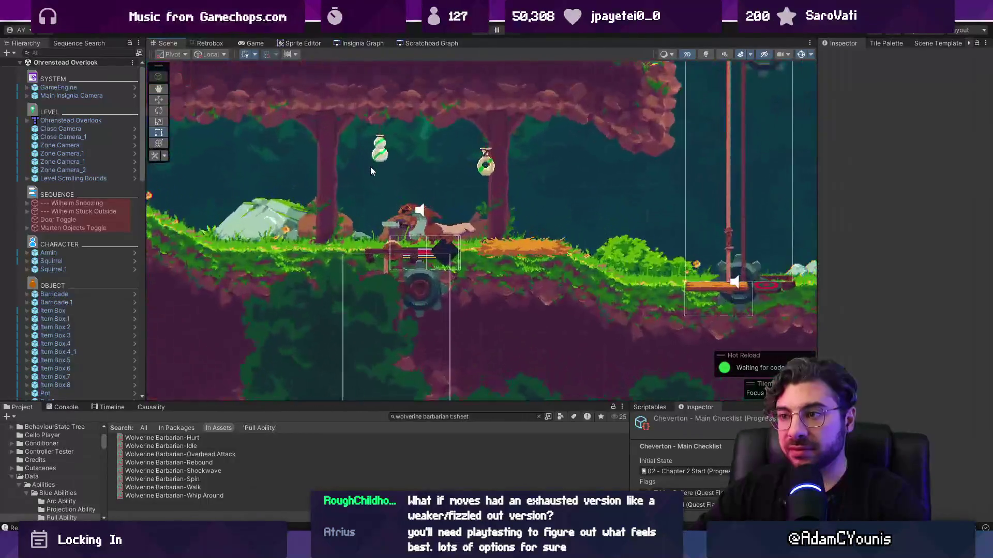
{"action": "scroll", "coordinate": [407, 178], "scroll_direction": "down", "scroll_amount": 1}
{"action": "scroll", "coordinate": [406, 193], "scroll_direction": "down", "scroll_amount": 1}
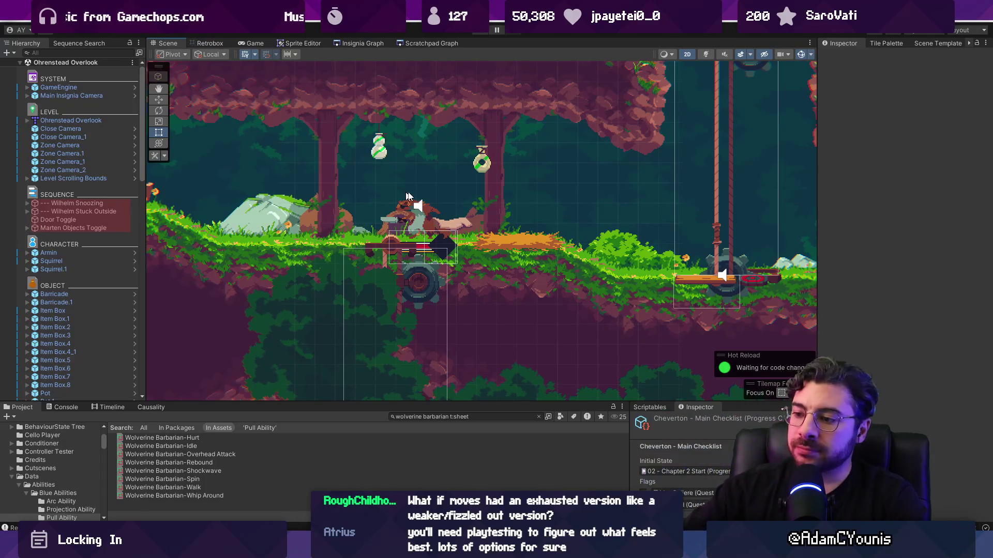
{"action": "key", "text": "alt+Tab"}
{"action": "scroll", "coordinate": [661, 329], "scroll_direction": "up", "scroll_amount": 3}
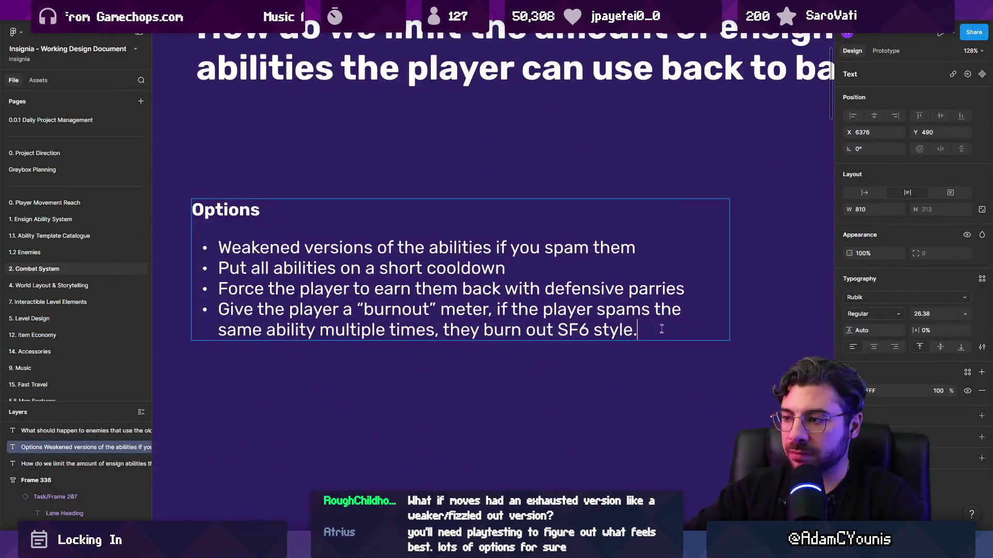
- Start a fifth bullet: extend the Pressure system to Armin so abilities cost pressure
{"action": "key", "text": "Return"}
{"action": "type", "text": "Extend the Pre"}
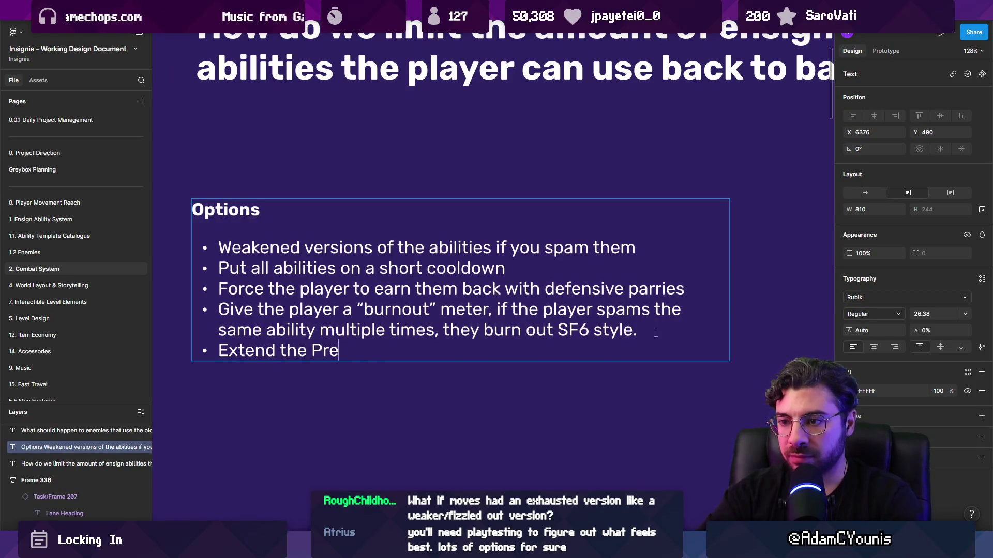
{"action": "type", "text": "m"}
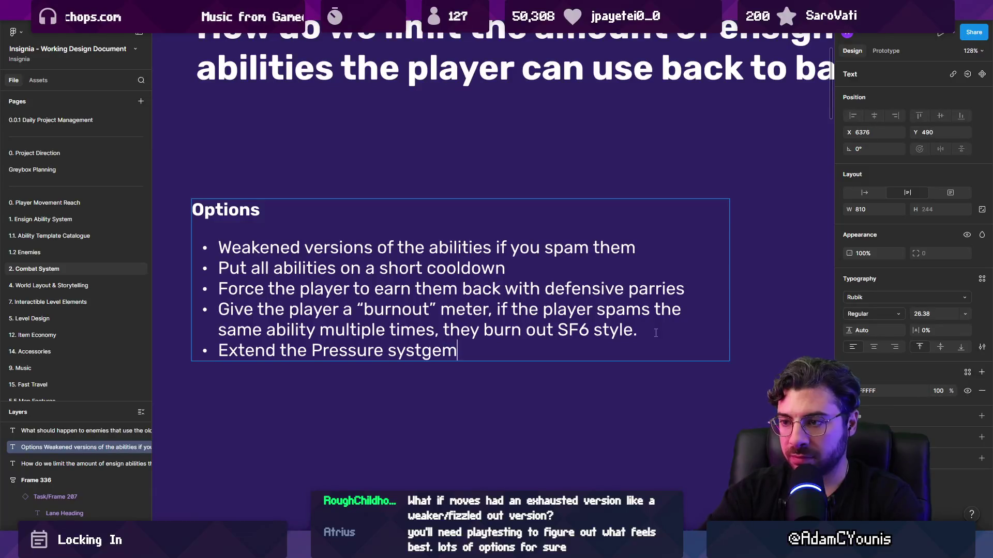
{"action": "key", "text": "BackSpace"}
{"action": "key", "text": "BackSpace"}
{"action": "key", "text": "BackSpace"}
{"action": "type", "text": "em to Armin, make i"}
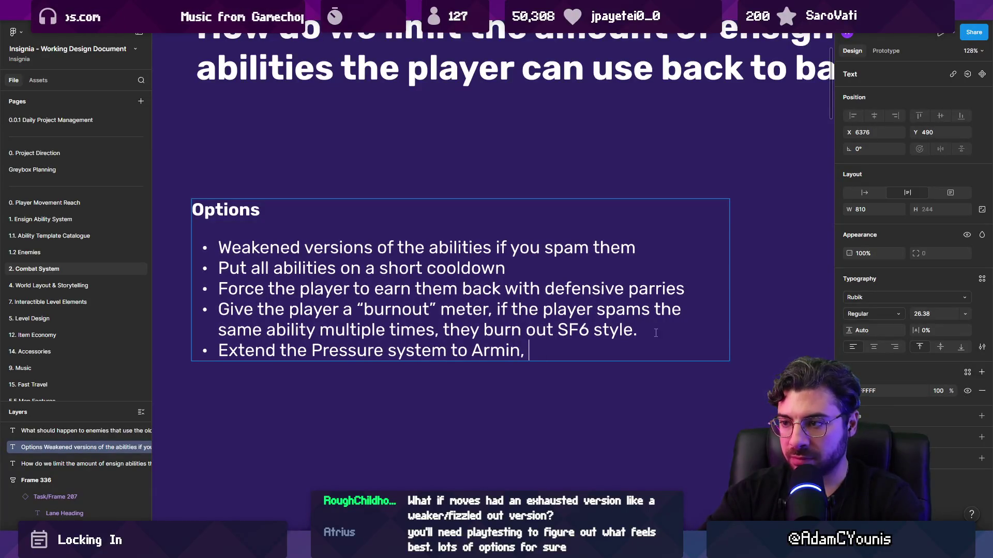
{"action": "type", "text": "t so that abilites"}
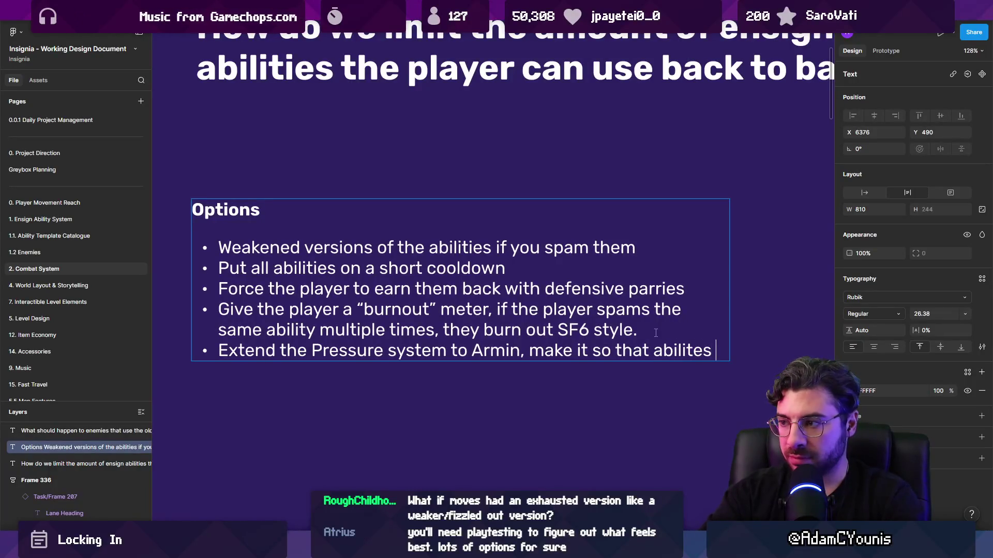
{"action": "type", "text": " spen"}
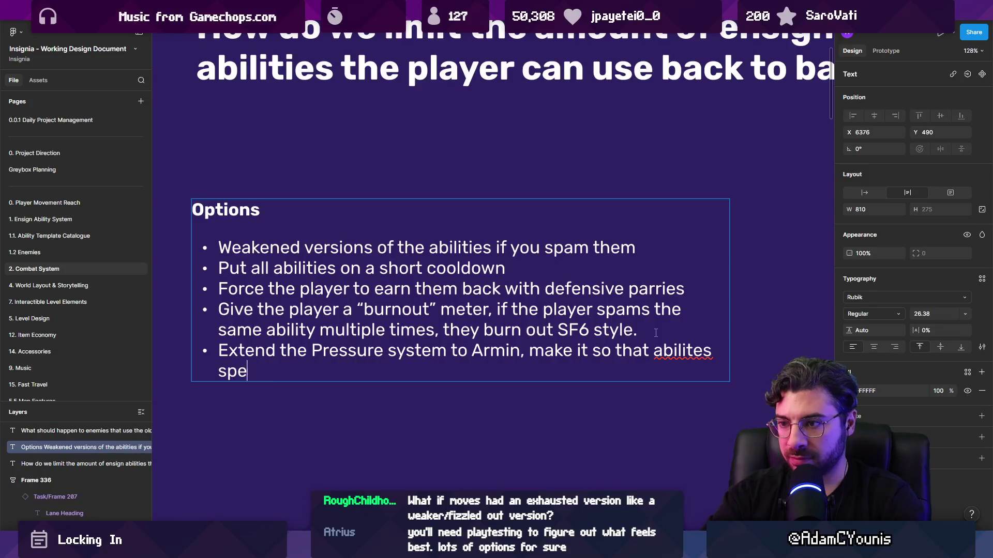
{"action": "key", "text": "BackSpace"}
{"action": "key", "text": "BackSpace"}
{"action": "key", "text": "BackSpace"}
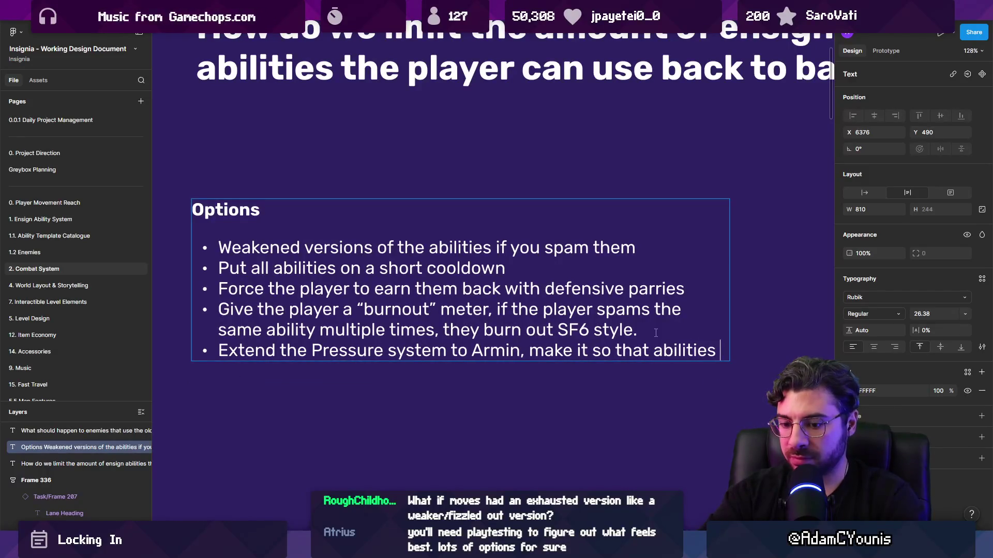
{"action": "type", "text": "cost pre"}
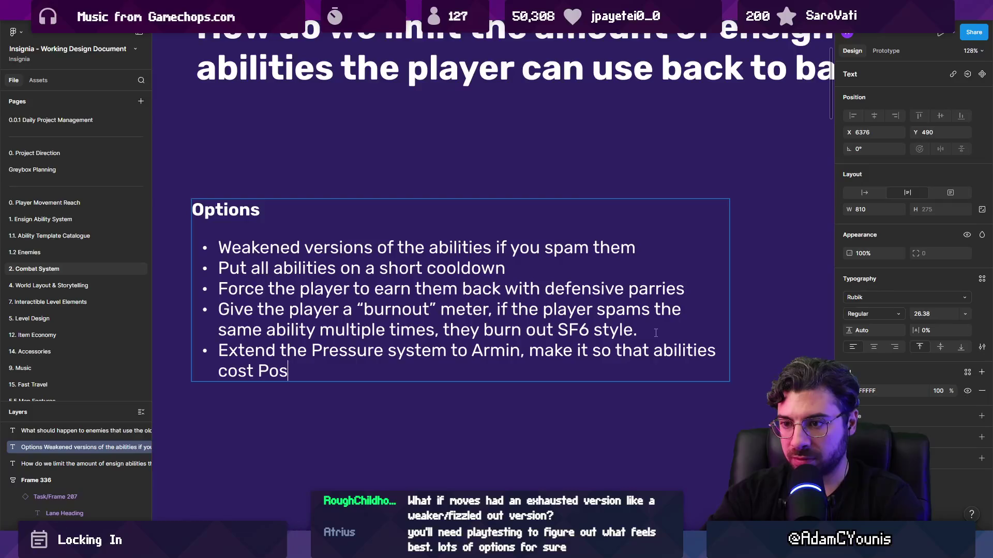
{"action": "type", "text": "ssure,"}
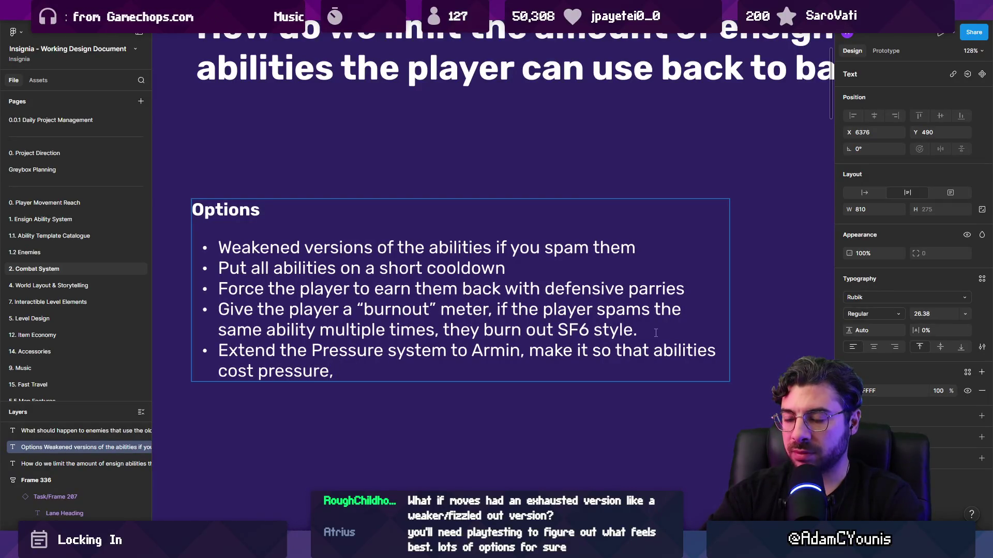
- Put quotes around 'cost' and extend the line with 'meter, and'
{"action": "key", "text": "ctrl+shift+Left"}
{"action": "key", "text": "ctrl+shift+Left"}
{"action": "key", "text": "ctrl+shift+Left"}
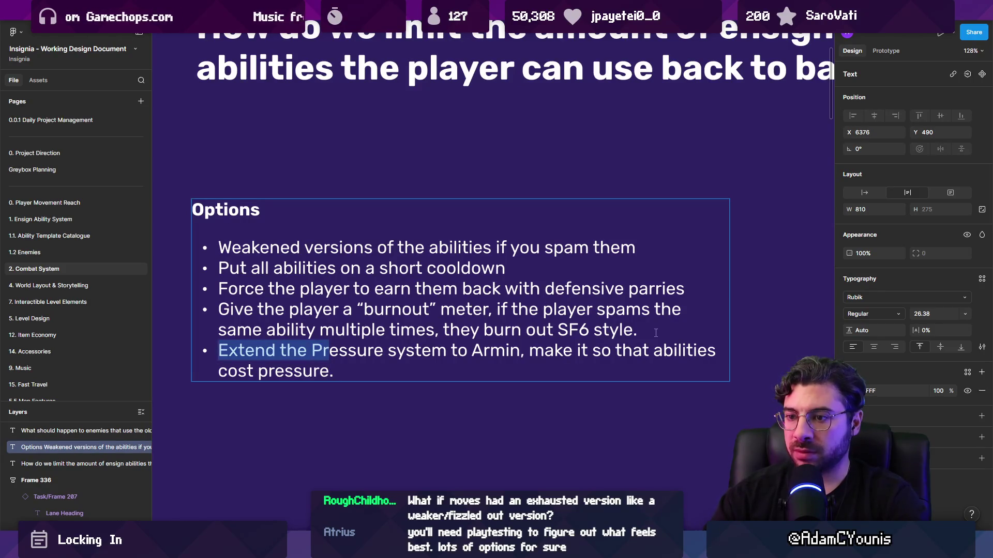
{"action": "left_click", "coordinate": [655, 333]}
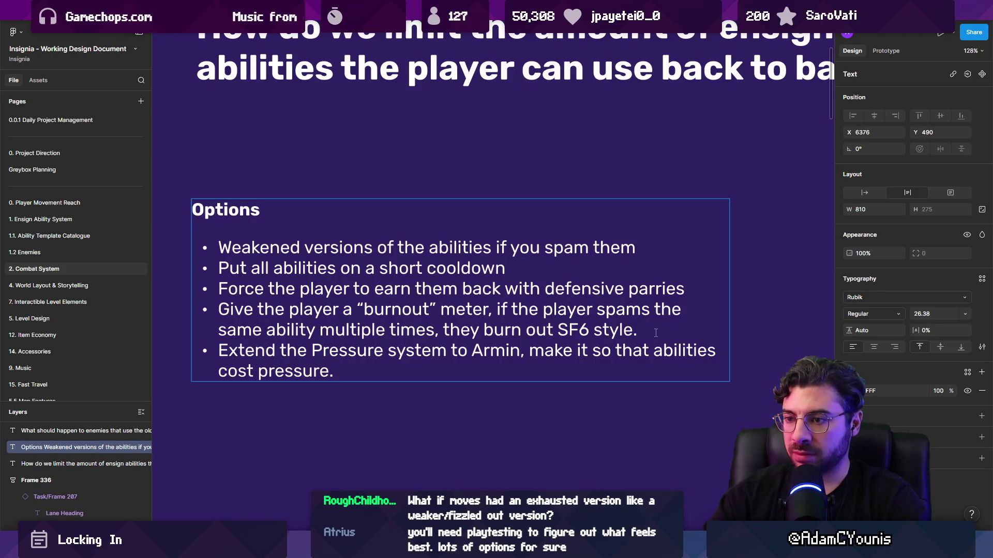
{"action": "key", "text": "ctrl+shift+Left"}
{"action": "key", "text": "ctrl+shift+Left"}
{"action": "key", "text": "Left"}
{"action": "type", "text": "“"}
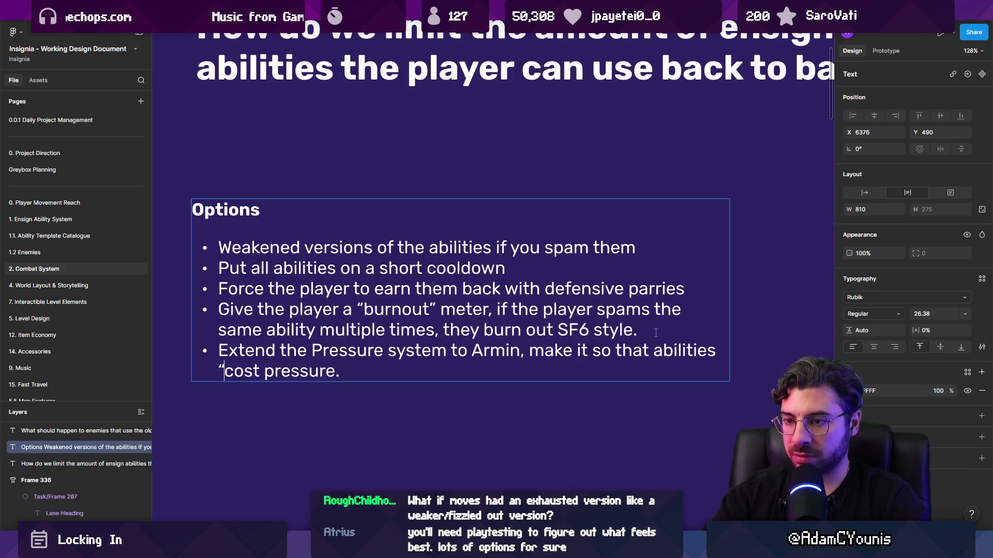
{"action": "type", "text": "”"}
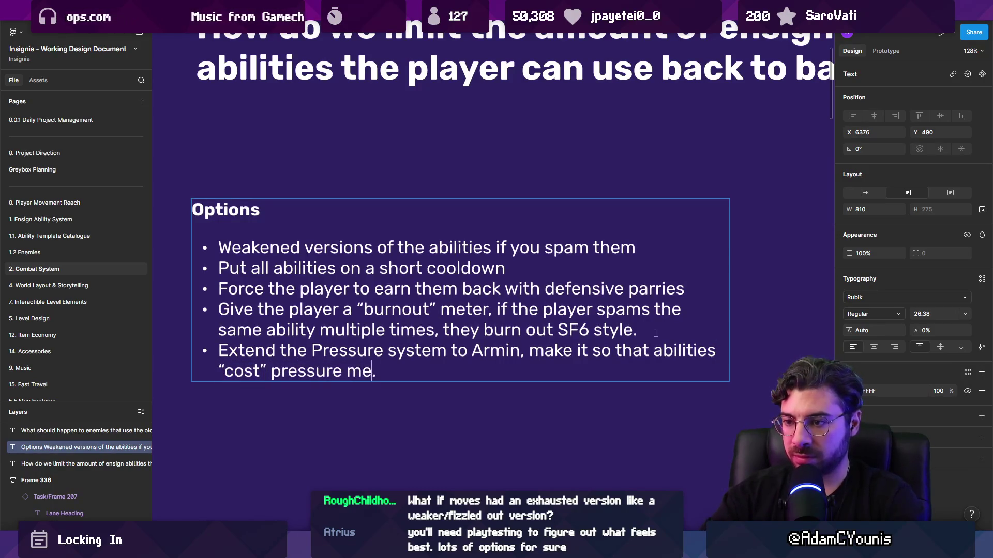
{"action": "type", "text": "ter, and"}
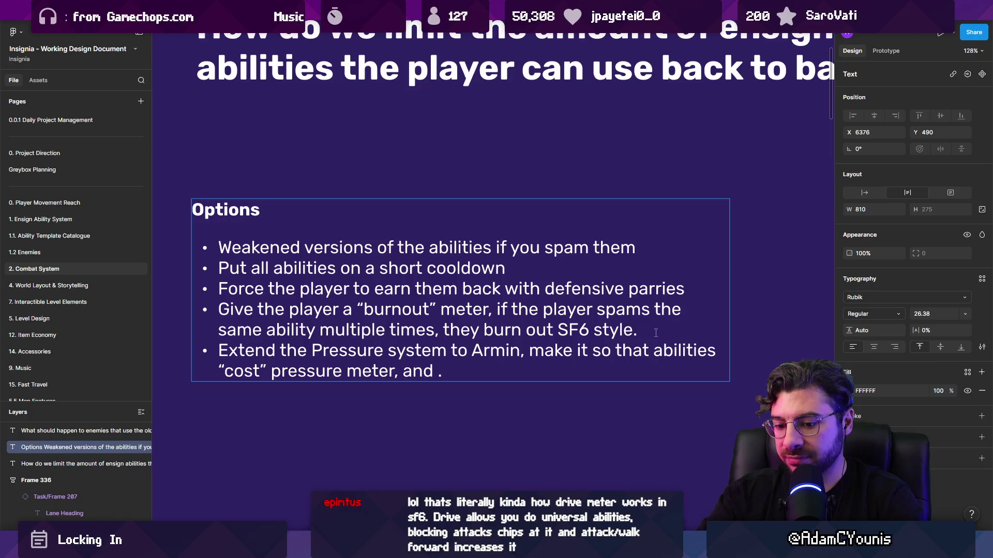
- End the Pressure bullet with 'doing anything but neutral blocking recharges it' and exit editing
{"action": "type", "text": "doing norm"}
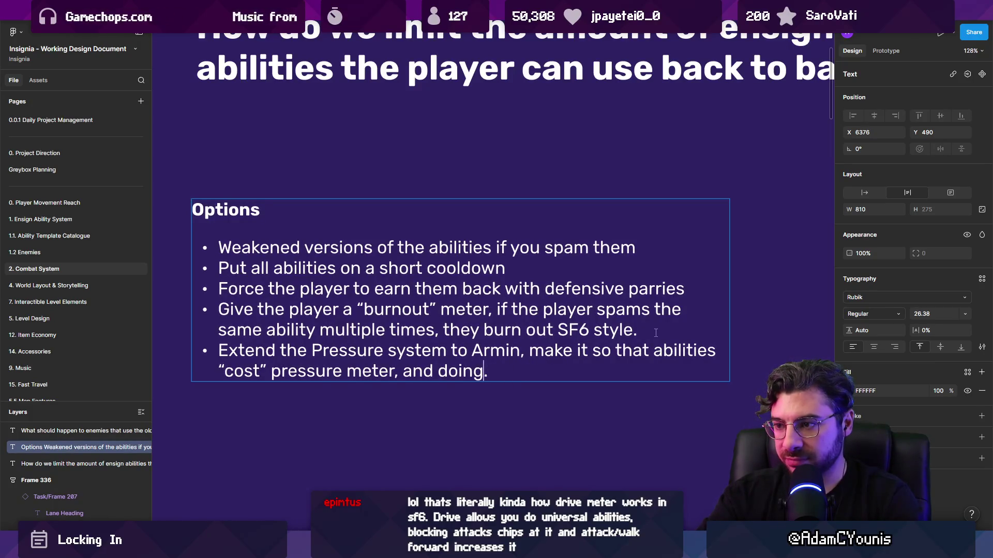
{"action": "key", "text": "BackSpace"}
{"action": "type", "text": "anything but "}
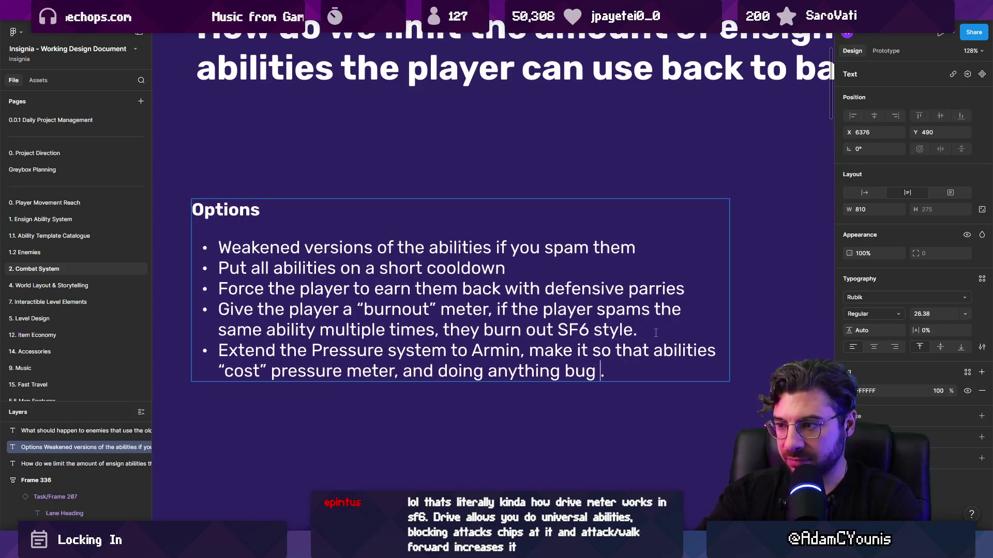
{"action": "type", "text": "neutral blockig"}
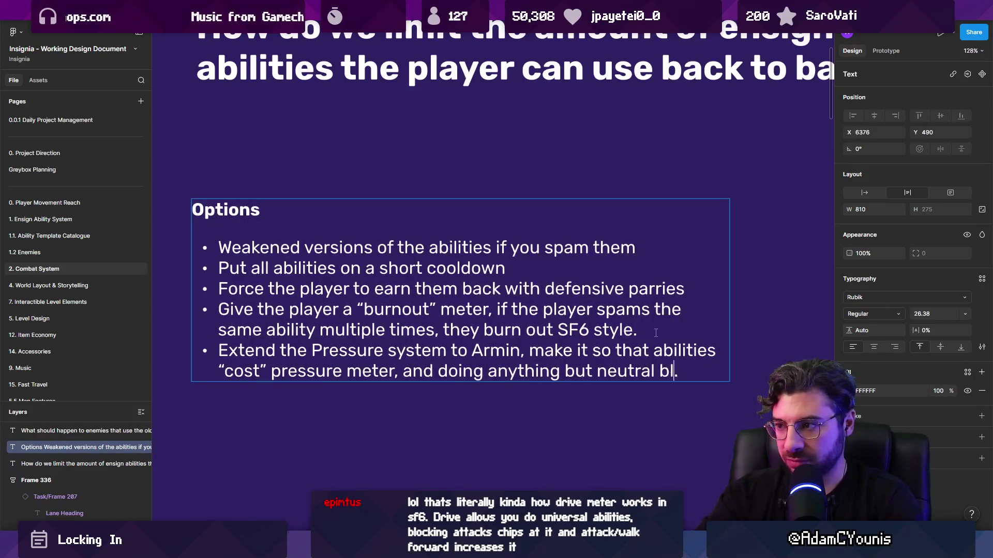
{"action": "type", "text": "n"}
{"action": "key", "text": "BackSpace"}
{"action": "key", "text": "BackSpace"}
{"action": "type", "text": "ng"}
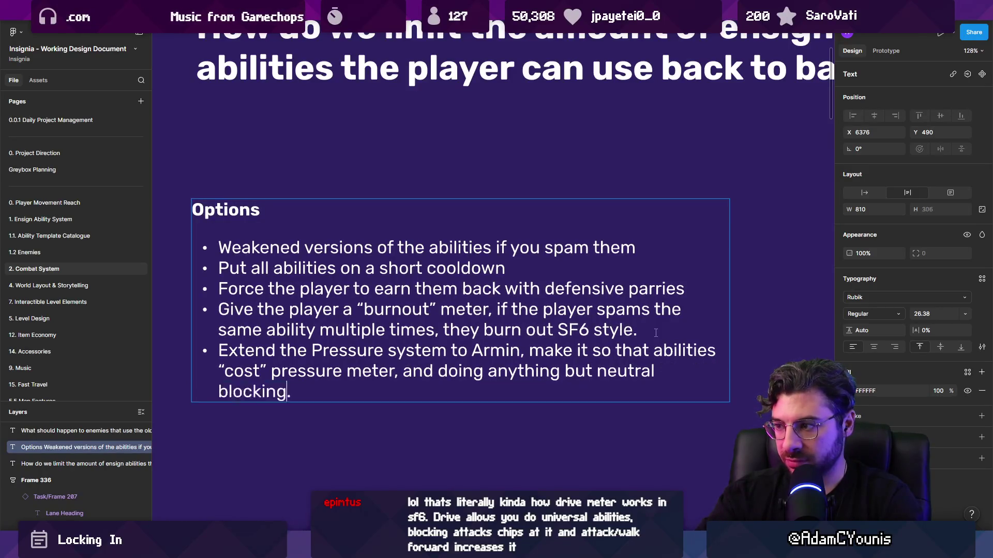
{"action": "key", "text": "shift+Return"}
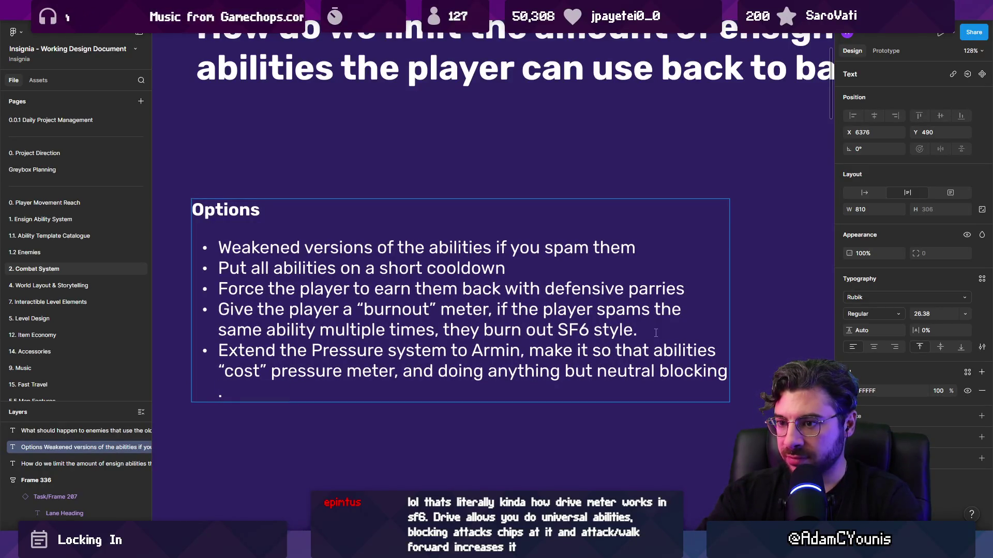
{"action": "type", "text": "recharges it"}
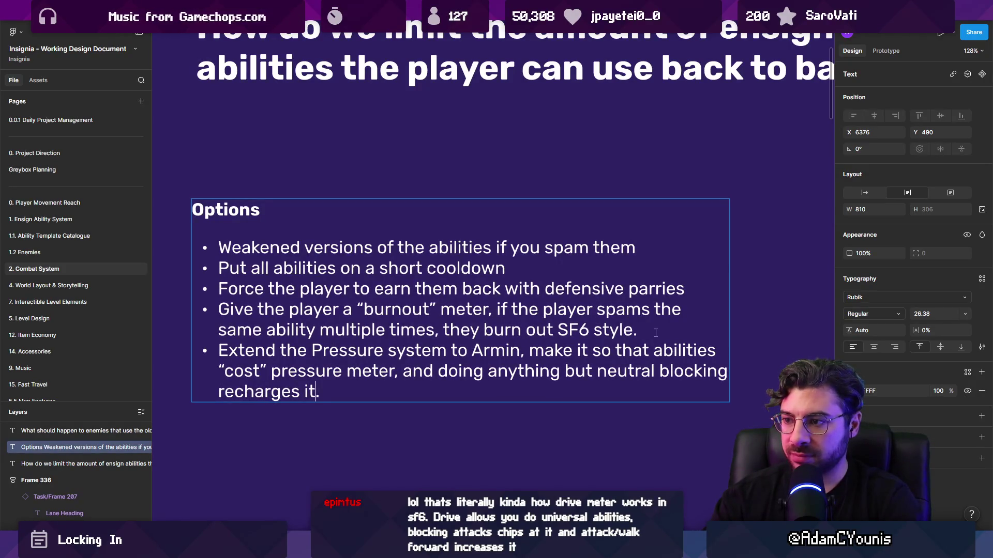
{"action": "key", "text": "Escape"}
{"action": "key", "text": "Escape"}
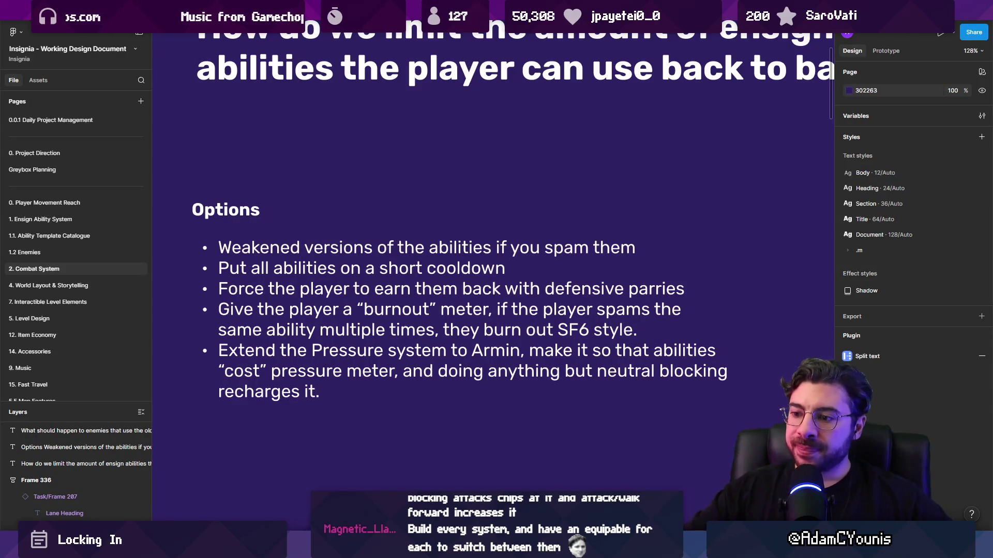
- Playtest the forest level, slashing the enemy ahead, then pause and restore the editor layout
{"action": "key", "text": "alt+Tab"}
{"action": "left_click", "coordinate": [483, 33]}
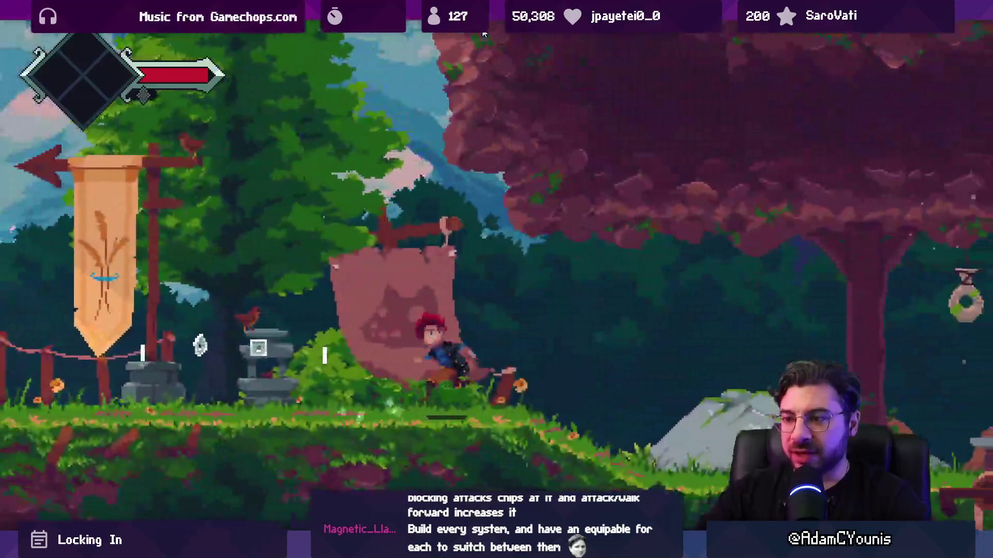
{"action": "key", "text": "Right"}
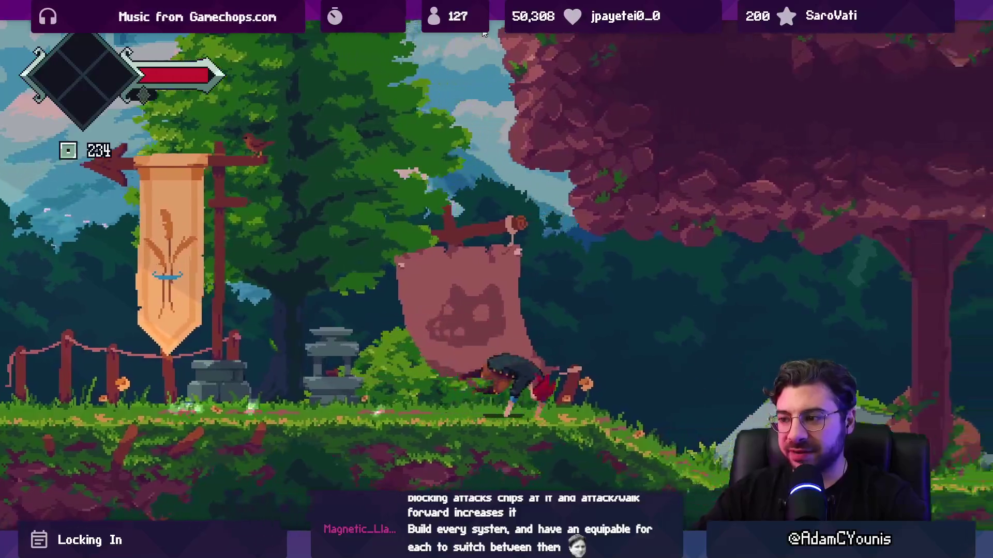
{"action": "key", "text": "Right"}
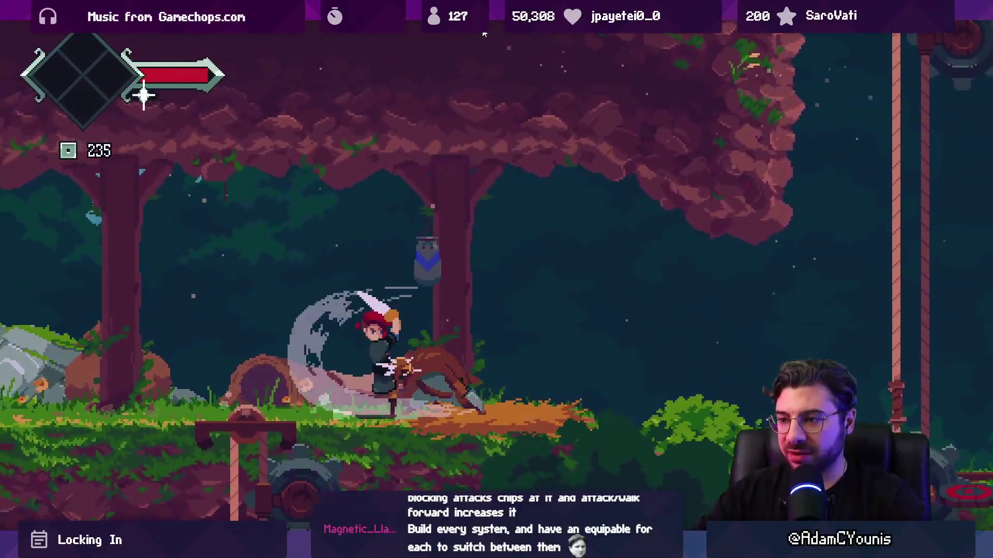
{"action": "key", "text": "Right"}
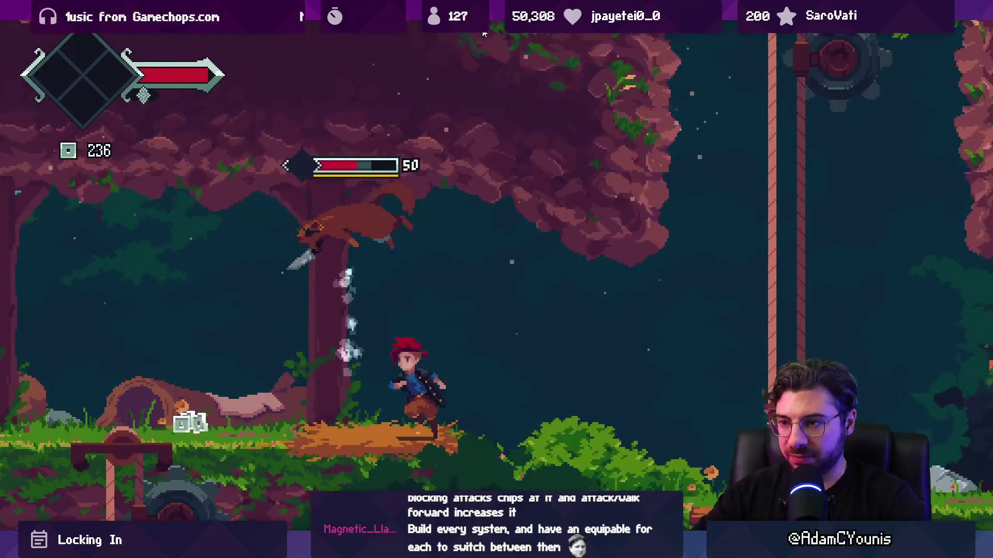
{"action": "key", "text": "x"}
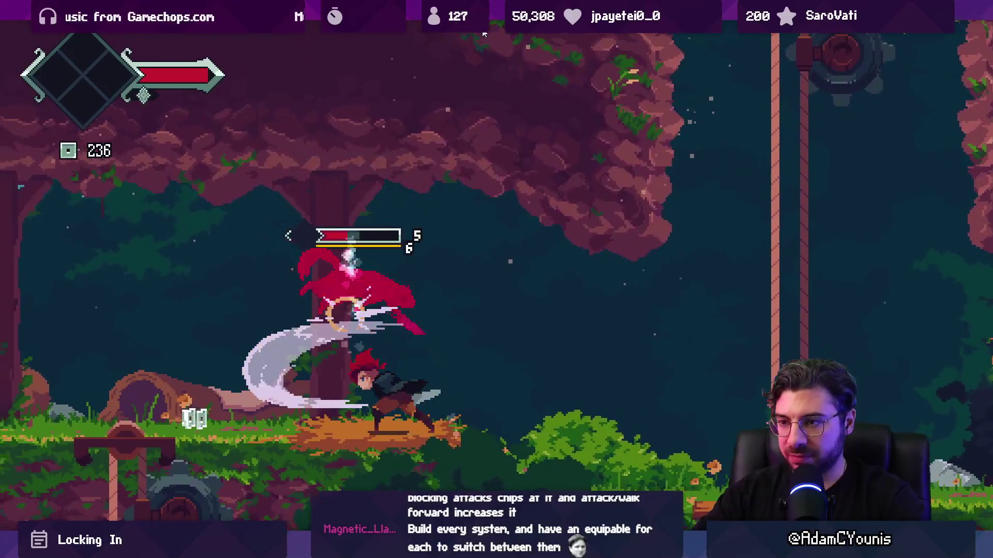
{"action": "key", "text": "x"}
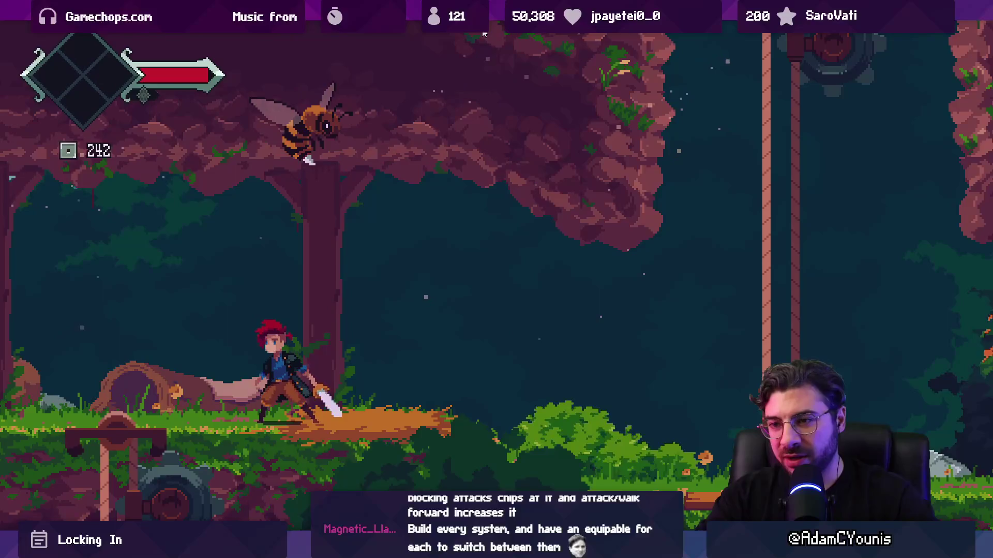
{"action": "key", "text": "Escape"}
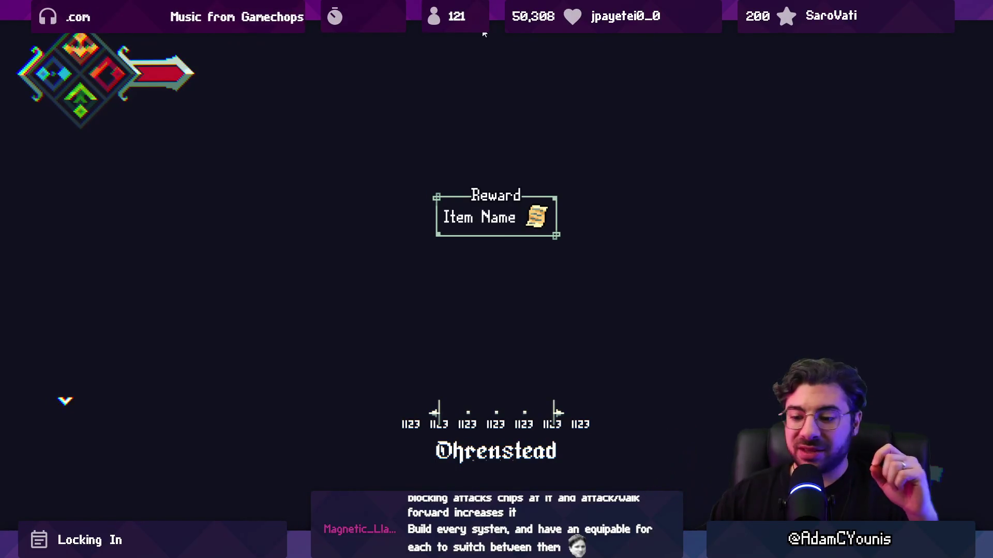
{"action": "key", "text": "shift+space"}
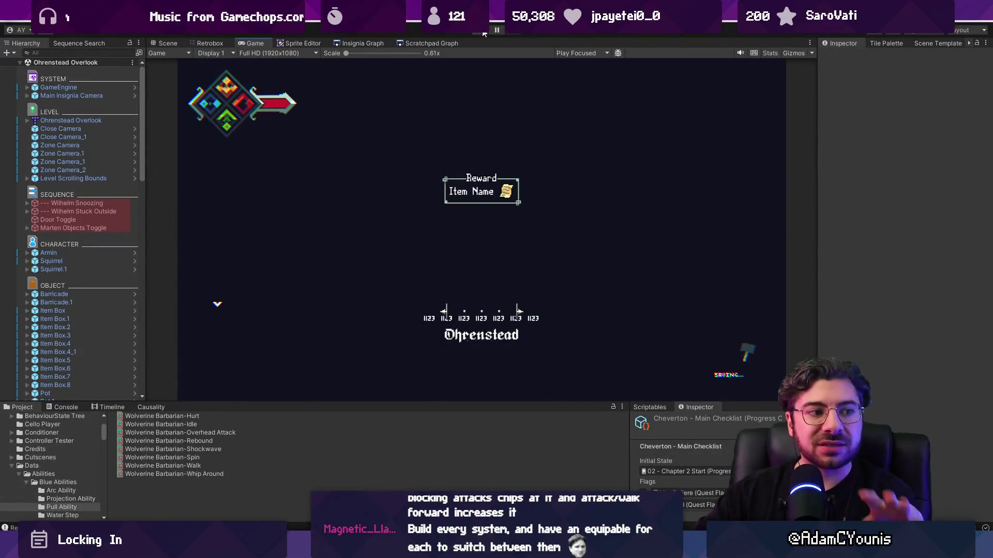
- Review Figma's Options text block, then return to Unity and clear the Project search
{"action": "key", "text": "alt+Tab"}
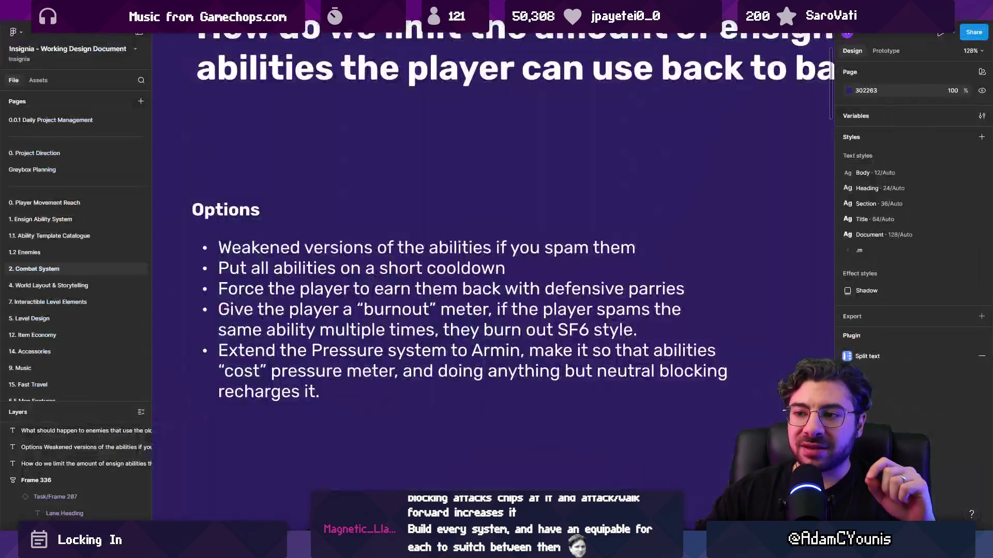
{"action": "left_click", "coordinate": [454, 375]}
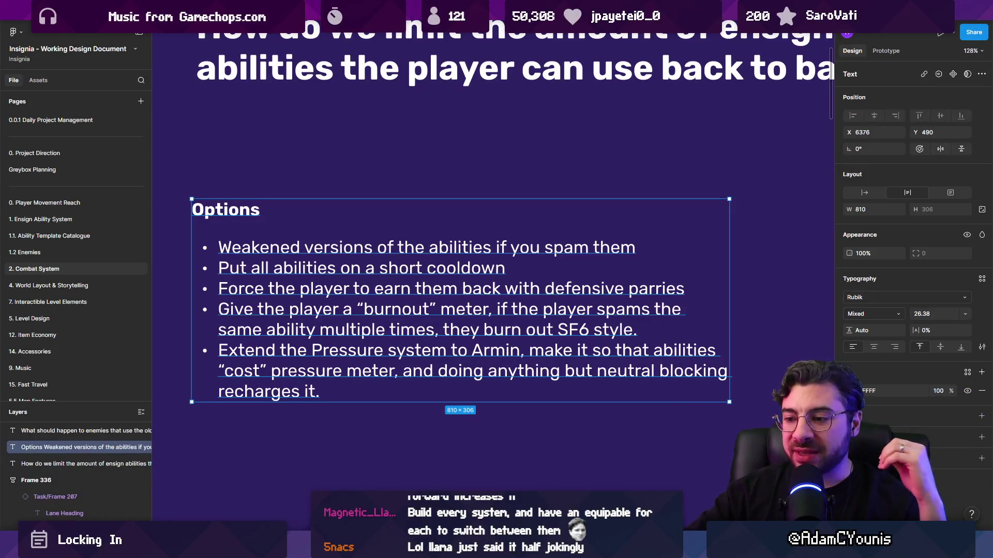
{"action": "key", "text": "alt+Tab"}
{"action": "left_click", "coordinate": [538, 417]}
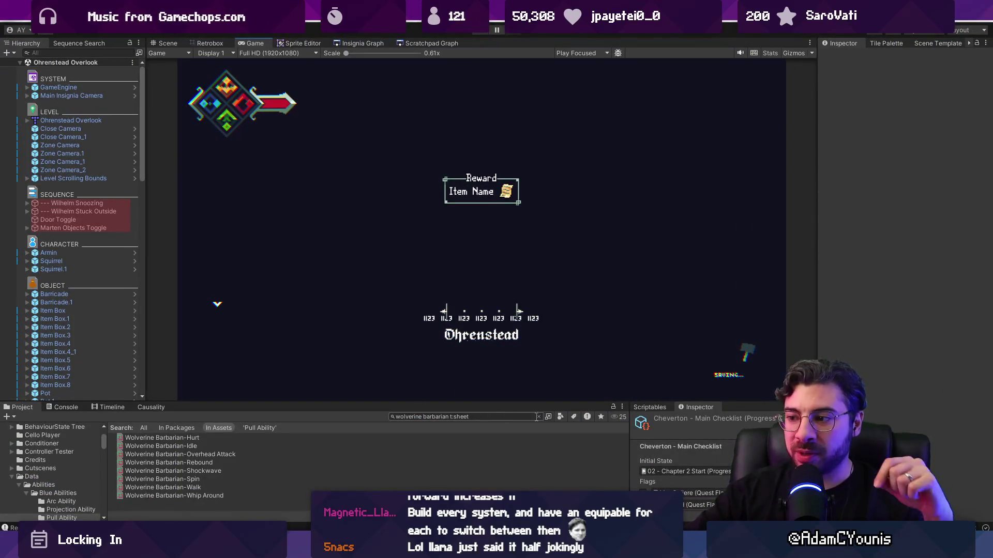
- Restart the playtest and spawn the Reckless Pauldron through the in-game console
{"action": "left_click", "coordinate": [484, 31]}
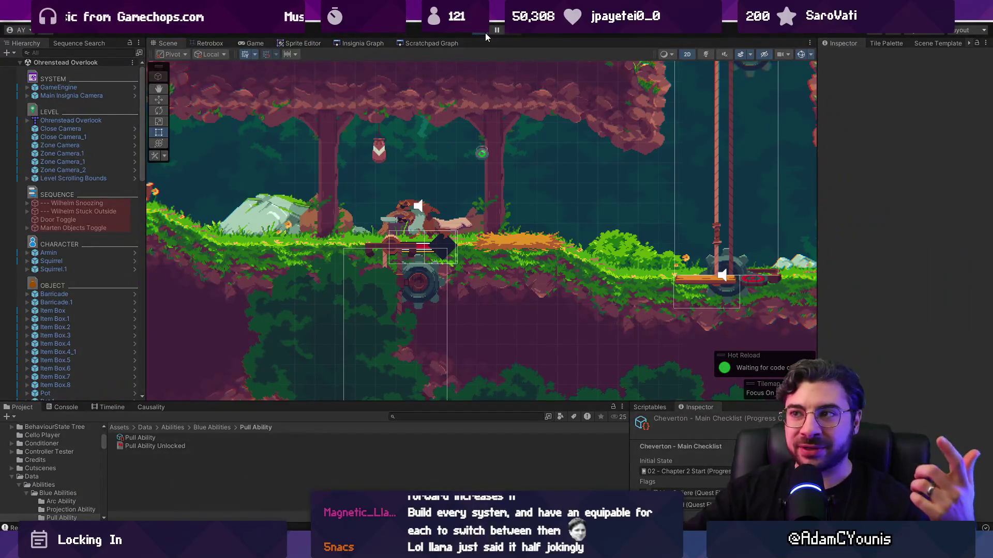
{"action": "left_click", "coordinate": [485, 32]}
{"action": "key", "text": "grave"}
{"action": "type", "text": "s"}
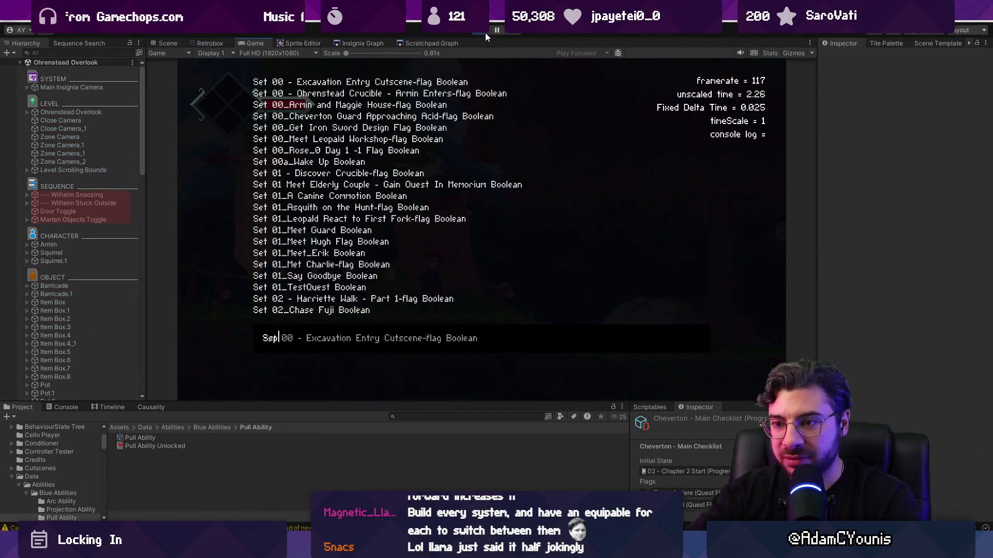
{"action": "type", "text": "pawn Reckless Pauldron"}
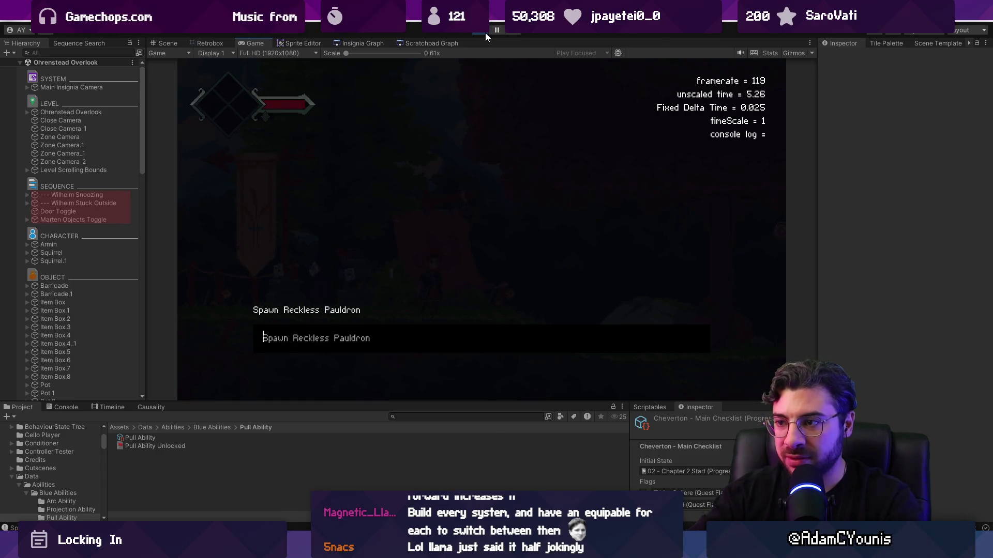
{"action": "key", "text": "Return"}
{"action": "key", "text": "Escape"}
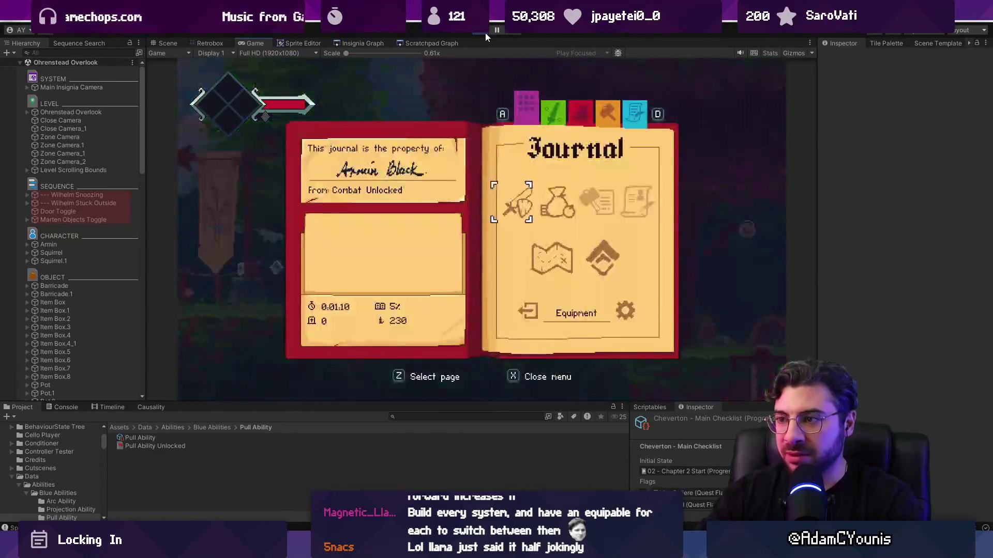
{"action": "key", "text": "d"}
{"action": "key", "text": "Down"}
- Spawn an Accessory Pouch, then equip the Reckless Pauldron from the journal's Equipment page
{"action": "key", "text": "grave"}
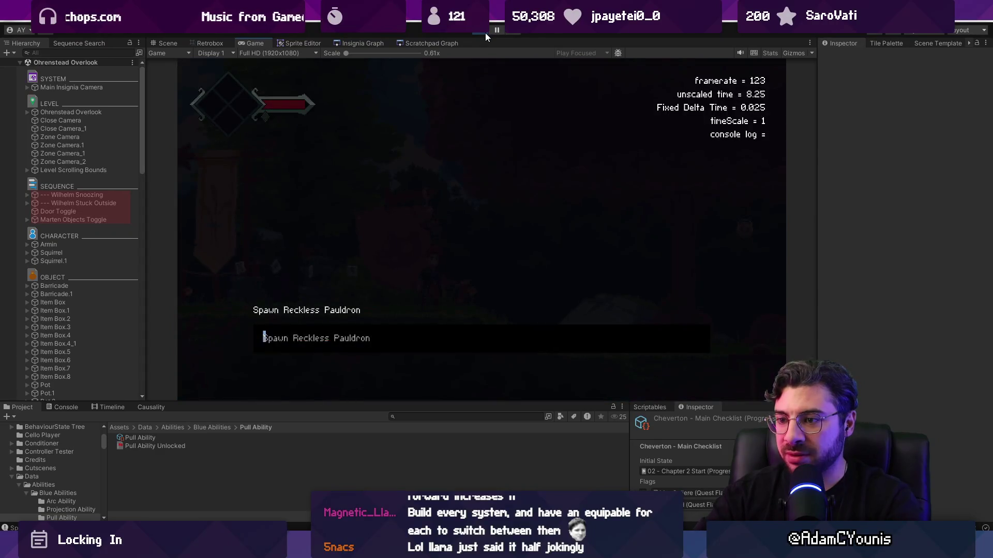
{"action": "type", "text": "spawn acce"}
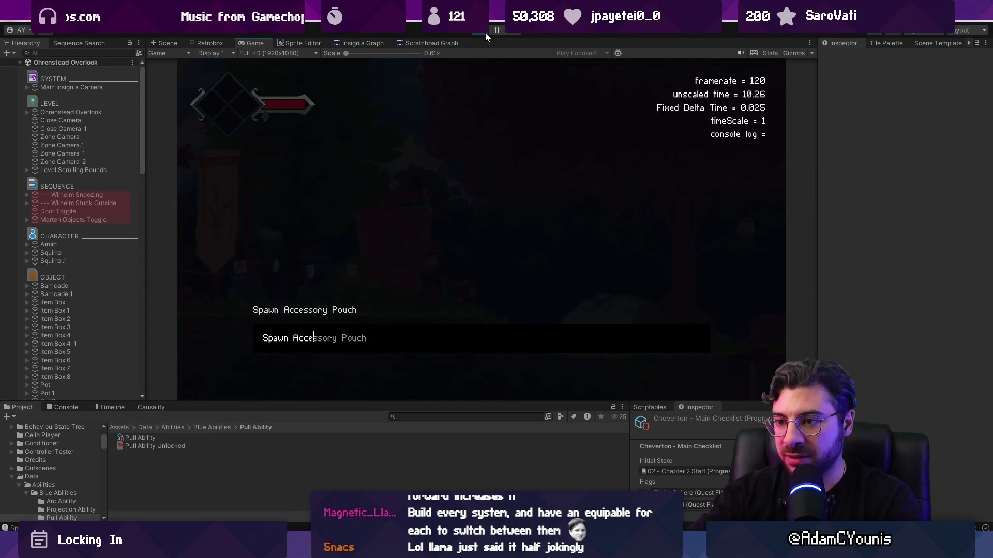
{"action": "key", "text": "Return"}
{"action": "key", "text": "Escape"}
{"action": "key", "text": "d"}
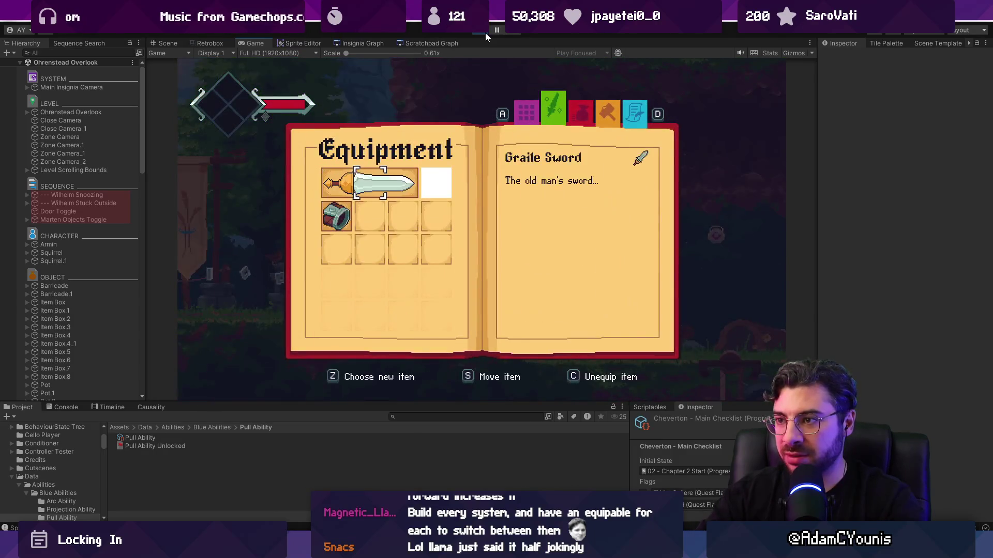
{"action": "key", "text": "z"}
{"action": "key", "text": "Down"}
{"action": "key", "text": "z"}
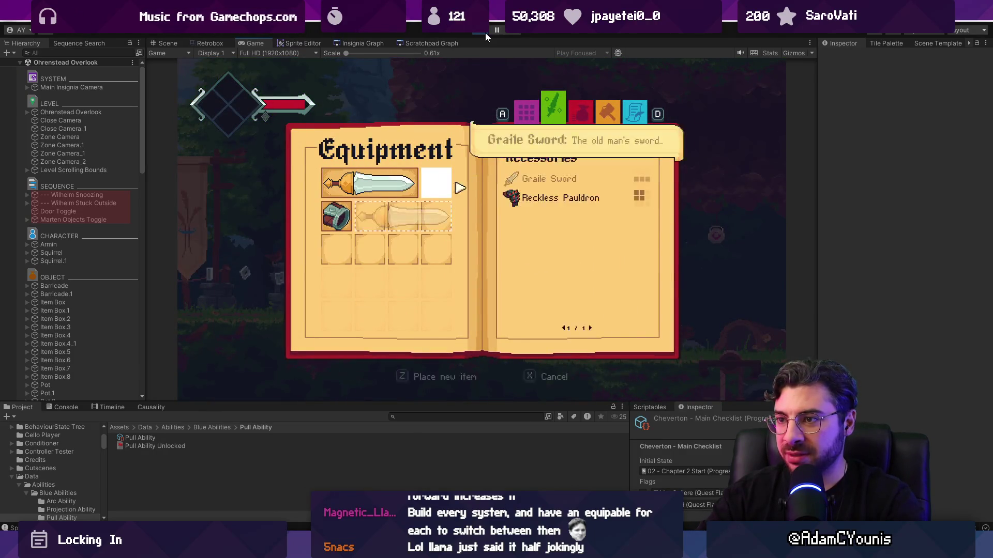
{"action": "key", "text": "z"}
{"action": "key", "text": "Escape"}
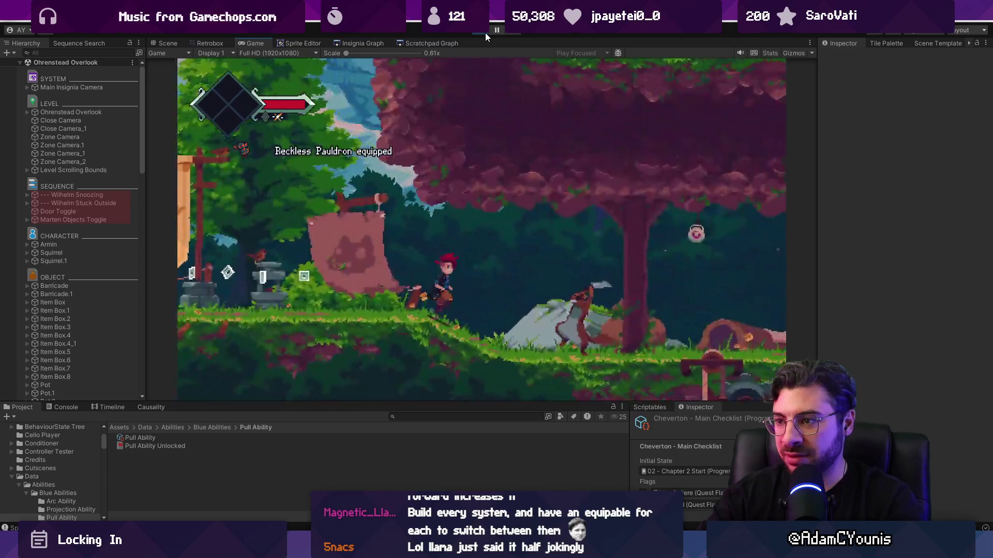
- Fight the nearby forest enemy with the pauldron equipped, moving left while attacking
{"action": "key", "text": "z"}
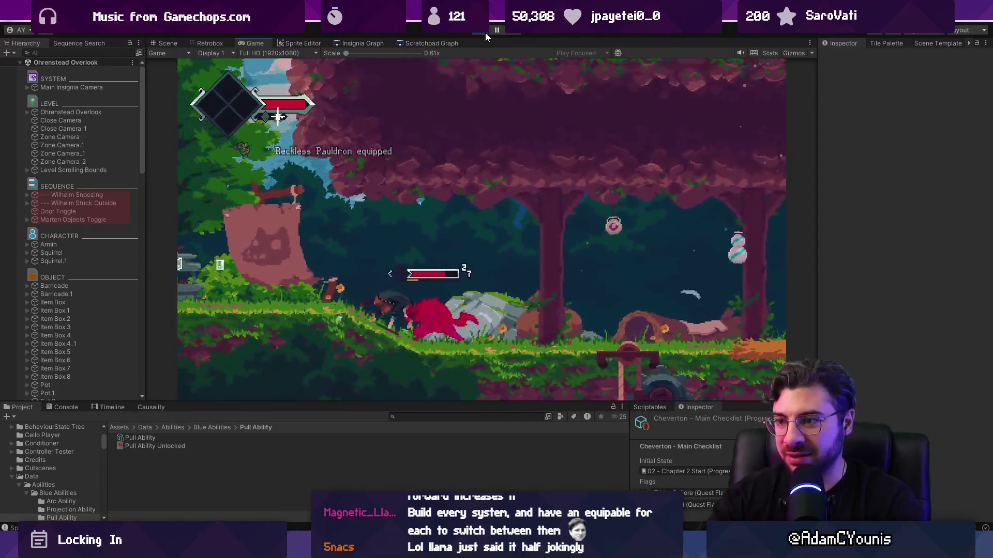
{"action": "key", "text": "Left"}
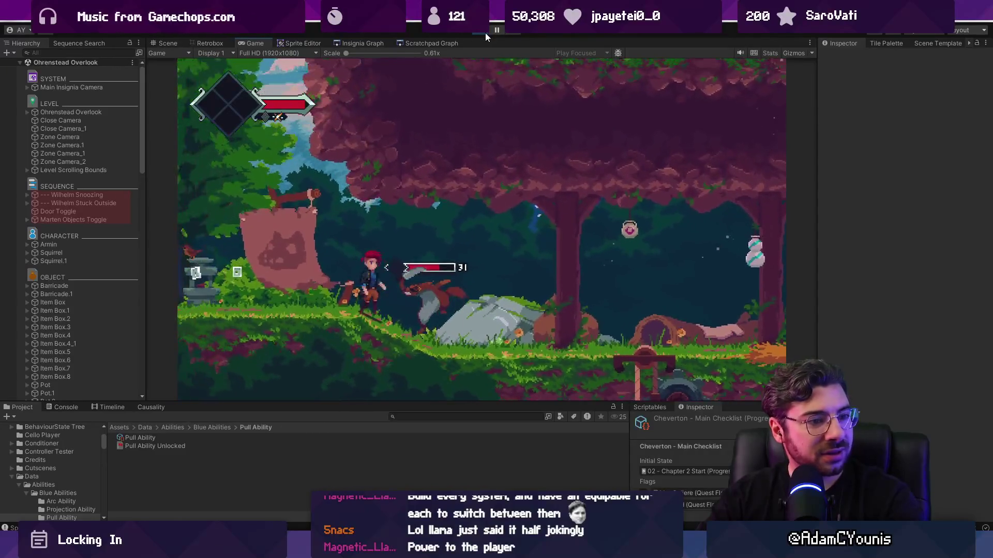
{"action": "key", "text": "z"}
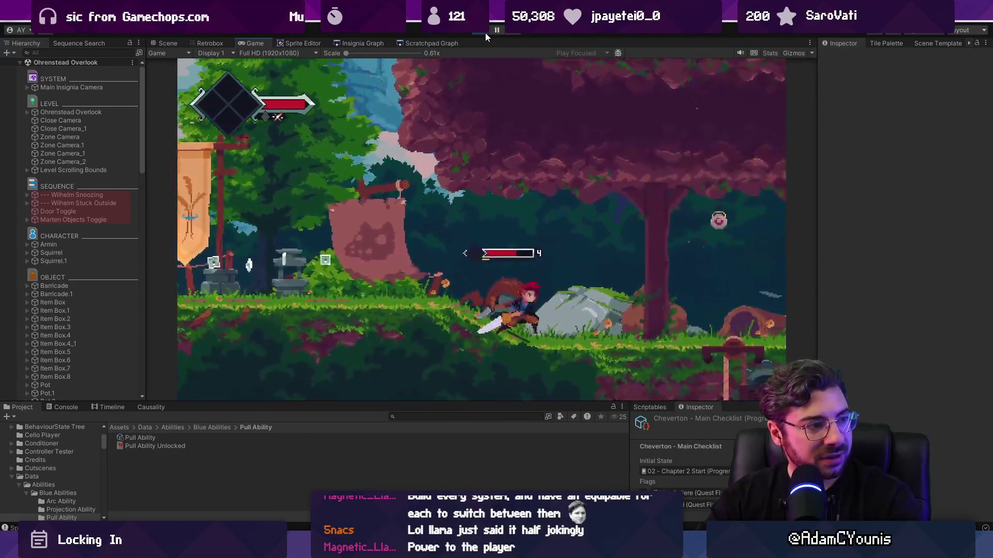
{"action": "key", "text": "Left"}
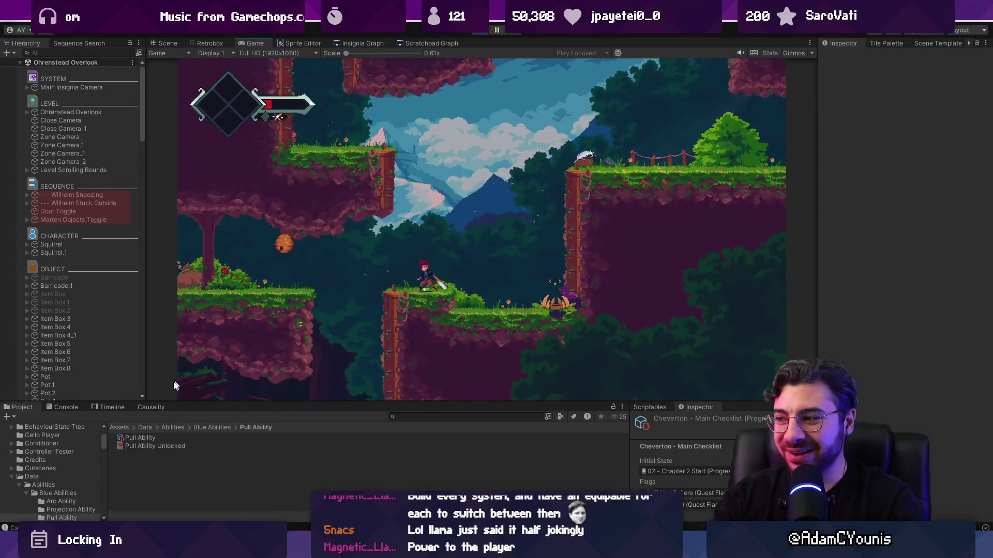
- Bring up the Console and clear its old errors and warnings
{"action": "left_click", "coordinate": [66, 408]}
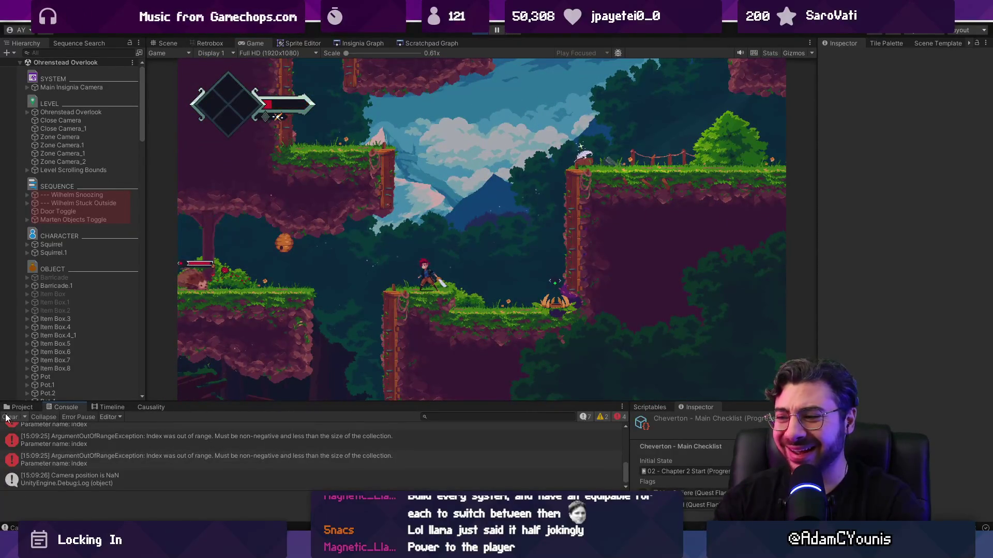
{"action": "left_click", "coordinate": [9, 417]}
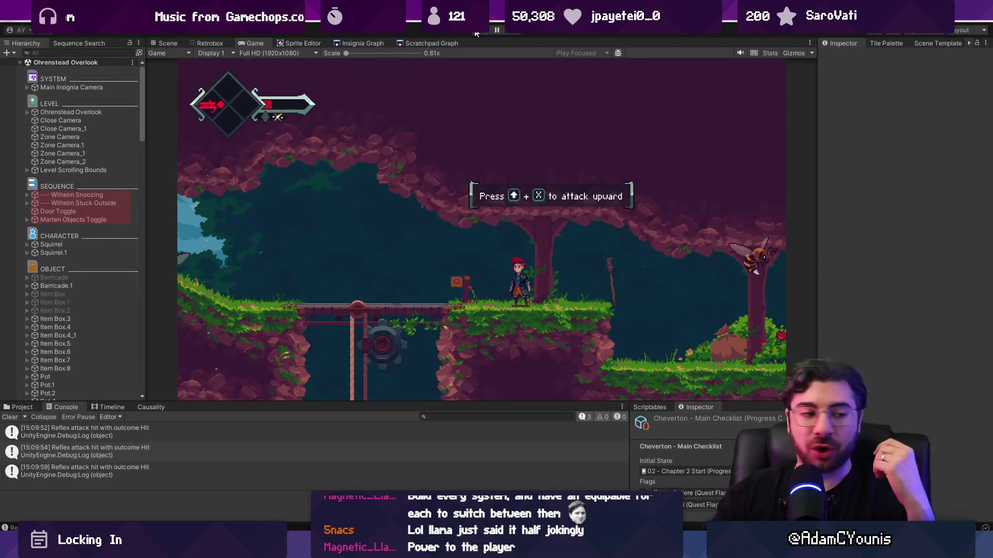
- Stop Play mode to return to the Ohrenstead Overlook scene
{"action": "left_click", "coordinate": [477, 31]}
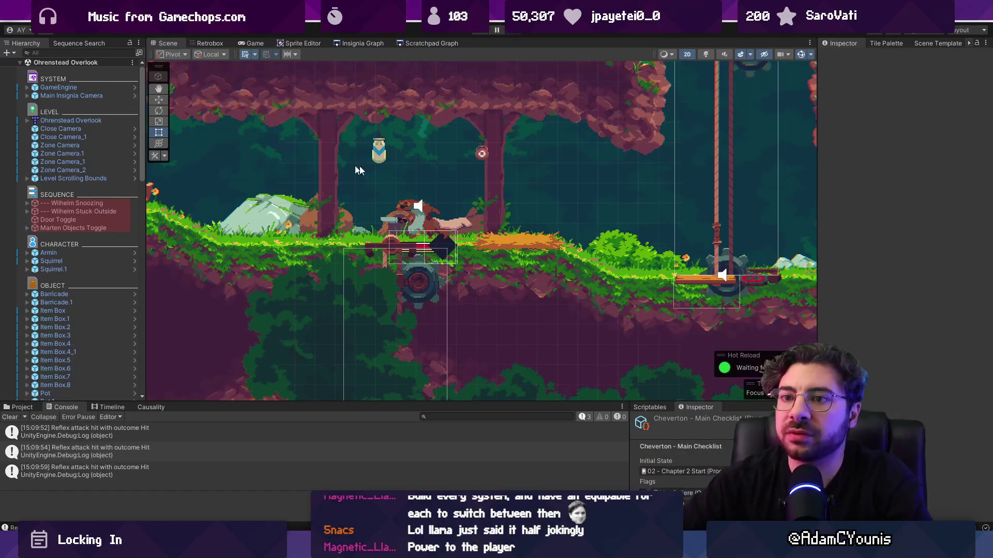
- Lower the Scene/Console splitter, clear the Console, and switch to the Figma document
{"action": "scroll", "coordinate": [432, 212], "scroll_direction": "down", "scroll_amount": 2}
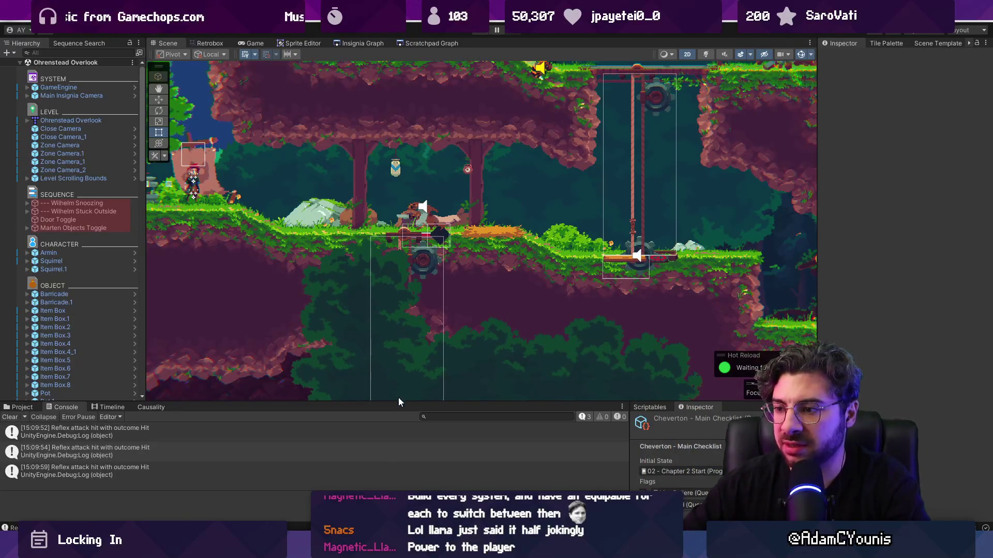
{"action": "left_click_drag", "start_coordinate": [401, 403], "coordinate": [401, 414]}
{"action": "left_click", "coordinate": [11, 428]}
{"action": "scroll", "coordinate": [224, 405], "scroll_direction": "down", "scroll_amount": 4}
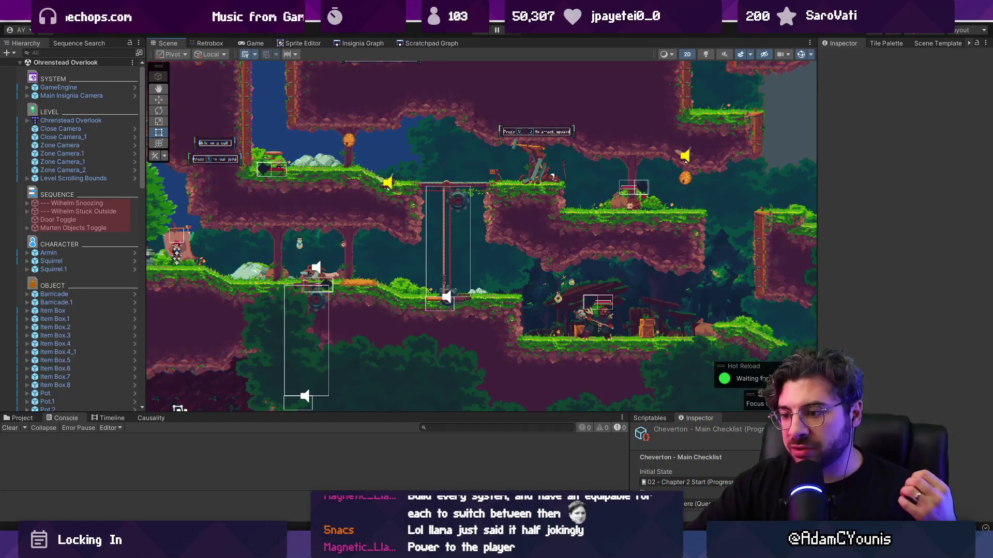
{"action": "key", "text": "alt+Tab"}
{"action": "scroll", "coordinate": [375, 365], "scroll_direction": "down", "scroll_amount": 10}
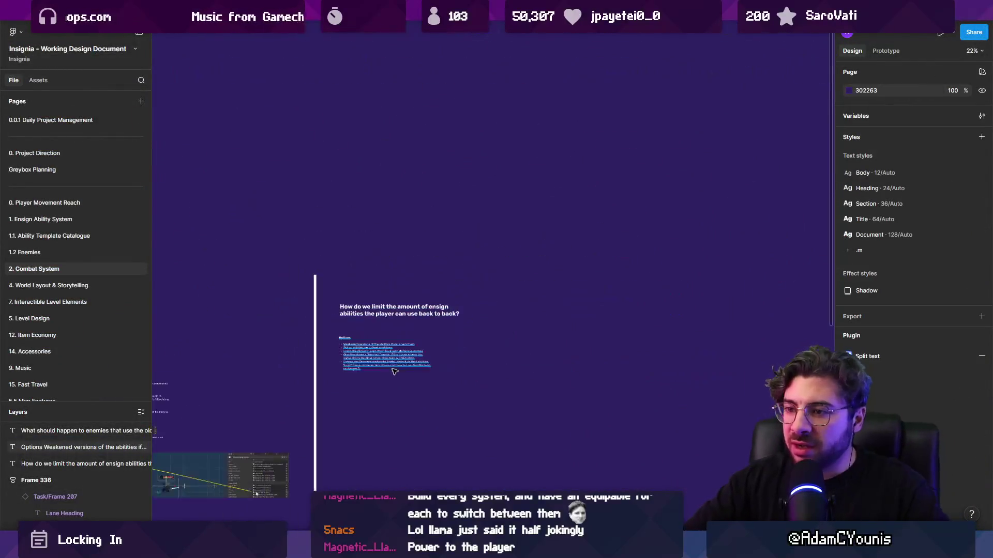
{"action": "mouse_move", "coordinate": [419, 354]}
{"action": "left_mouse_down"}
{"action": "mouse_move", "coordinate": [441, 375]}
{"action": "mouse_move", "coordinate": [691, 271]}
{"action": "left_mouse_up"}
{"action": "scroll", "coordinate": [600, 316], "scroll_direction": "up", "scroll_amount": 2}
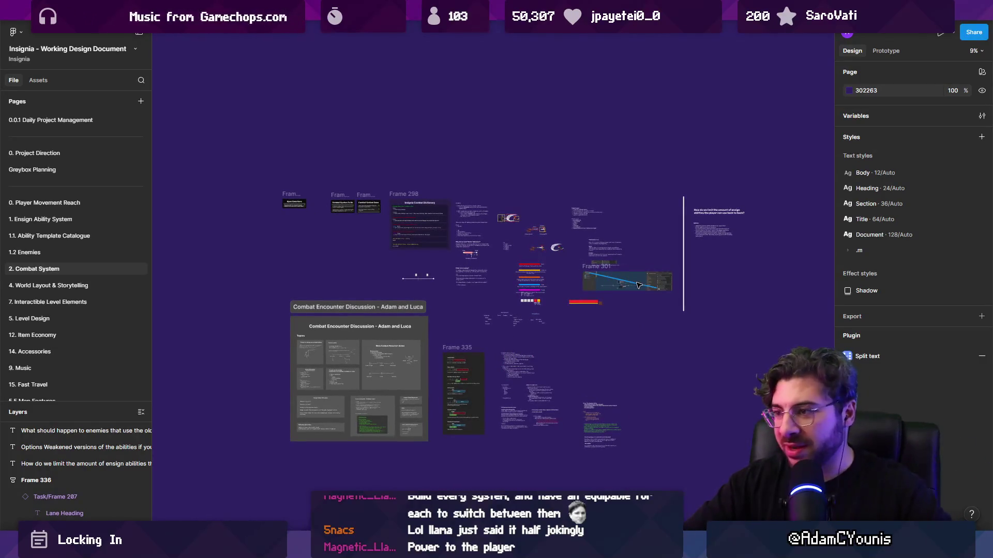
{"action": "scroll", "coordinate": [638, 285], "scroll_direction": "up", "scroll_amount": 5}
{"action": "scroll", "coordinate": [644, 298], "scroll_direction": "up", "scroll_amount": 3}
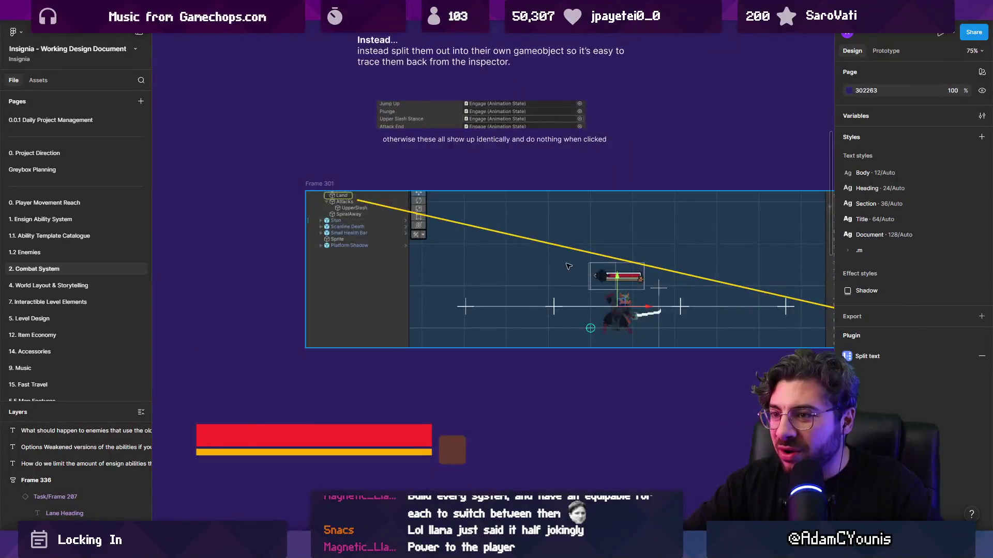
{"action": "scroll", "coordinate": [668, 310], "scroll_direction": "down", "scroll_amount": 6}
{"action": "scroll", "coordinate": [667, 310], "scroll_direction": "down", "scroll_amount": 3}
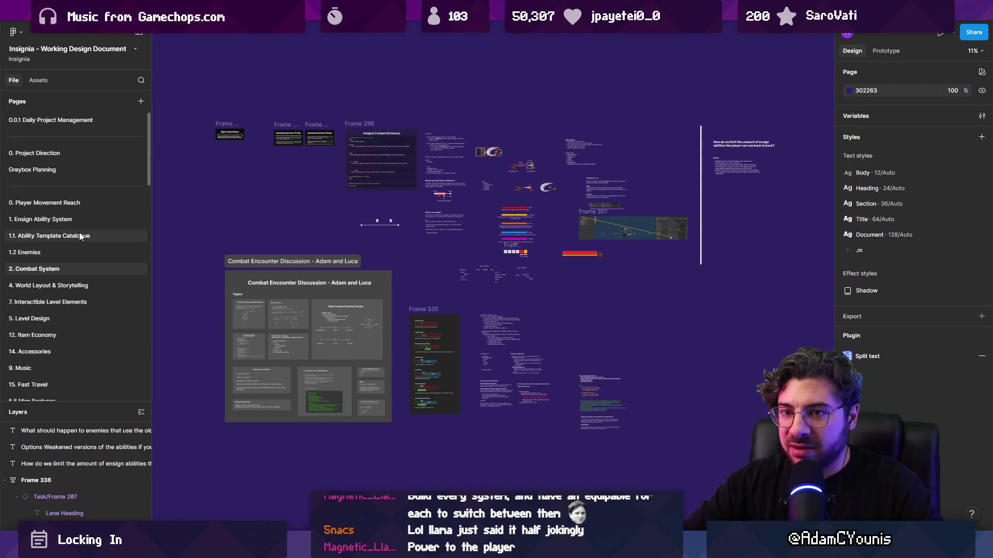
{"action": "scroll", "coordinate": [84, 260], "scroll_direction": "down", "scroll_amount": 2}
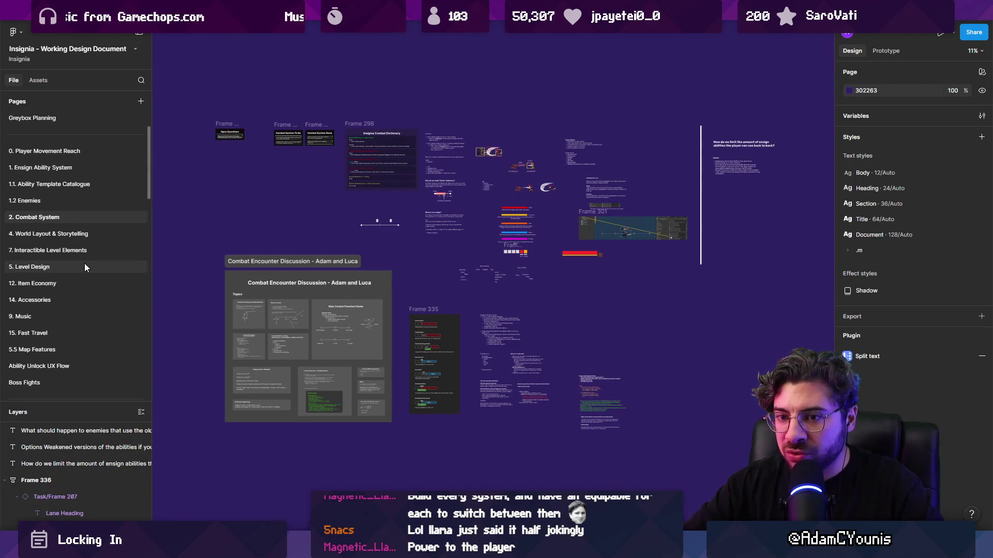
{"action": "scroll", "coordinate": [81, 341], "scroll_direction": "down", "scroll_amount": 4}
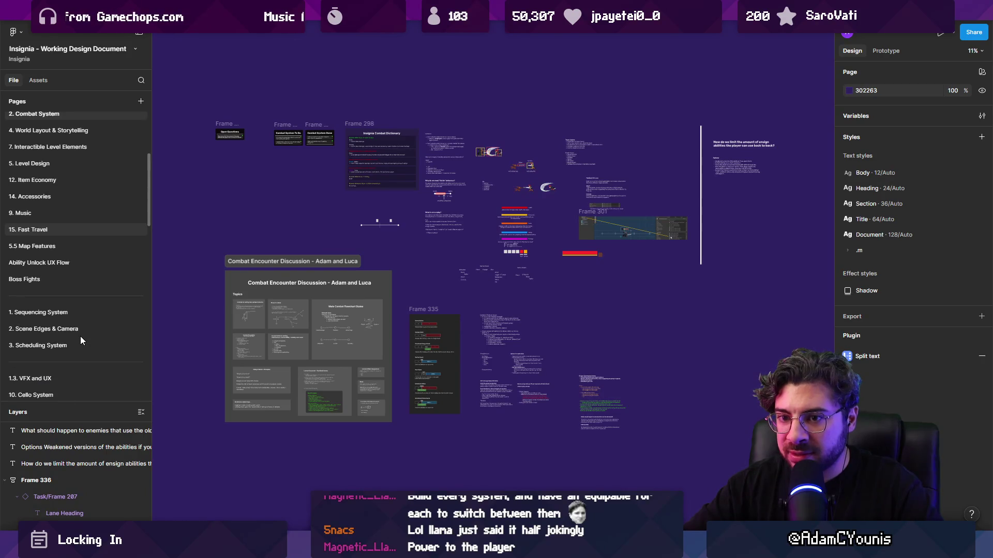
{"action": "scroll", "coordinate": [80, 340], "scroll_direction": "down", "scroll_amount": 6}
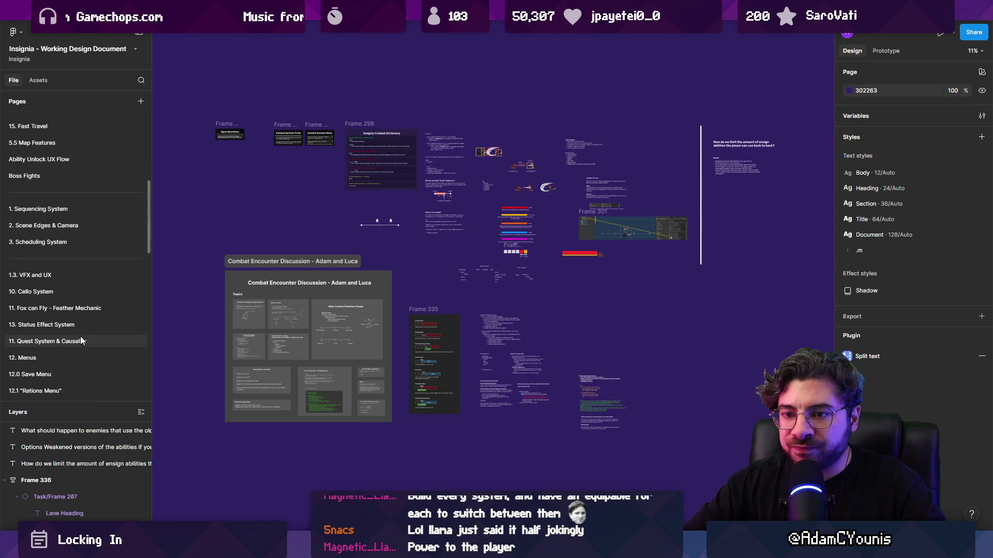
{"action": "scroll", "coordinate": [81, 340], "scroll_direction": "down", "scroll_amount": 4}
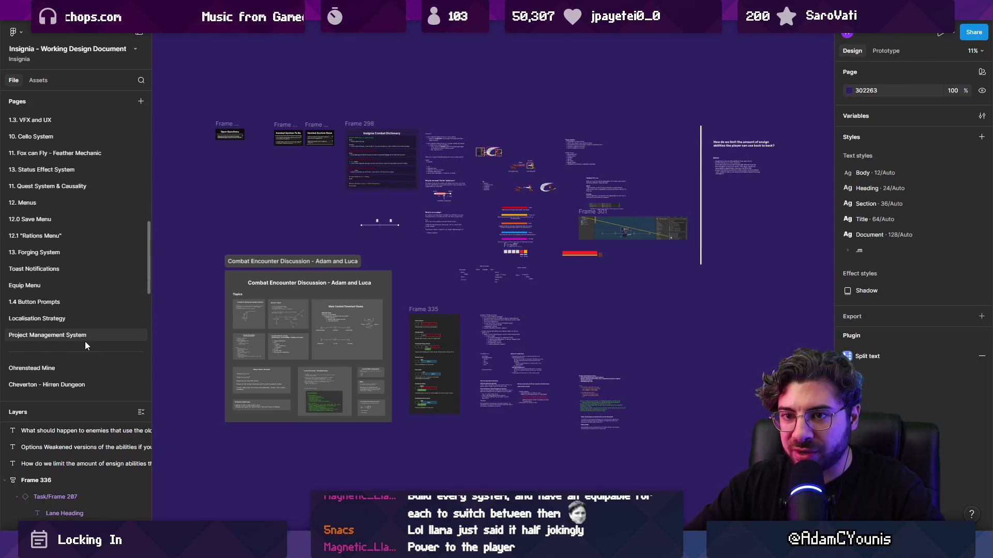
{"action": "scroll", "coordinate": [85, 341], "scroll_direction": "down", "scroll_amount": 4}
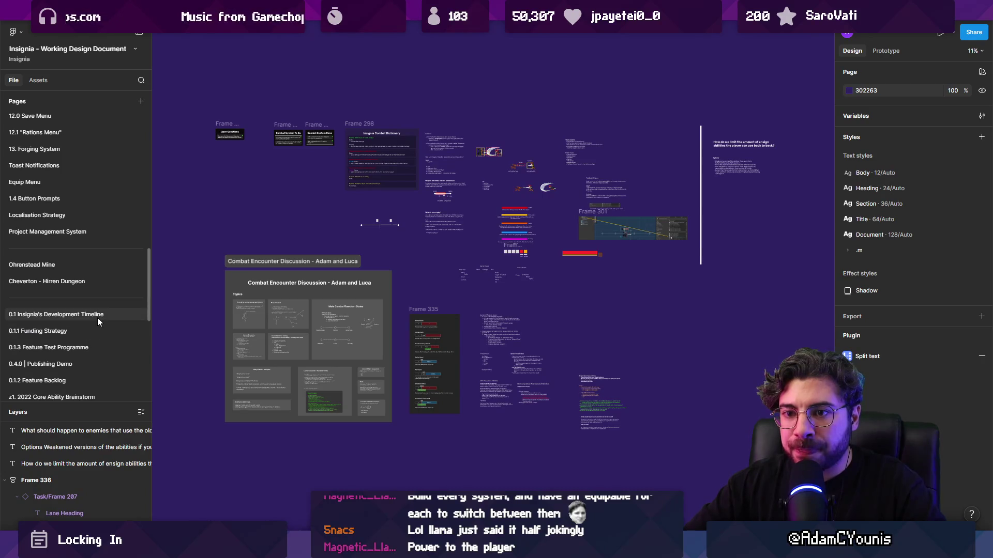
{"action": "scroll", "coordinate": [97, 318], "scroll_direction": "down", "scroll_amount": 2}
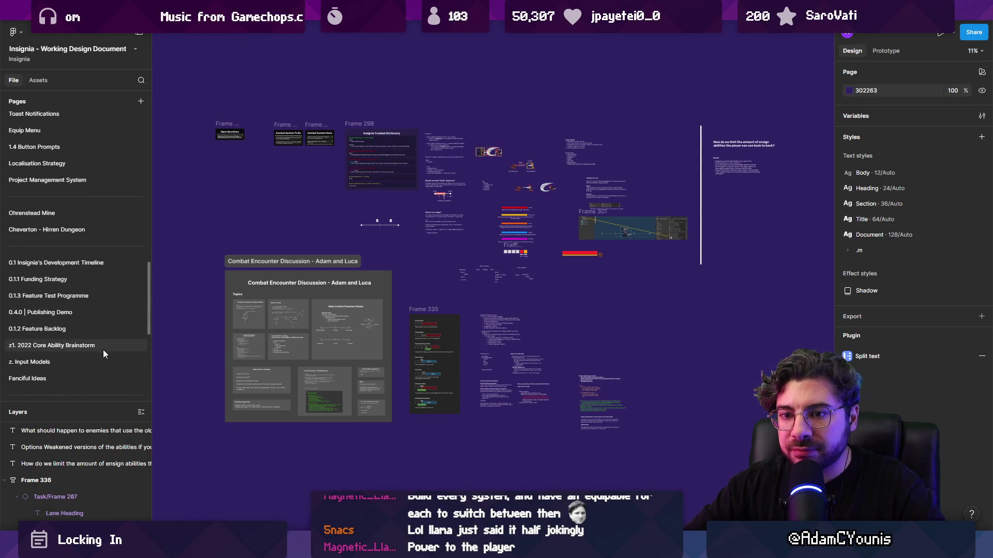
{"action": "scroll", "coordinate": [101, 345], "scroll_direction": "down", "scroll_amount": 8}
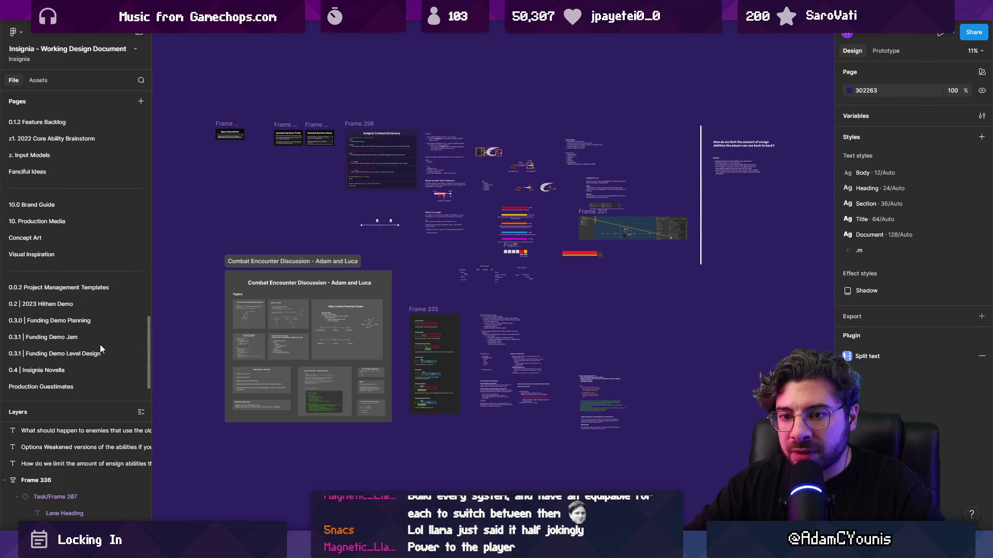
{"action": "scroll", "coordinate": [100, 344], "scroll_direction": "up", "scroll_amount": 20}
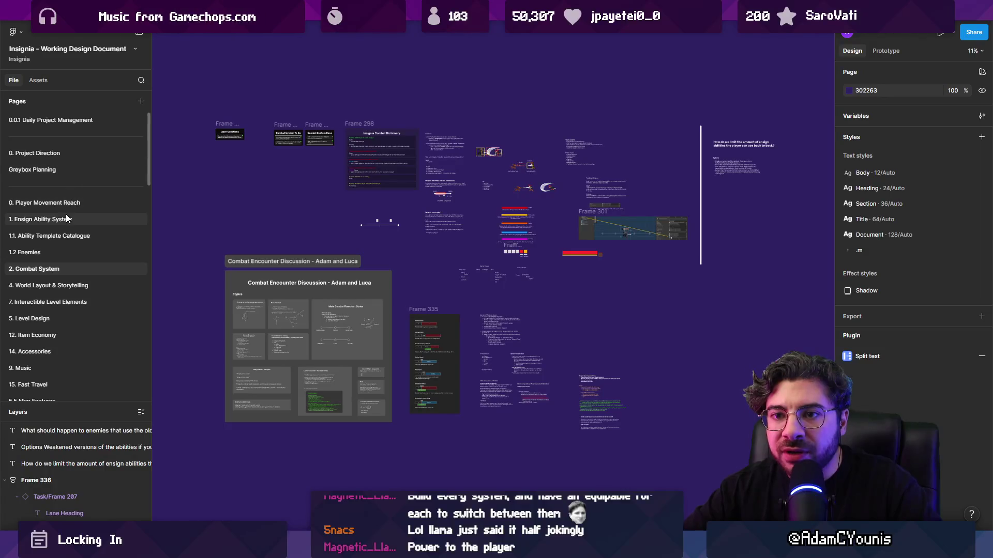
- Open the 1.2 Enemies page and zoom into Section 18's Enemy Encounter Scenarios
{"action": "left_click", "coordinate": [67, 253]}
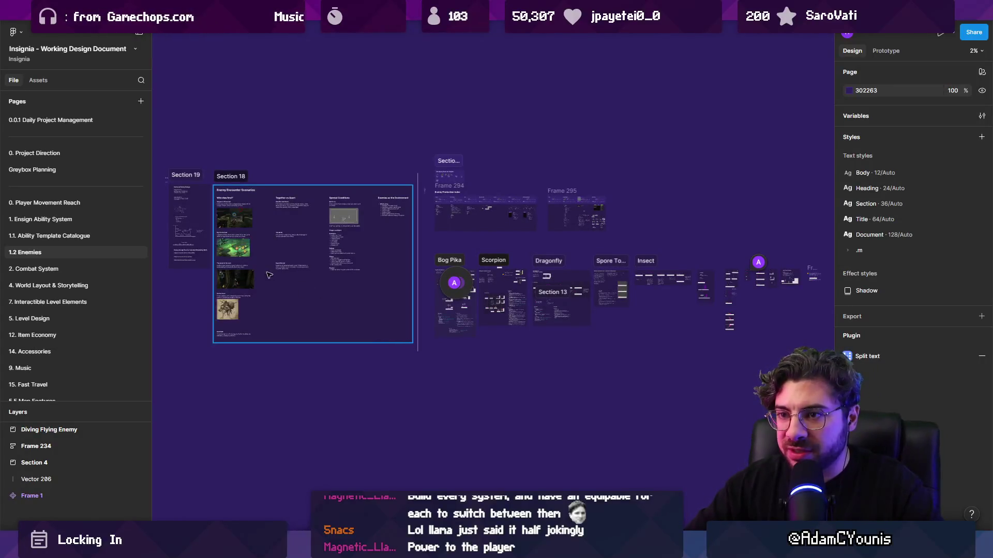
{"action": "scroll", "coordinate": [301, 292], "scroll_direction": "up", "scroll_amount": 2}
{"action": "scroll", "coordinate": [282, 245], "scroll_direction": "up", "scroll_amount": 2}
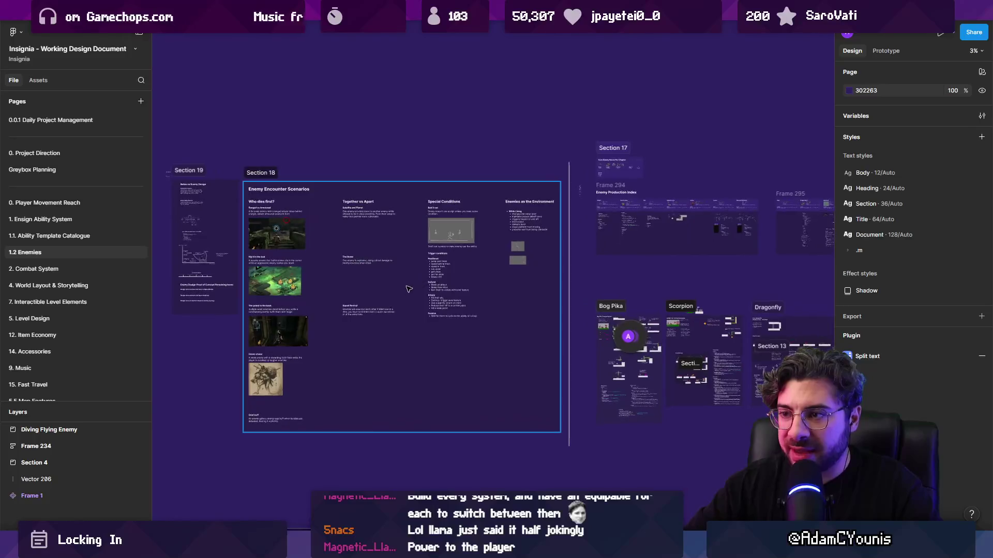
{"action": "mouse_move", "coordinate": [236, 179]}
{"action": "left_mouse_down"}
{"action": "mouse_move", "coordinate": [509, 362]}
{"action": "mouse_move", "coordinate": [595, 468]}
{"action": "left_mouse_up"}
{"action": "key", "text": "Escape"}
{"action": "scroll", "coordinate": [364, 324], "scroll_direction": "up", "scroll_amount": 2}
{"action": "scroll", "coordinate": [330, 222], "scroll_direction": "left", "scroll_amount": 3}
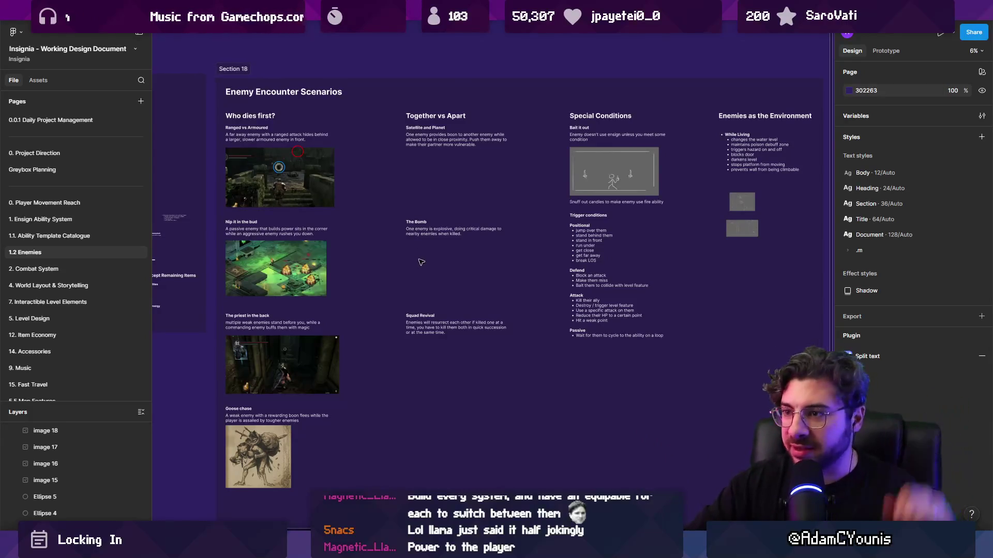
{"action": "scroll", "coordinate": [465, 233], "scroll_direction": "left", "scroll_amount": 5}
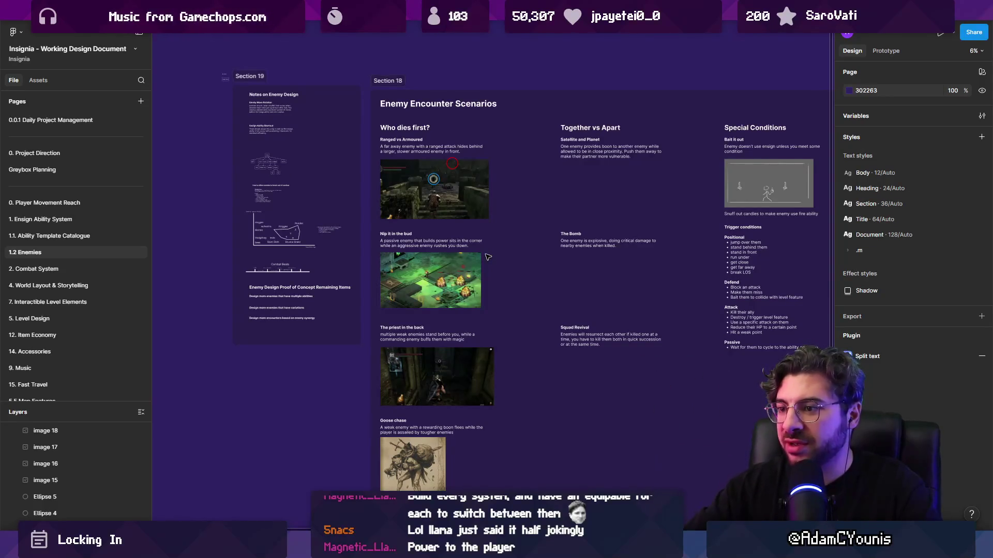
{"action": "scroll", "coordinate": [488, 257], "scroll_direction": "up", "scroll_amount": 8}
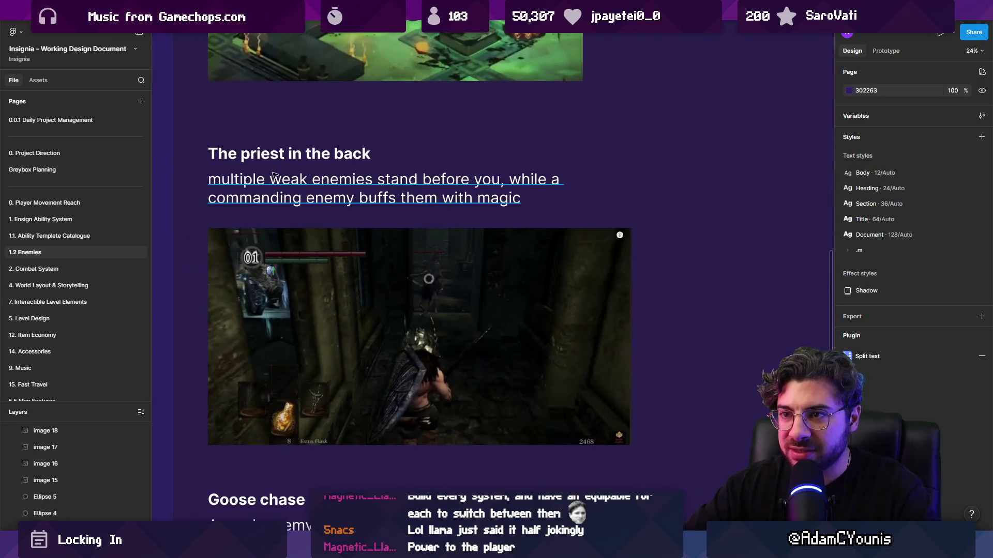
{"action": "left_click", "coordinate": [274, 176]}
{"action": "left_click", "coordinate": [447, 288], "text": "shift"}
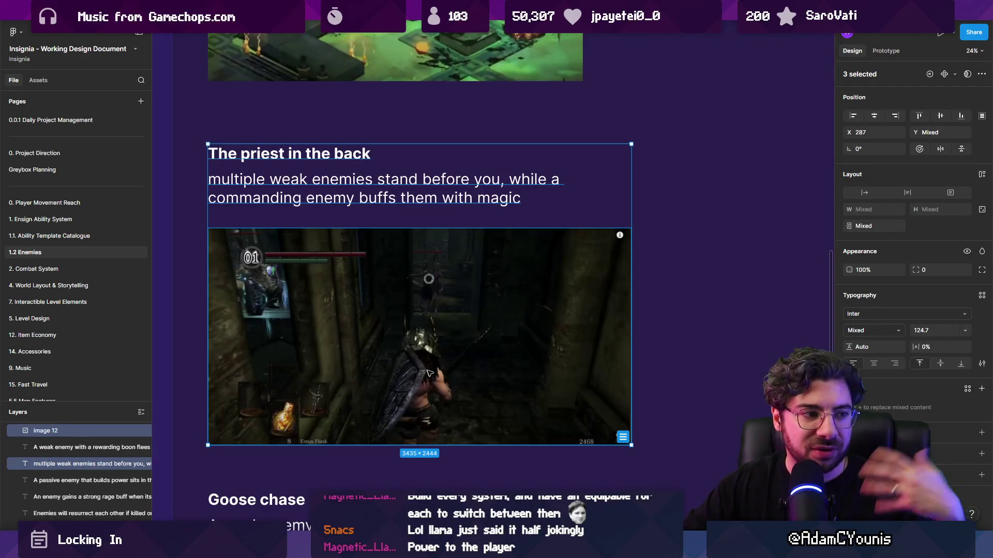
{"action": "left_click", "coordinate": [682, 255]}
{"action": "scroll", "coordinate": [434, 357], "scroll_direction": "down", "scroll_amount": 5}
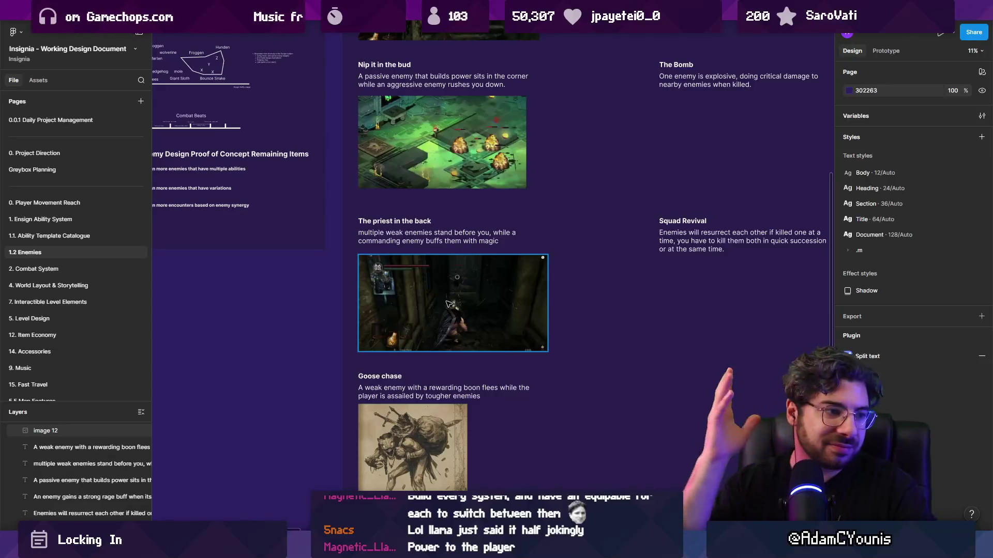
{"action": "scroll", "coordinate": [415, 298], "scroll_direction": "down", "scroll_amount": 3}
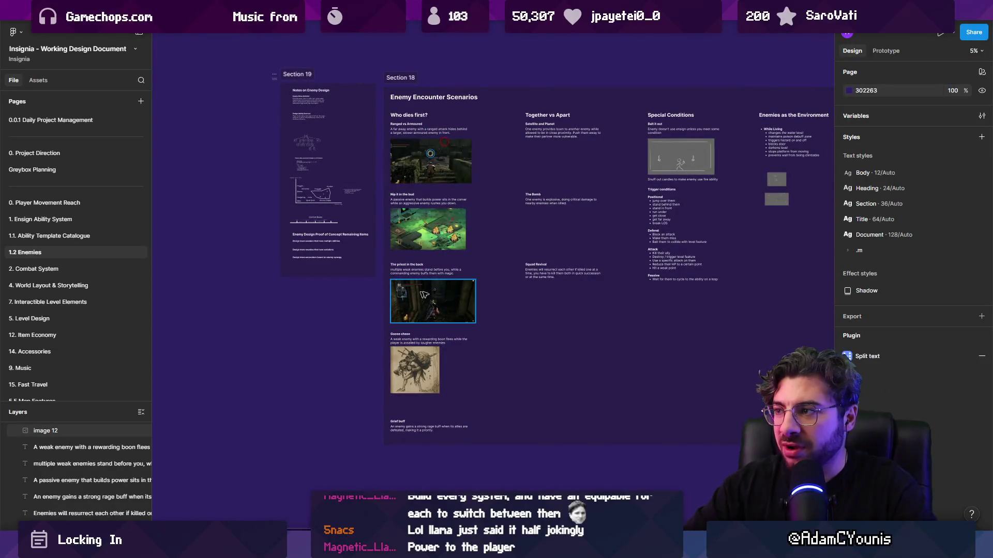
{"action": "left_click_drag", "start_coordinate": [469, 291], "coordinate": [321, 302]}
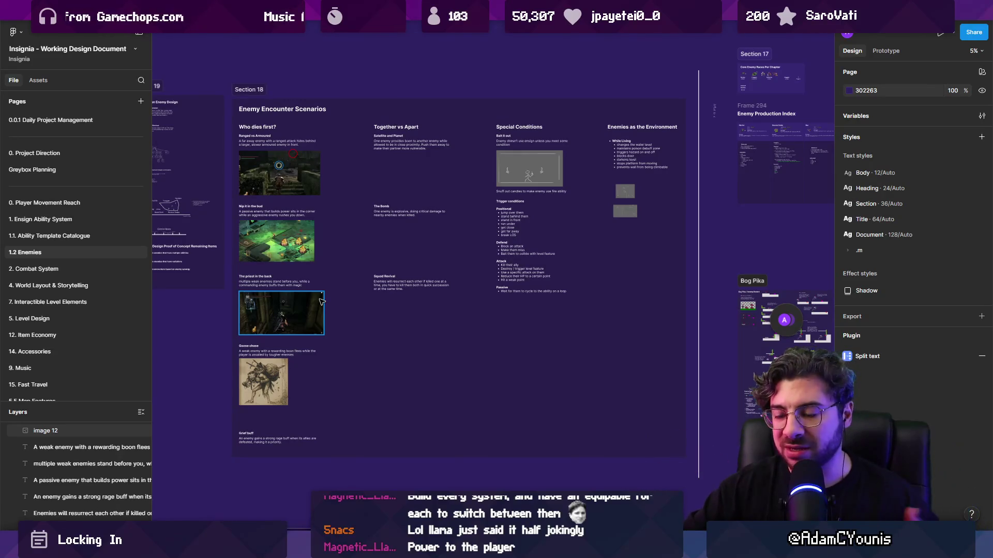
{"action": "left_click", "coordinate": [219, 366]}
{"action": "scroll", "coordinate": [219, 366], "scroll_direction": "up", "scroll_amount": 2}
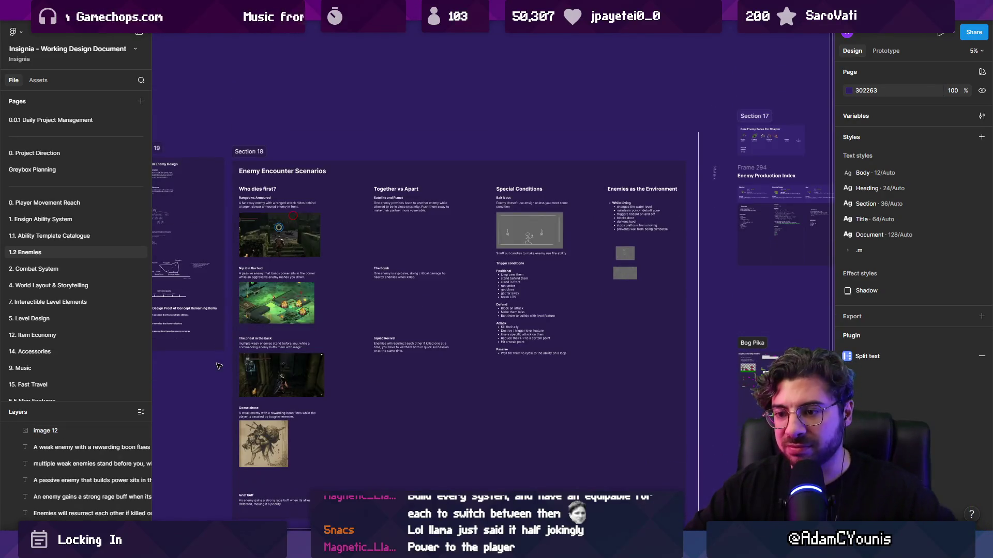
{"action": "scroll", "coordinate": [220, 366], "scroll_direction": "up", "scroll_amount": 6}
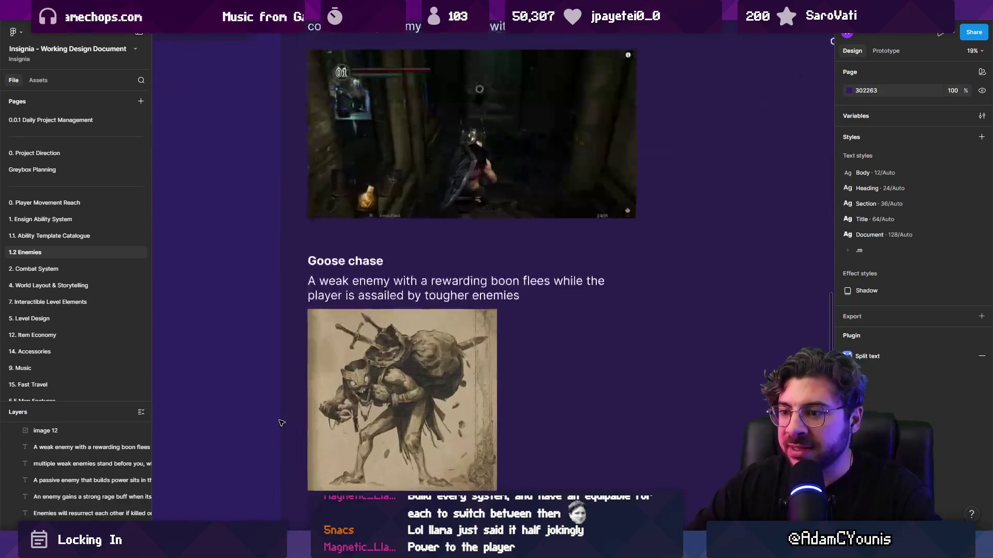
{"action": "scroll", "coordinate": [281, 423], "scroll_direction": "down", "scroll_amount": 2}
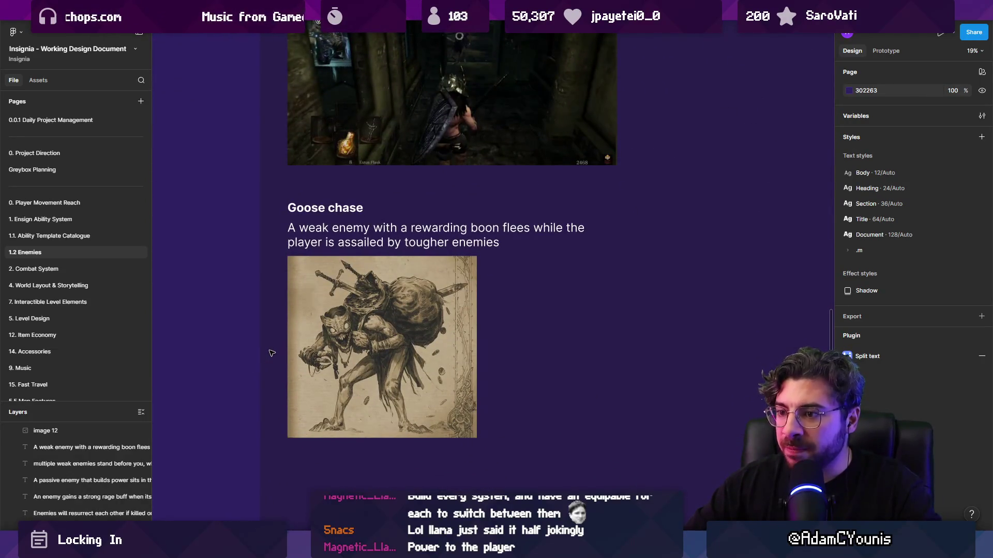
{"action": "scroll", "coordinate": [351, 354], "scroll_direction": "down", "scroll_amount": 5}
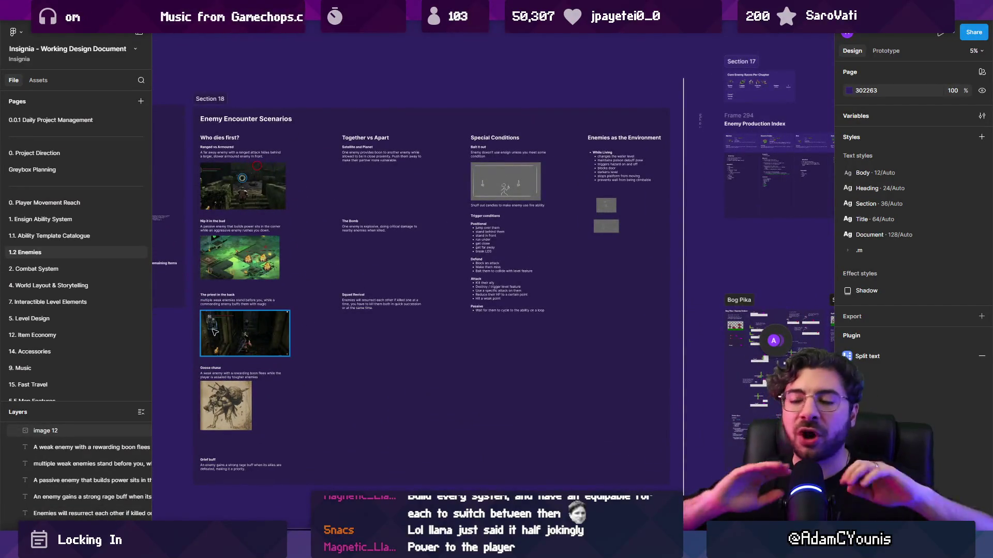
- Switch to Unity and show the Insignia Graph level map, zoomed out
{"action": "key", "text": "alt+Tab"}
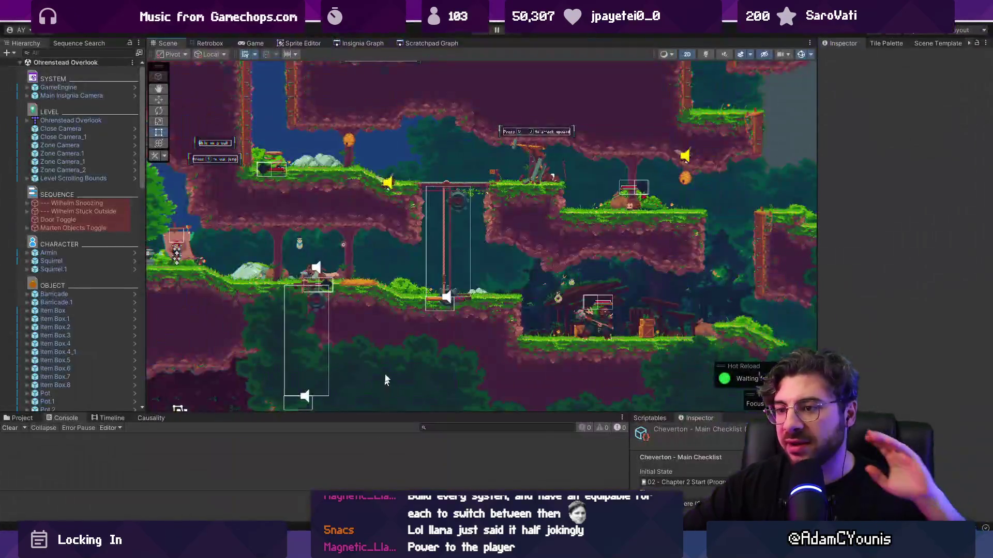
{"action": "left_click", "coordinate": [357, 43]}
{"action": "scroll", "coordinate": [345, 226], "scroll_direction": "down", "scroll_amount": 5}
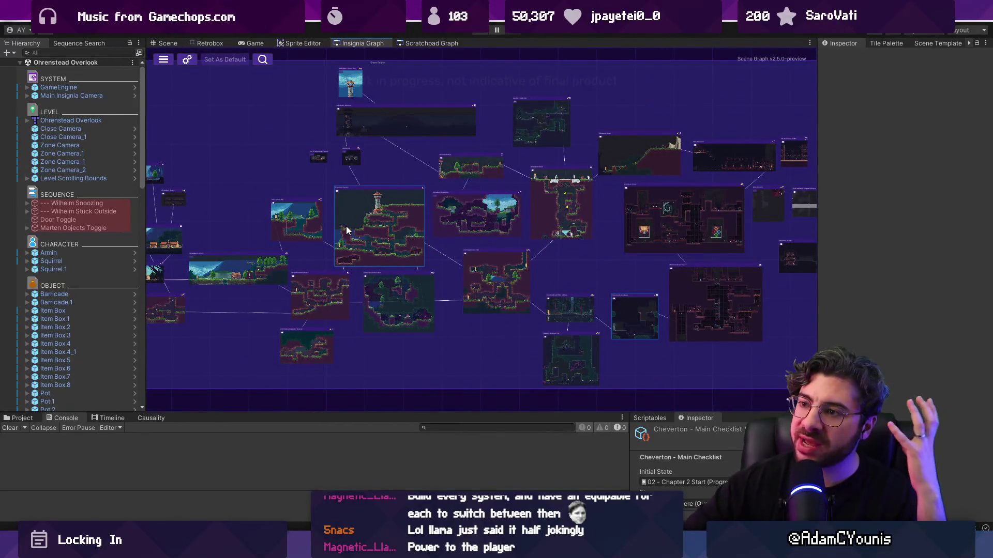
{"action": "scroll", "coordinate": [536, 267], "scroll_direction": "down", "scroll_amount": 3}
- Pan across the graph's node clusters, including the right-hand one, then return to Figma
{"action": "left_click_drag", "start_coordinate": [535, 267], "coordinate": [275, 198]}
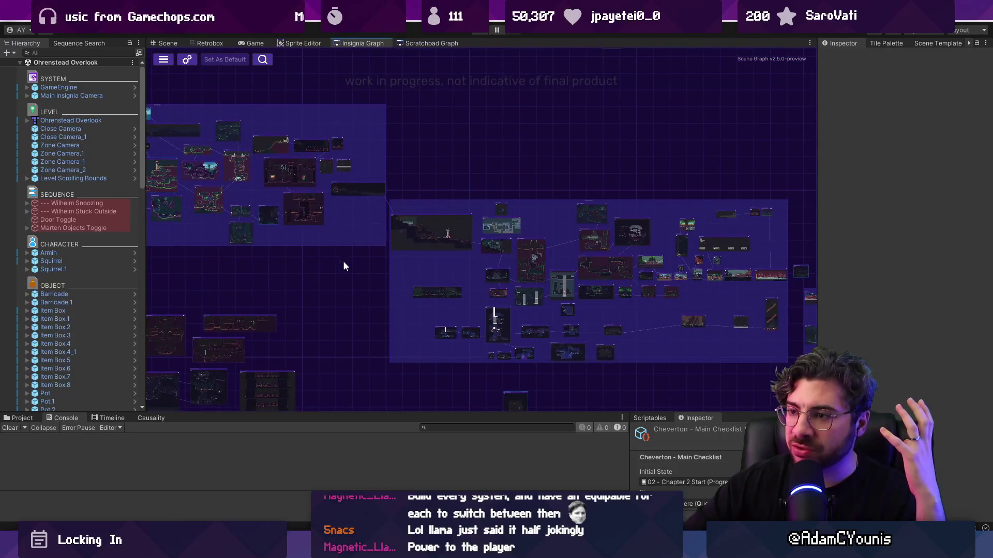
{"action": "mouse_move", "coordinate": [465, 276]}
{"action": "left_mouse_down"}
{"action": "mouse_move", "coordinate": [200, 197]}
{"action": "mouse_move", "coordinate": [164, 191]}
{"action": "mouse_move", "coordinate": [139, 202]}
{"action": "left_mouse_up"}
{"action": "scroll", "coordinate": [579, 257], "scroll_direction": "up", "scroll_amount": 3}
{"action": "scroll", "coordinate": [433, 244], "scroll_direction": "down", "scroll_amount": 1}
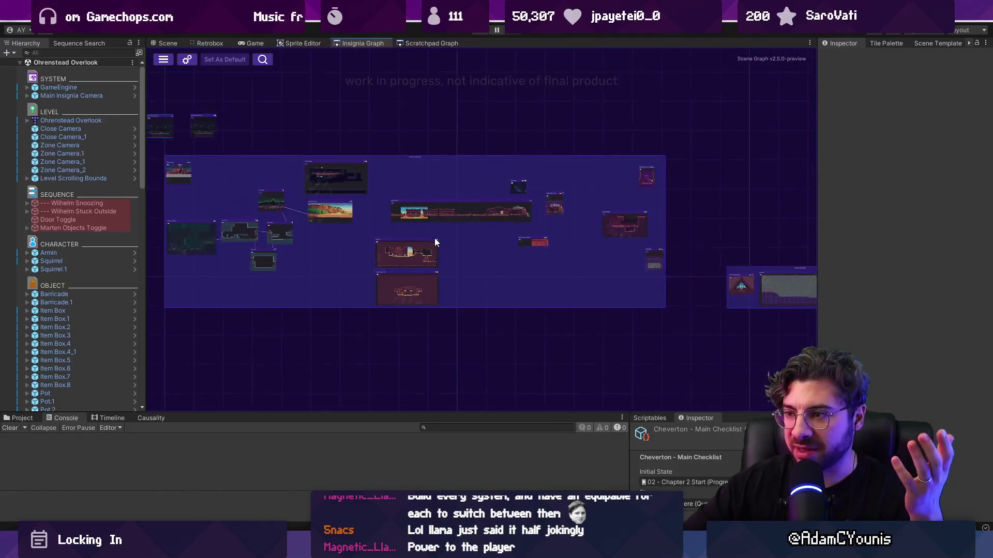
{"action": "mouse_move", "coordinate": [450, 549]}
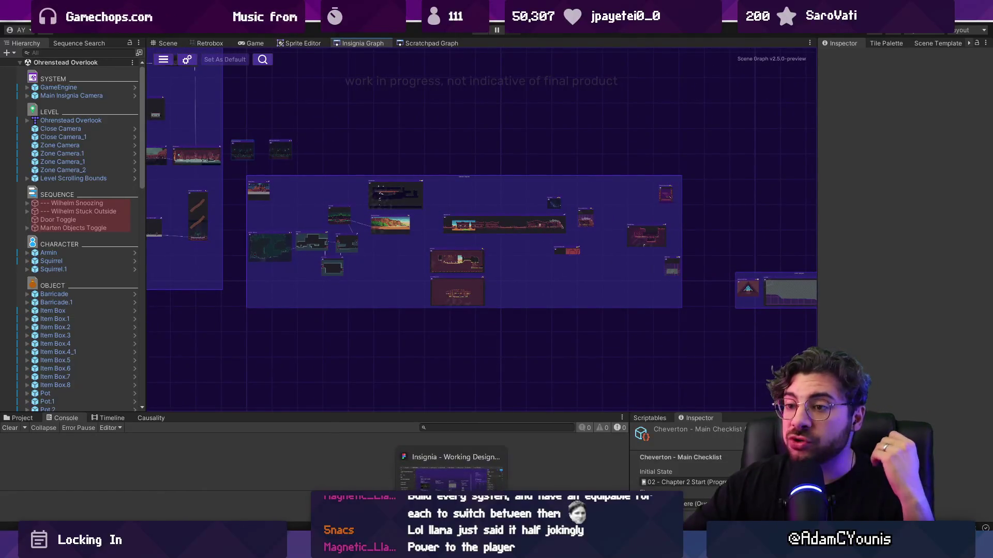
{"action": "left_click", "coordinate": [450, 473]}
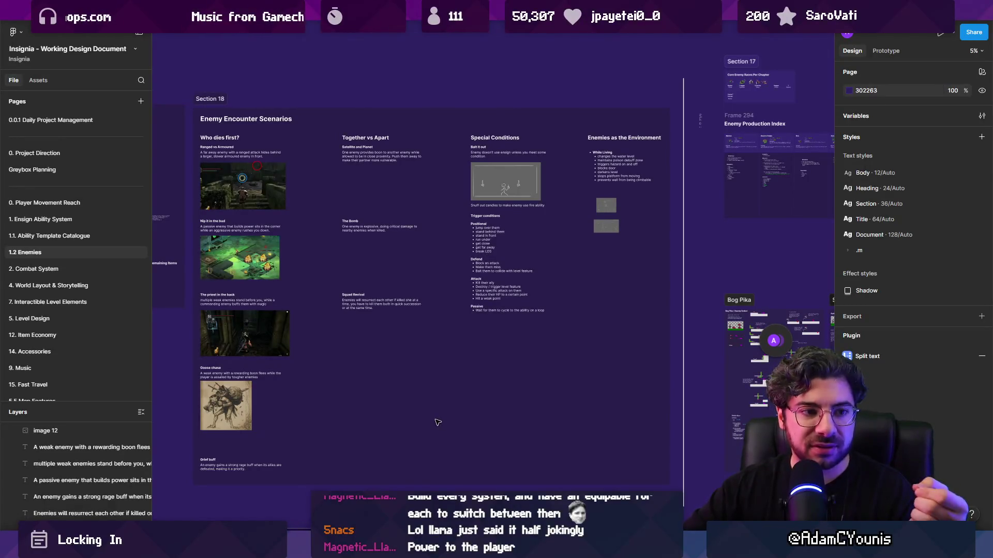
- Zoom out and back in to center Frame 295 with the Mole through Wall Gecko cards
{"action": "scroll", "coordinate": [434, 398], "scroll_direction": "down", "scroll_amount": 5}
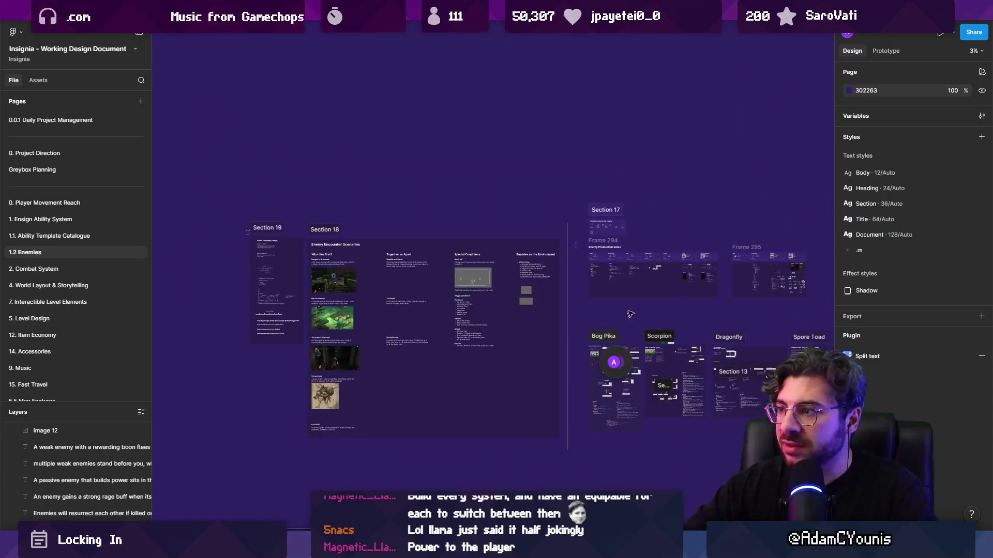
{"action": "scroll", "coordinate": [350, 257], "scroll_direction": "up", "scroll_amount": 5}
{"action": "scroll", "coordinate": [350, 257], "scroll_direction": "up", "scroll_amount": 5}
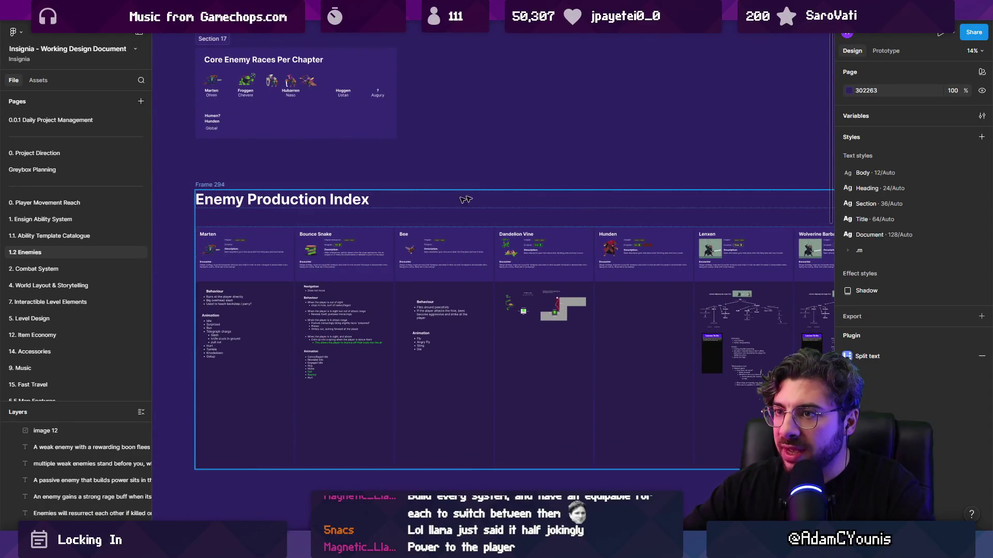
{"action": "scroll", "coordinate": [520, 202], "scroll_direction": "down", "scroll_amount": 5}
{"action": "scroll", "coordinate": [562, 266], "scroll_direction": "up", "scroll_amount": 4}
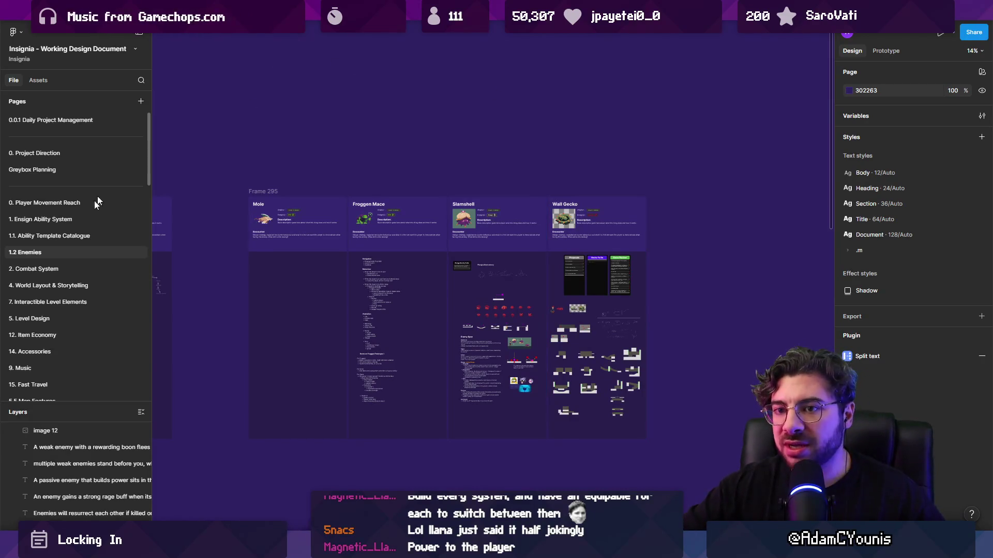
- Open the 1. Ensign Ability System page and pan across its left and right rationalisation frames
{"action": "left_click", "coordinate": [65, 220]}
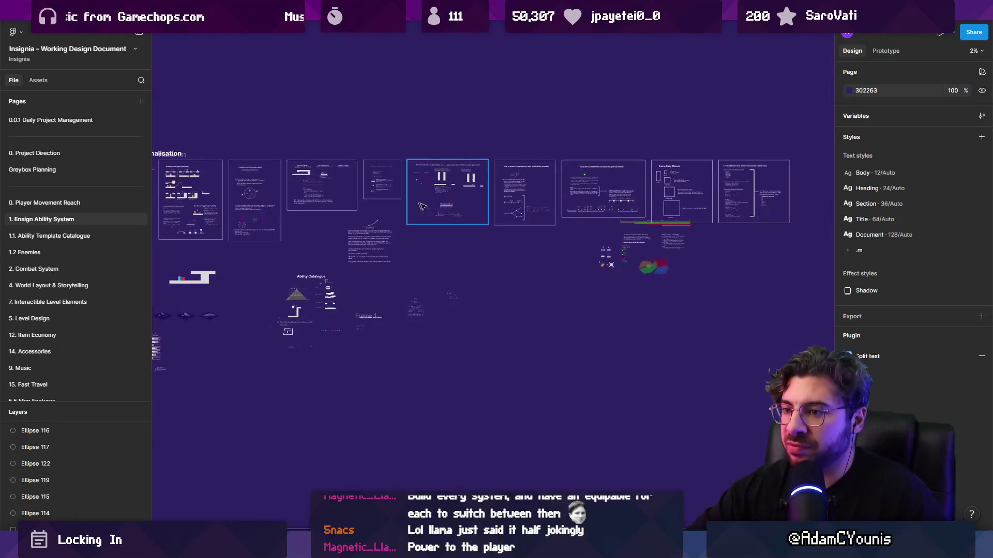
{"action": "left_click_drag", "start_coordinate": [421, 205], "coordinate": [571, 248]}
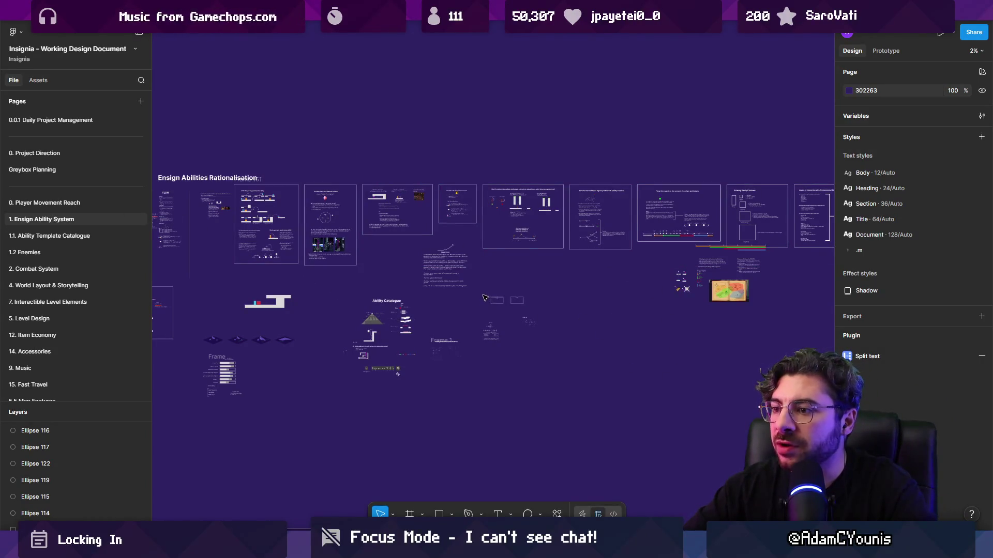
{"action": "left_click_drag", "start_coordinate": [587, 288], "coordinate": [397, 301]}
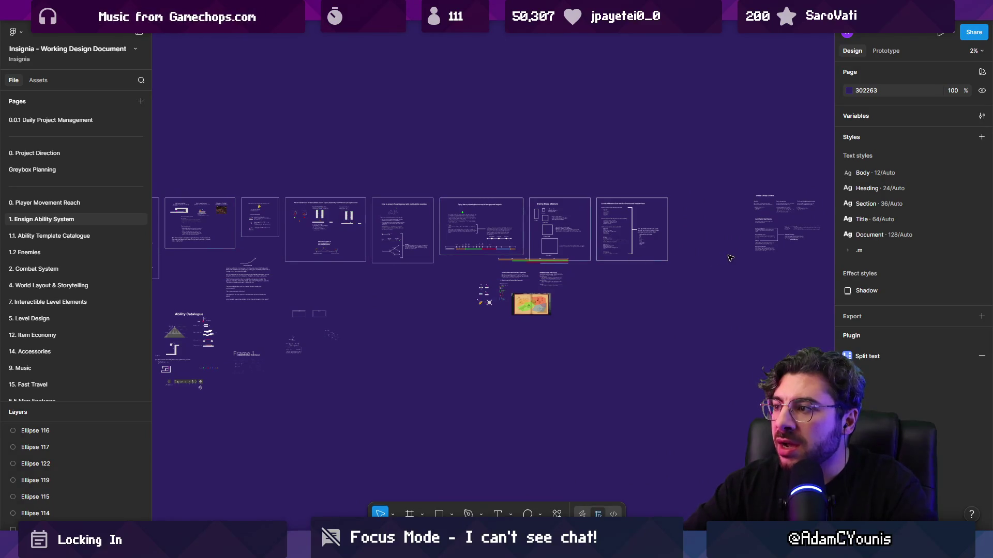
{"action": "scroll", "coordinate": [466, 248], "scroll_direction": "left", "scroll_amount": 5}
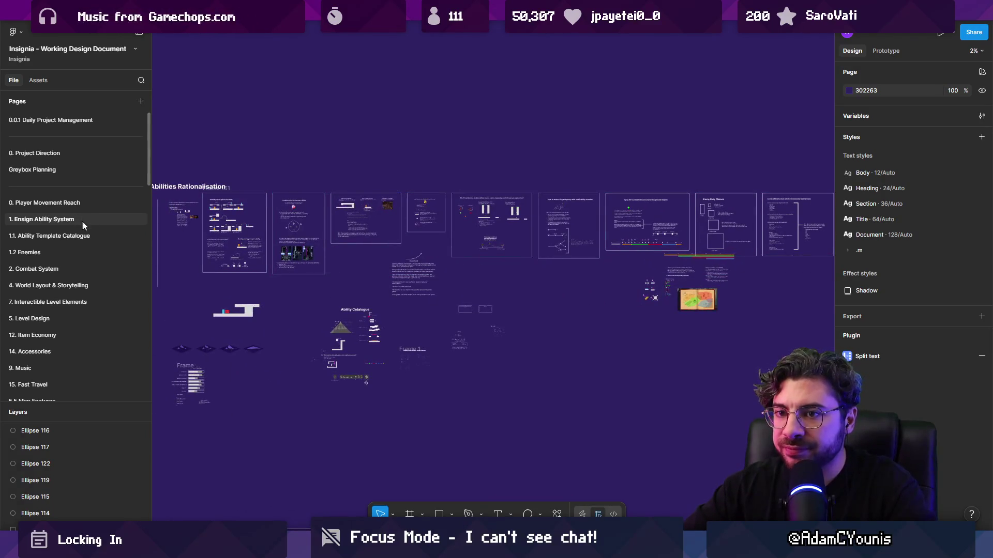
- Open 1.1. Ability Template Catalogue and zoom into Slingshot Projection, Rewind and Whirlpool Shield cards
{"action": "left_click", "coordinate": [72, 236]}
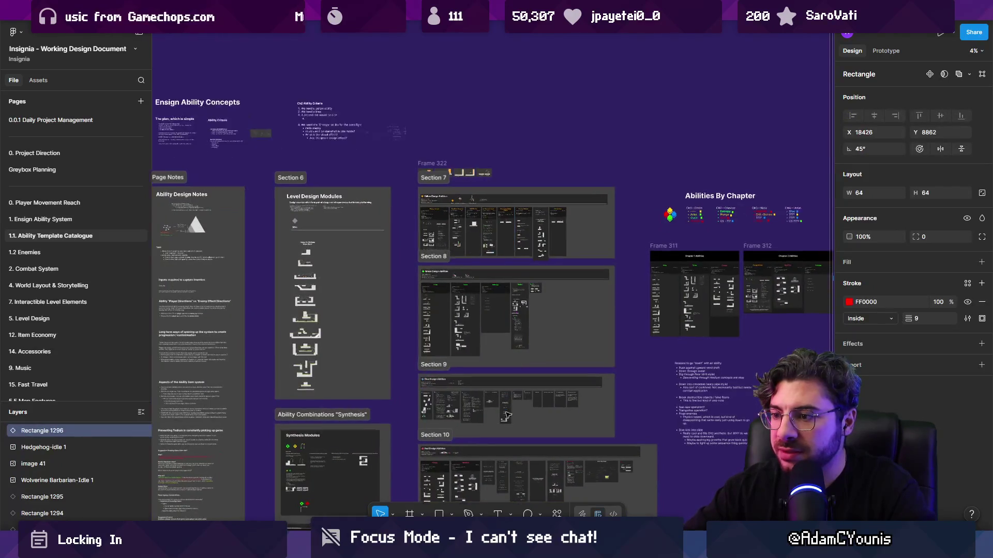
{"action": "scroll", "coordinate": [506, 415], "scroll_direction": "up", "scroll_amount": 10}
{"action": "scroll", "coordinate": [207, 284], "scroll_direction": "up", "scroll_amount": 5}
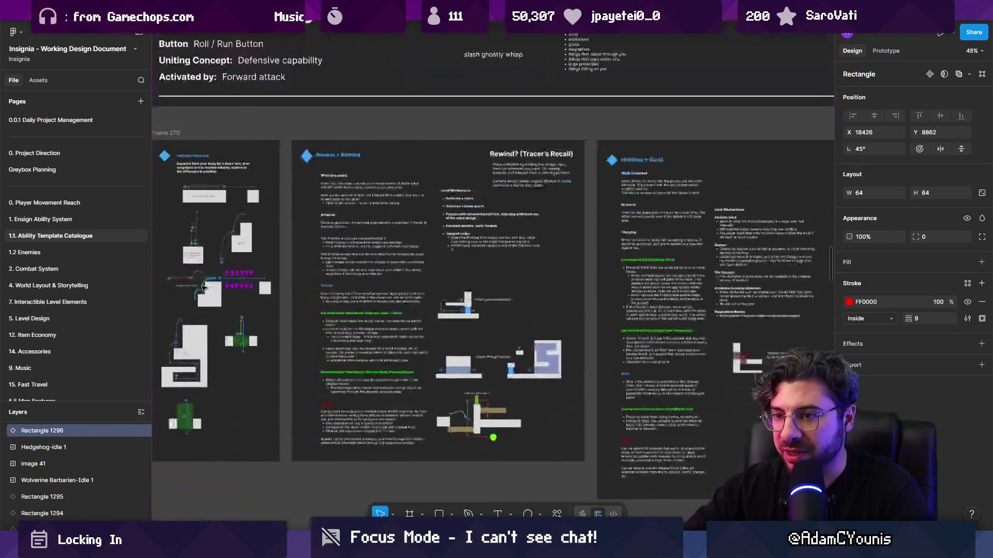
{"action": "scroll", "coordinate": [203, 287], "scroll_direction": "up", "scroll_amount": 3}
{"action": "scroll", "coordinate": [291, 244], "scroll_direction": "down", "scroll_amount": 1}
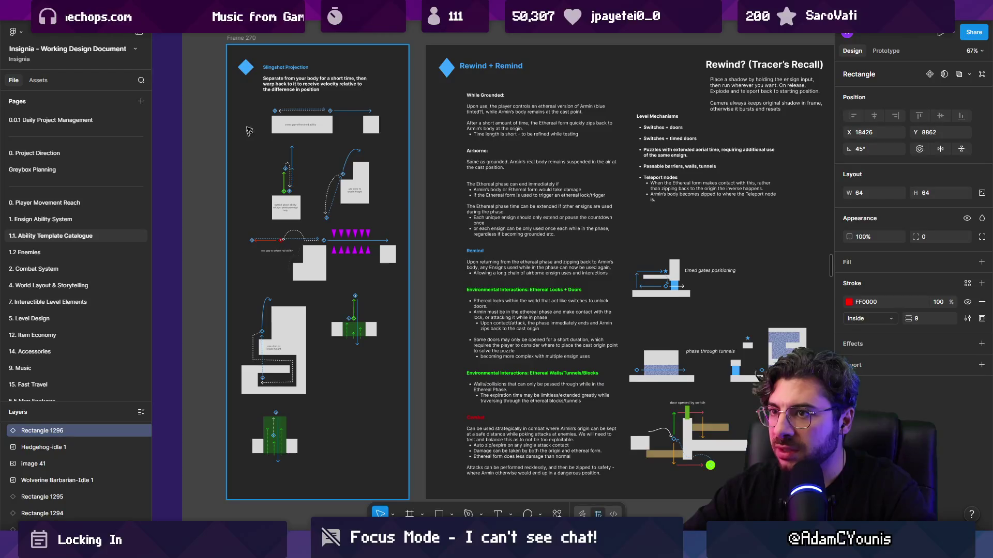
{"action": "scroll", "coordinate": [249, 131], "scroll_direction": "up", "scroll_amount": 5}
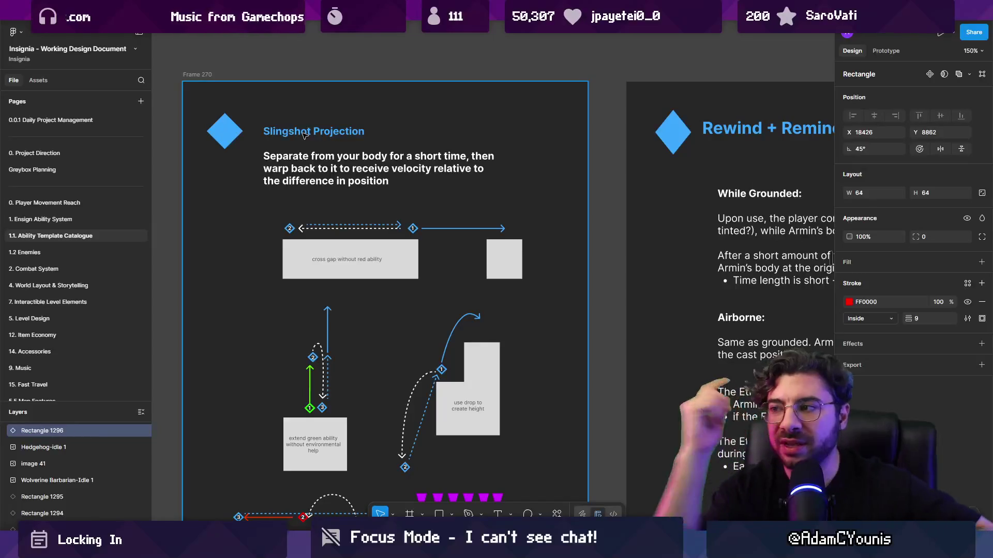
{"action": "scroll", "coordinate": [446, 242], "scroll_direction": "down", "scroll_amount": 10}
{"action": "scroll", "coordinate": [534, 243], "scroll_direction": "up", "scroll_amount": 9}
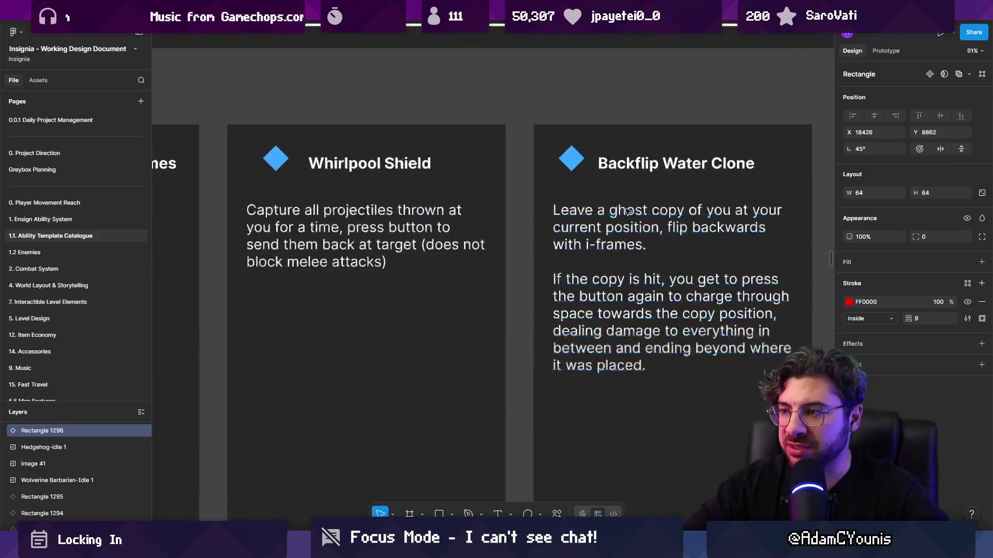
{"action": "scroll", "coordinate": [329, 200], "scroll_direction": "down", "scroll_amount": 4}
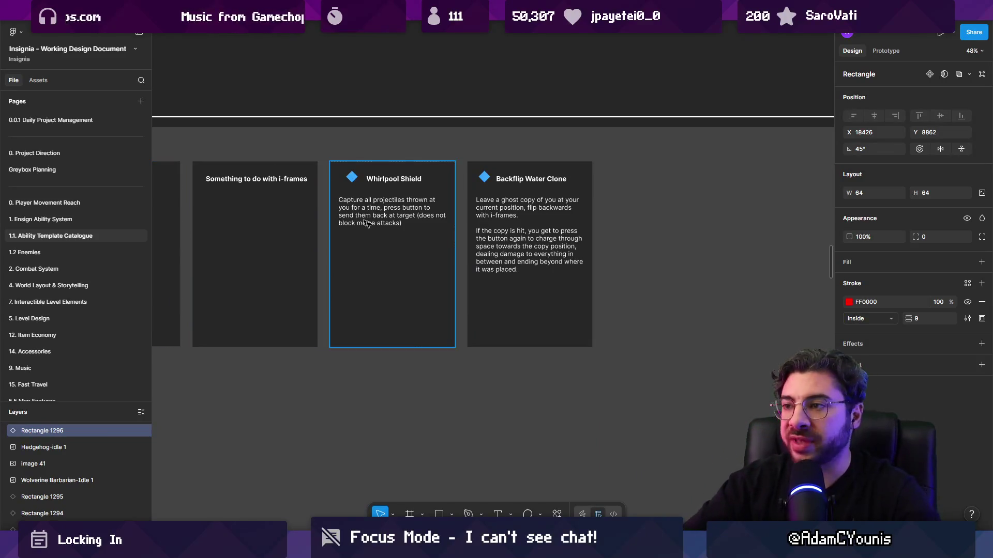
{"action": "scroll", "coordinate": [528, 274], "scroll_direction": "down", "scroll_amount": 5}
{"action": "scroll", "coordinate": [424, 261], "scroll_direction": "up", "scroll_amount": 5}
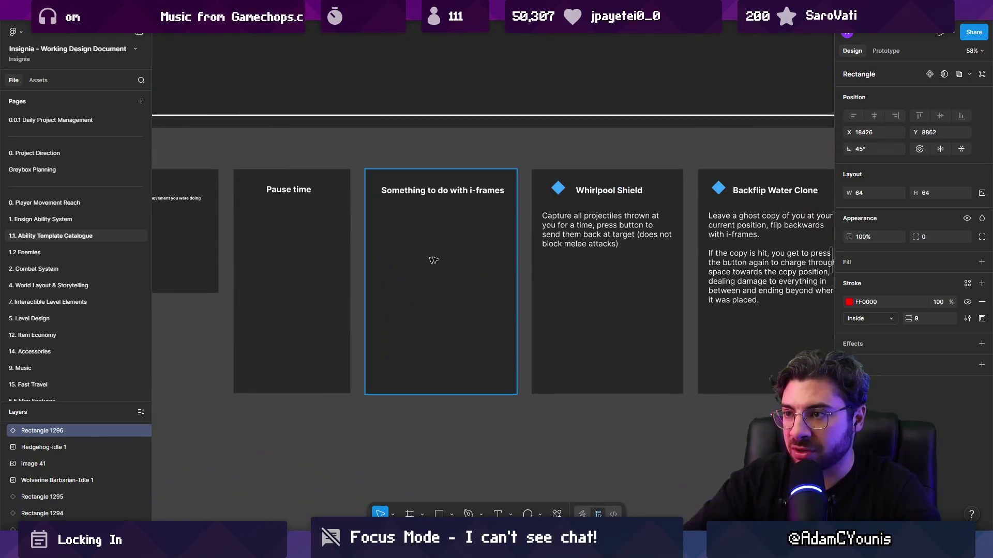
{"action": "scroll", "coordinate": [465, 260], "scroll_direction": "down", "scroll_amount": 4}
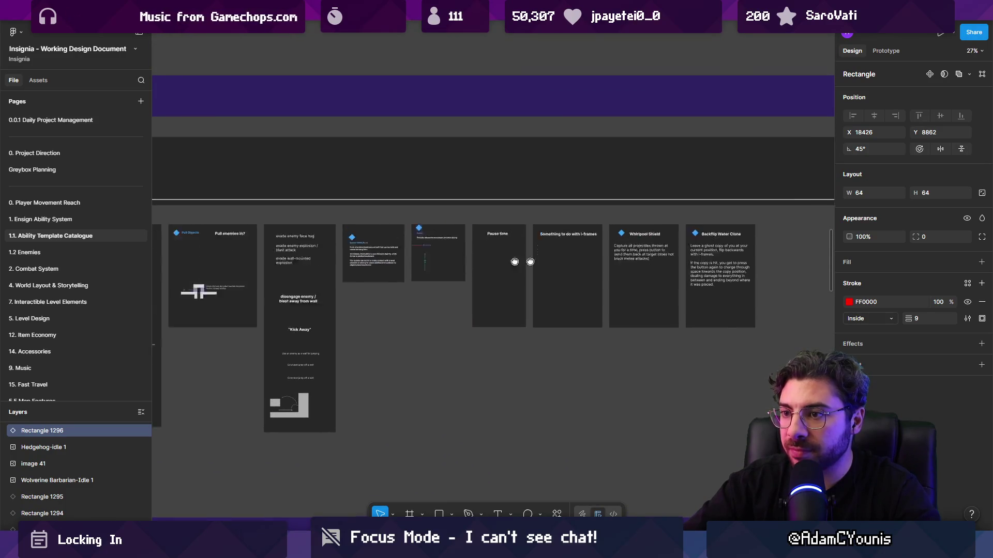
{"action": "scroll", "coordinate": [222, 288], "scroll_direction": "up", "scroll_amount": 6}
- Zoom to the Blue Ensign Abilities section and select the Holdfast + Burst title
{"action": "scroll", "coordinate": [222, 288], "scroll_direction": "down", "scroll_amount": 3}
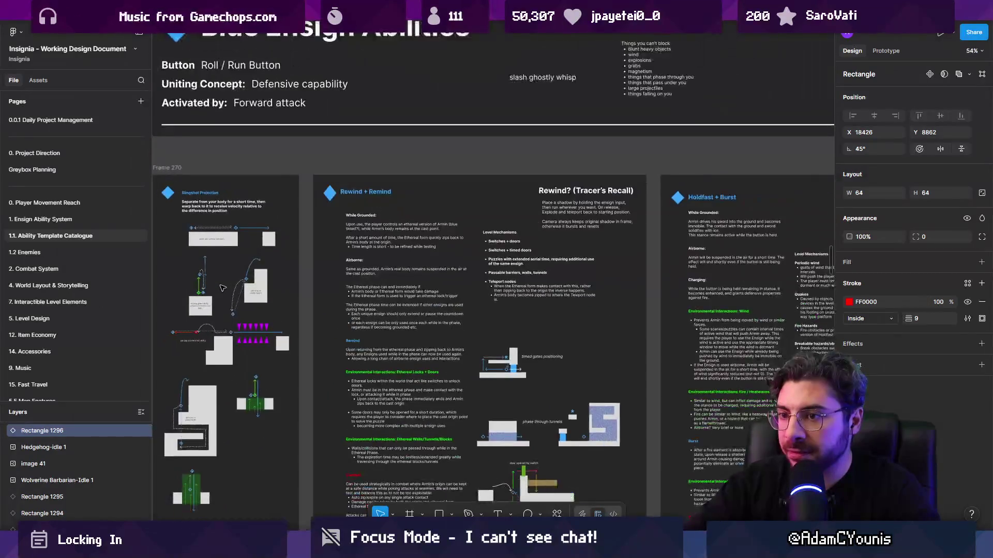
{"action": "scroll", "coordinate": [333, 225], "scroll_direction": "up", "scroll_amount": 2}
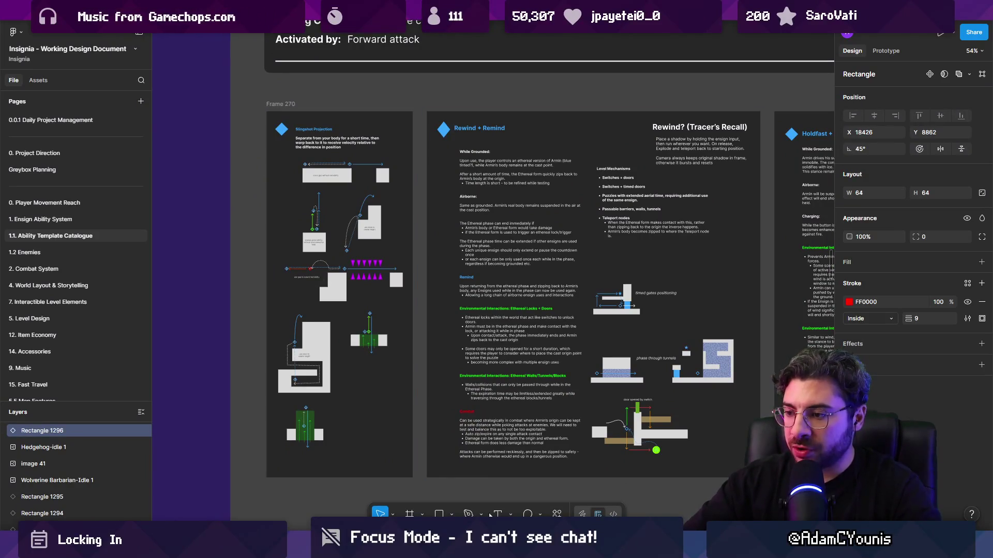
{"action": "scroll", "coordinate": [434, 283], "scroll_direction": "down", "scroll_amount": 5}
{"action": "left_click_drag", "start_coordinate": [500, 252], "coordinate": [409, 355]}
{"action": "scroll", "coordinate": [423, 257], "scroll_direction": "up", "scroll_amount": 5}
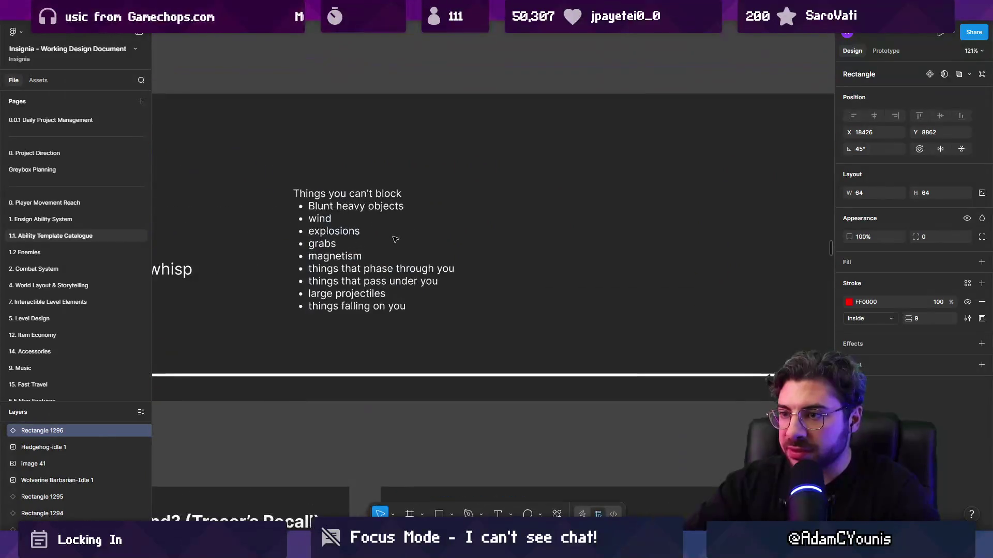
{"action": "scroll", "coordinate": [440, 297], "scroll_direction": "down", "scroll_amount": 5}
{"action": "scroll", "coordinate": [441, 297], "scroll_direction": "up", "scroll_amount": 5}
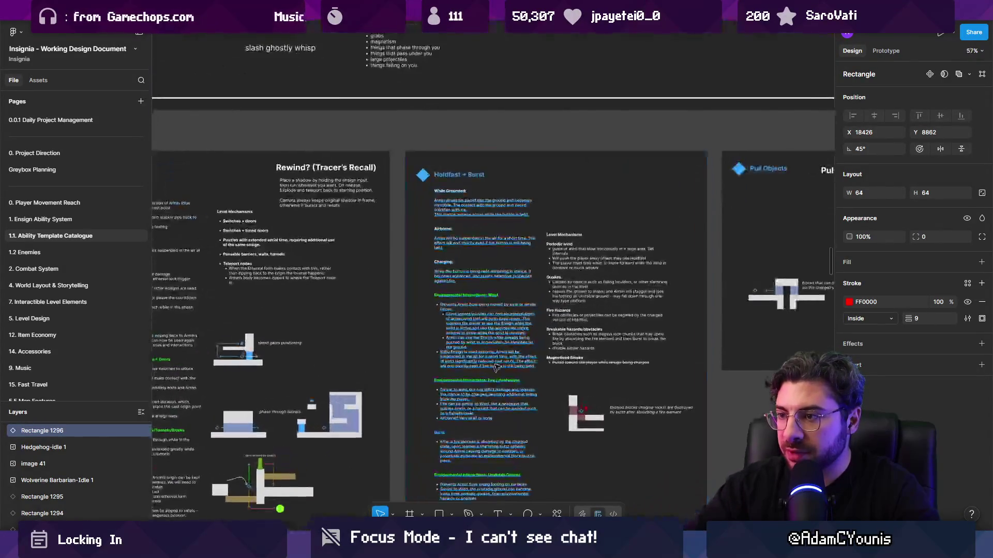
{"action": "left_click", "coordinate": [343, 157]}
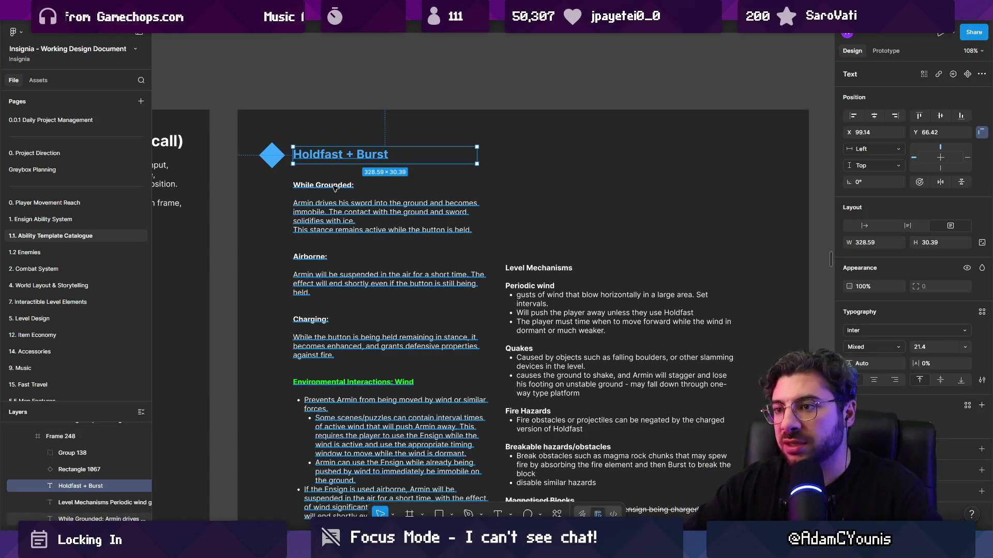
- Select the Whirlpool Shield and 'Something to do with i-frames' placeholder cards
{"action": "scroll", "coordinate": [342, 158], "scroll_direction": "down", "scroll_amount": 5}
{"action": "scroll", "coordinate": [380, 205], "scroll_direction": "up", "scroll_amount": 4}
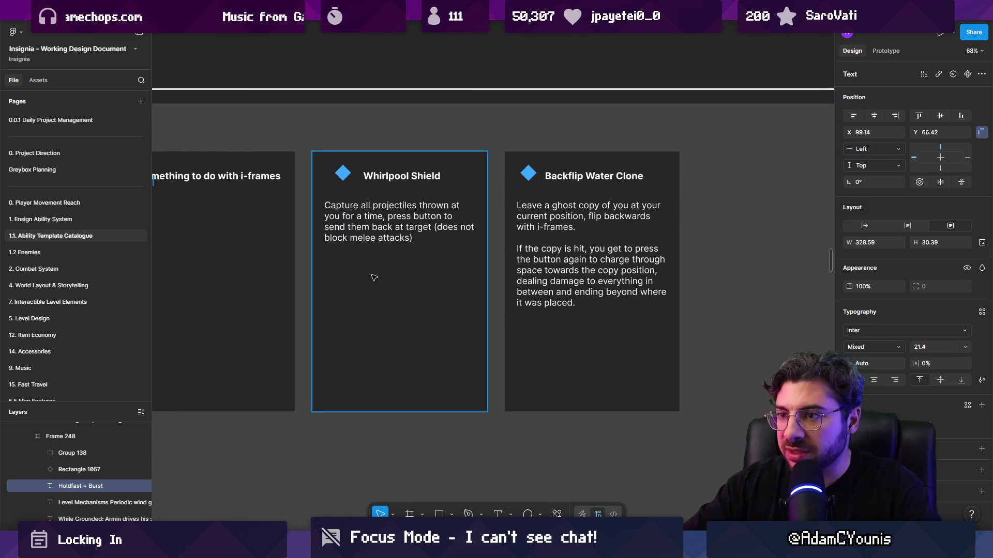
{"action": "left_click", "coordinate": [375, 278]}
{"action": "scroll", "coordinate": [374, 278], "scroll_direction": "left", "scroll_amount": 5}
{"action": "left_click", "coordinate": [441, 309]}
{"action": "scroll", "coordinate": [692, 299], "scroll_direction": "left", "scroll_amount": 5}
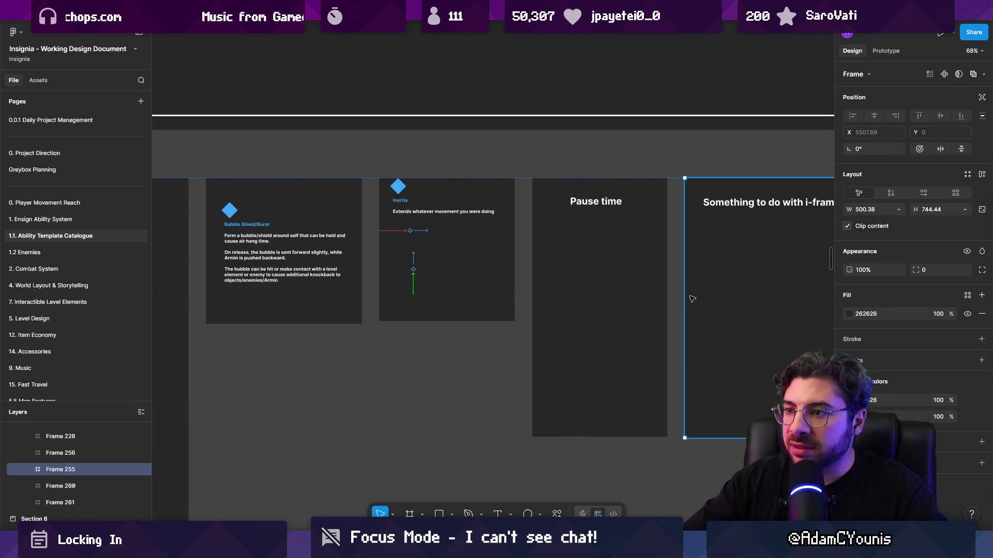
{"action": "scroll", "coordinate": [276, 239], "scroll_direction": "down", "scroll_amount": 2}
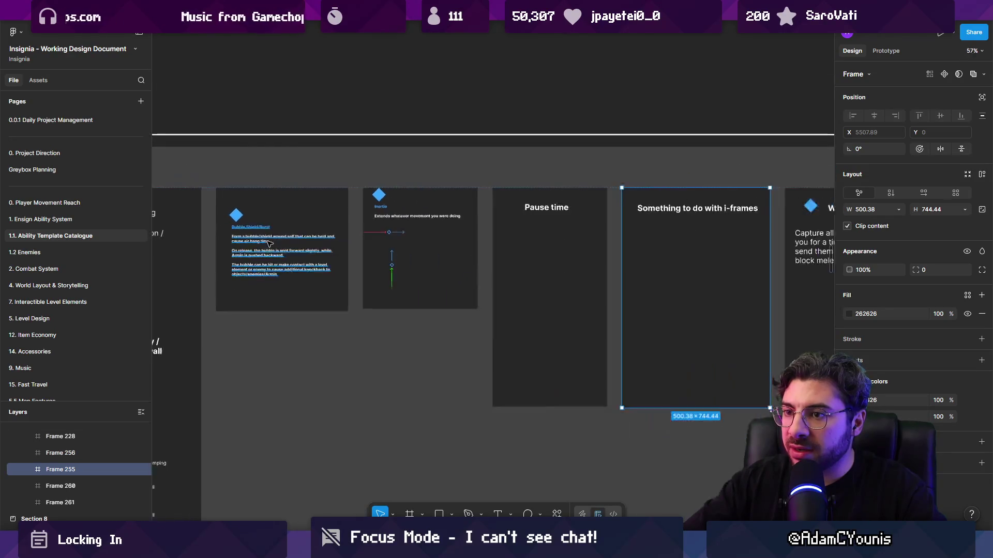
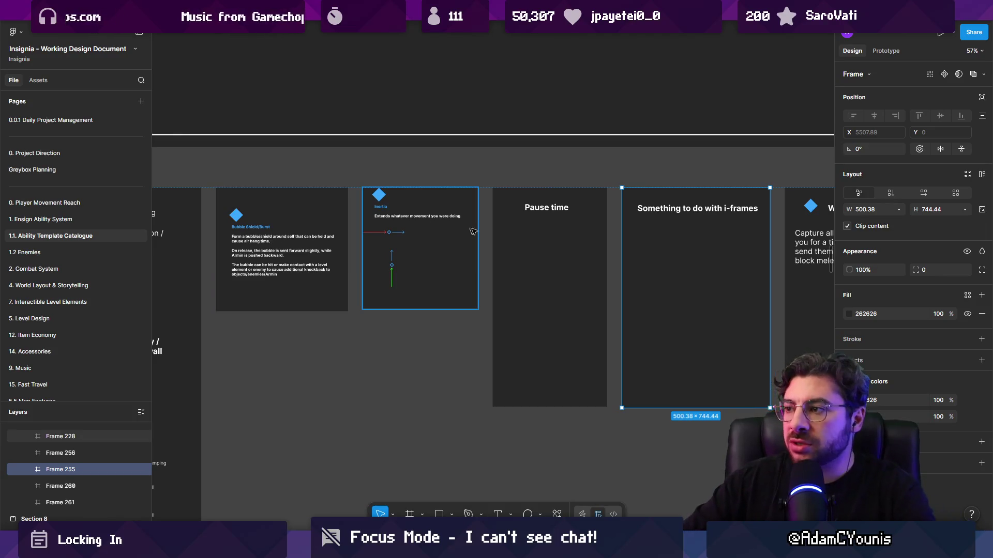
- Copy the Whirlpool Shield text into the i-frames card and retype it as a bold 'Flashstep Dash' heading
{"action": "scroll", "coordinate": [470, 236], "scroll_direction": "down", "scroll_amount": 5}
{"action": "scroll", "coordinate": [642, 241], "scroll_direction": "up", "scroll_amount": 5}
{"action": "scroll", "coordinate": [332, 217], "scroll_direction": "left", "scroll_amount": 3}
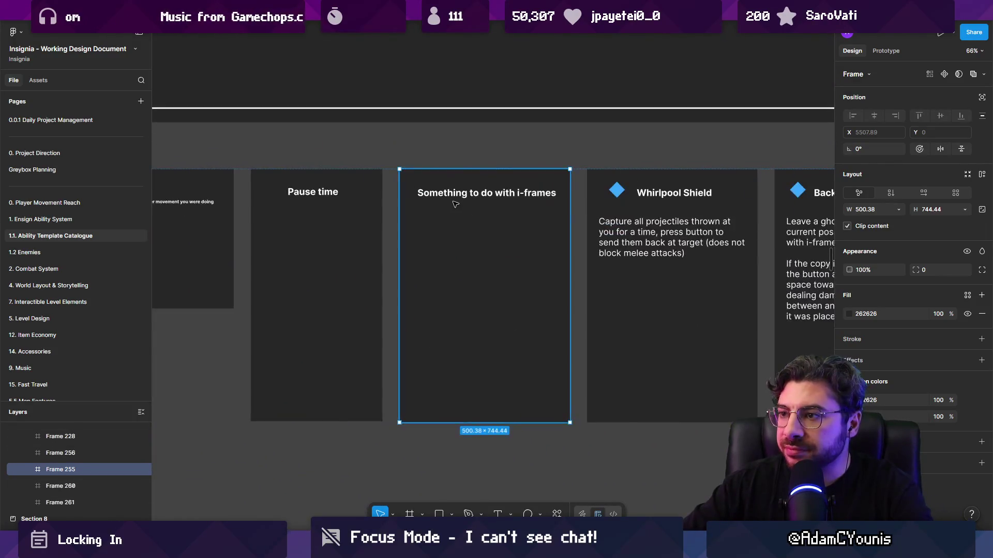
{"action": "scroll", "coordinate": [465, 233], "scroll_direction": "up", "scroll_amount": 3}
{"action": "left_click", "coordinate": [740, 243]}
{"action": "left_click_drag", "start_coordinate": [741, 243], "coordinate": [486, 240]}
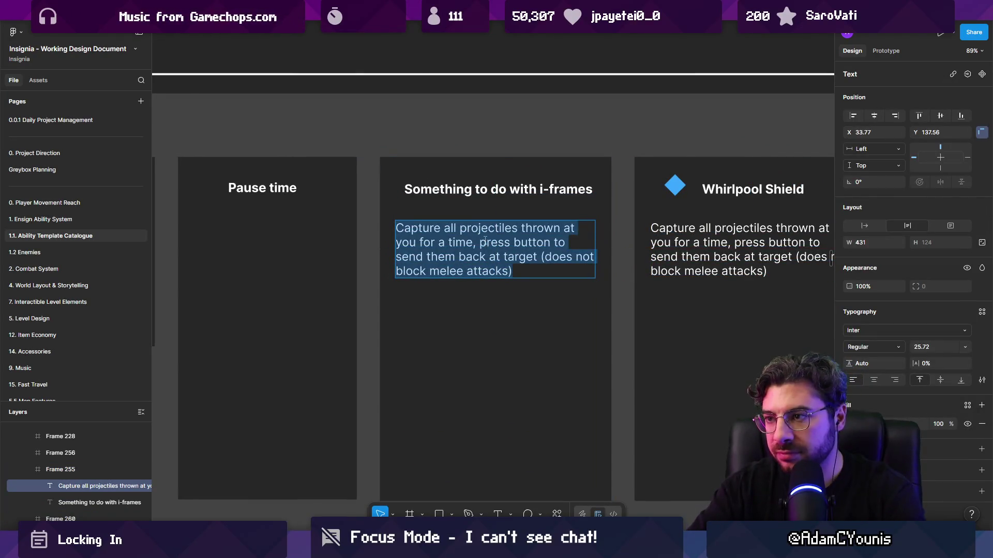
{"action": "type", "text": "Flash"}
{"action": "type", "text": "stygep"}
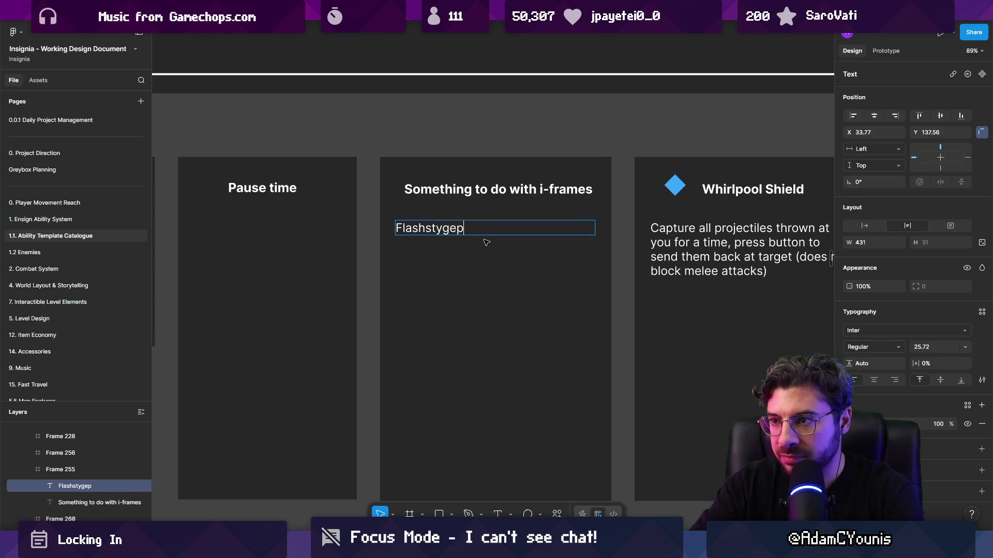
{"action": "key", "text": "BackSpace"}
{"action": "key", "text": "BackSpace"}
{"action": "key", "text": "BackSpace"}
{"action": "key", "text": "BackSpace"}
{"action": "type", "text": "ep Dash"}
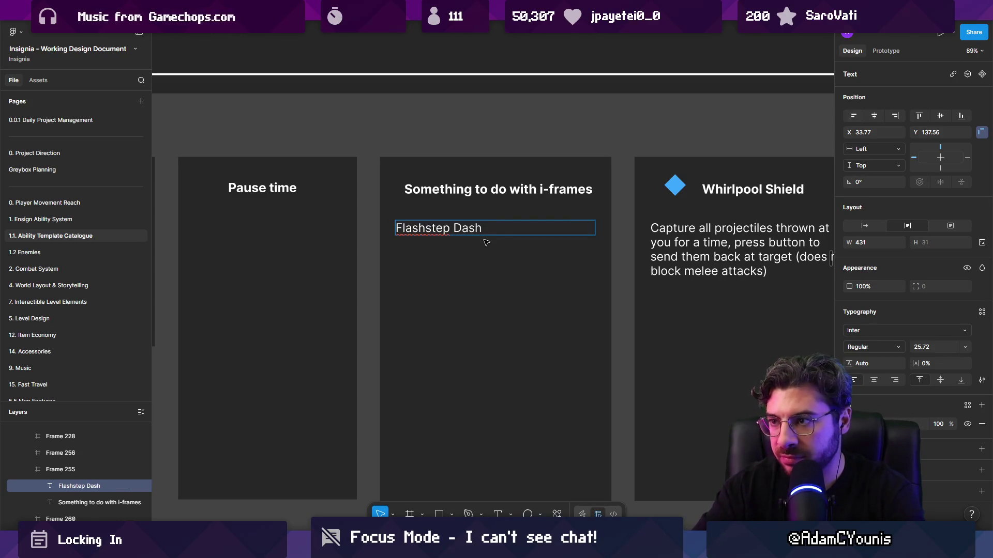
{"action": "key", "text": "Escape"}
{"action": "key", "text": "ctrl+b"}
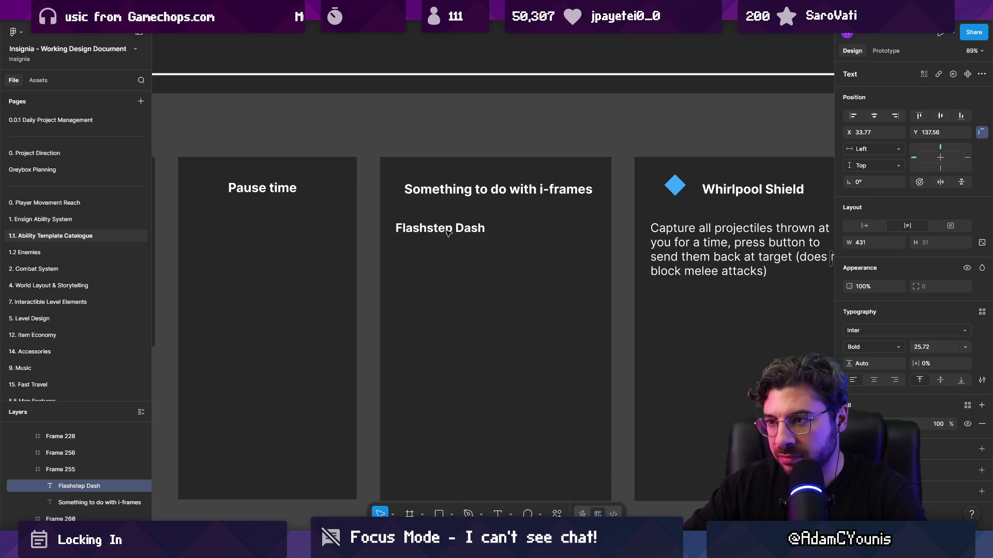
- Paste a copy of the description under the heading and retype it as 'Hover in place momentarily'
{"action": "left_click", "coordinate": [688, 244]}
{"action": "key", "text": "ctrl+c"}
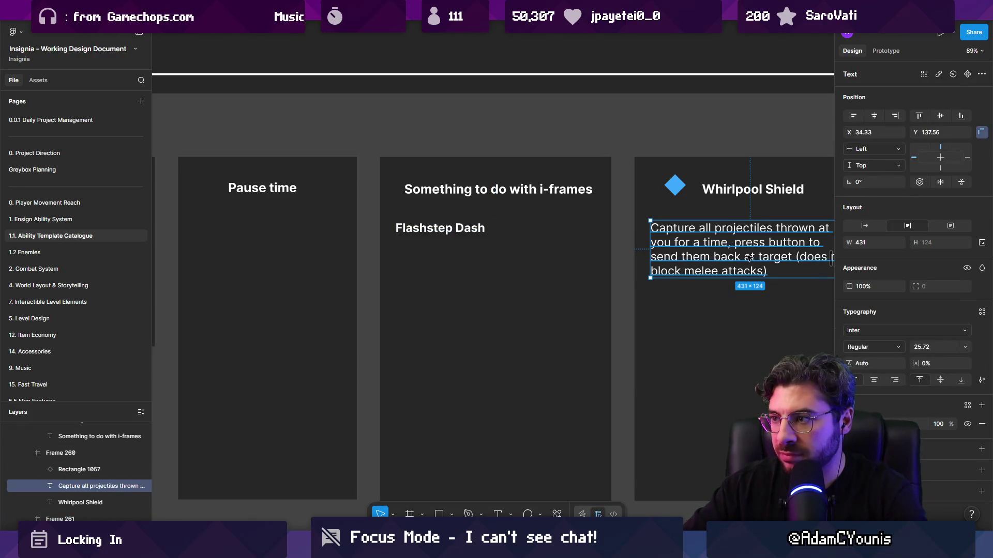
{"action": "key", "text": "ctrl+v"}
{"action": "left_click_drag", "start_coordinate": [466, 296], "coordinate": [474, 269]}
{"action": "key", "text": "Return"}
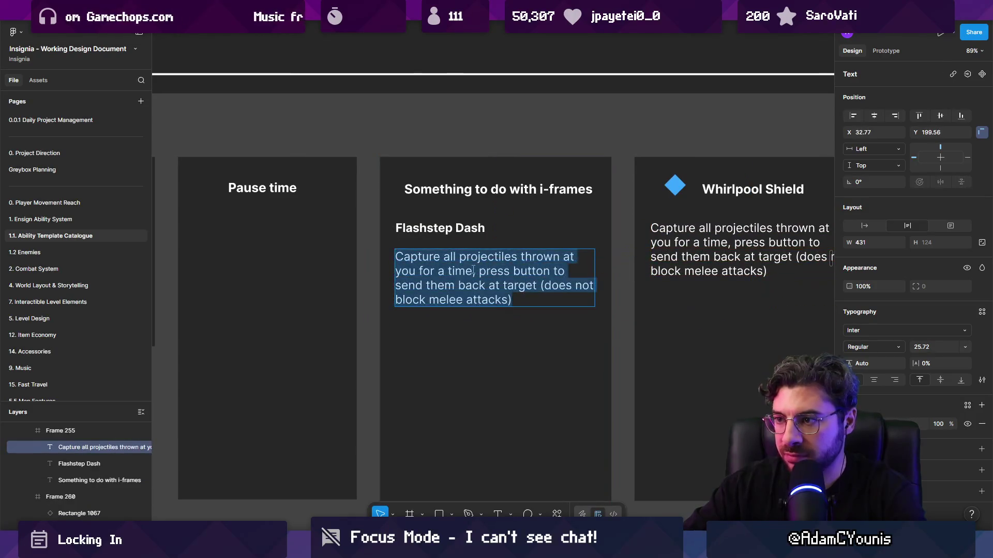
{"action": "key", "text": "BackSpace"}
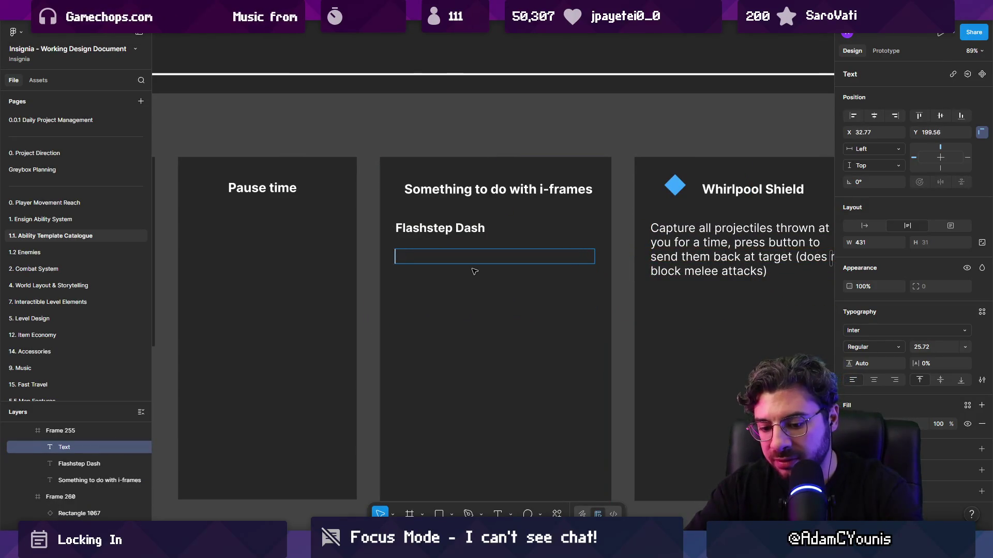
{"action": "type", "text": "Hover in the air"}
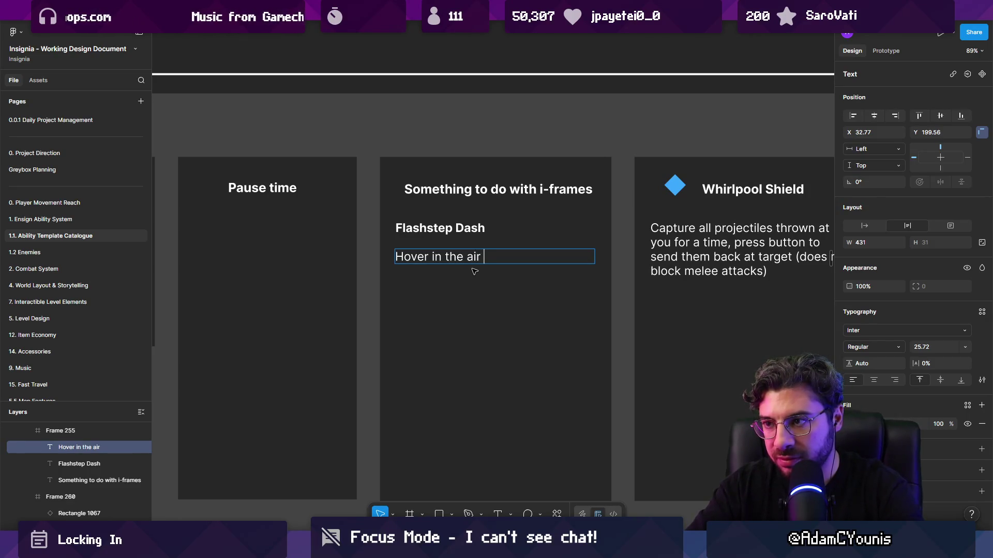
{"action": "key", "text": "BackSpace"}
{"action": "key", "text": "BackSpace"}
{"action": "key", "text": "BackSpace"}
{"action": "type", "text": "p"}
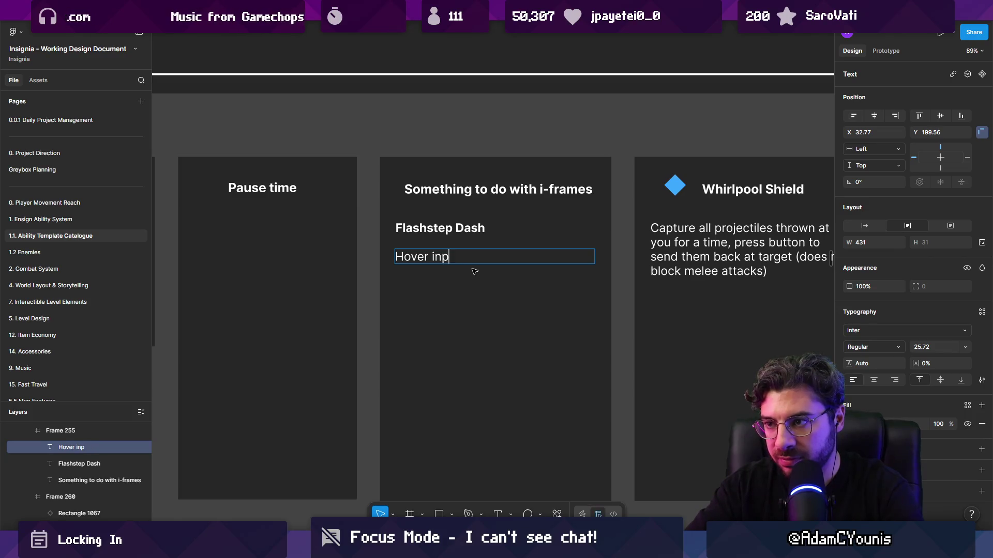
{"action": "type", "text": "lacve rem"}
{"action": "key", "text": "BackSpace"}
{"action": "key", "text": "BackSpace"}
{"action": "key", "text": "BackSpace"}
{"action": "type", "text": "e "}
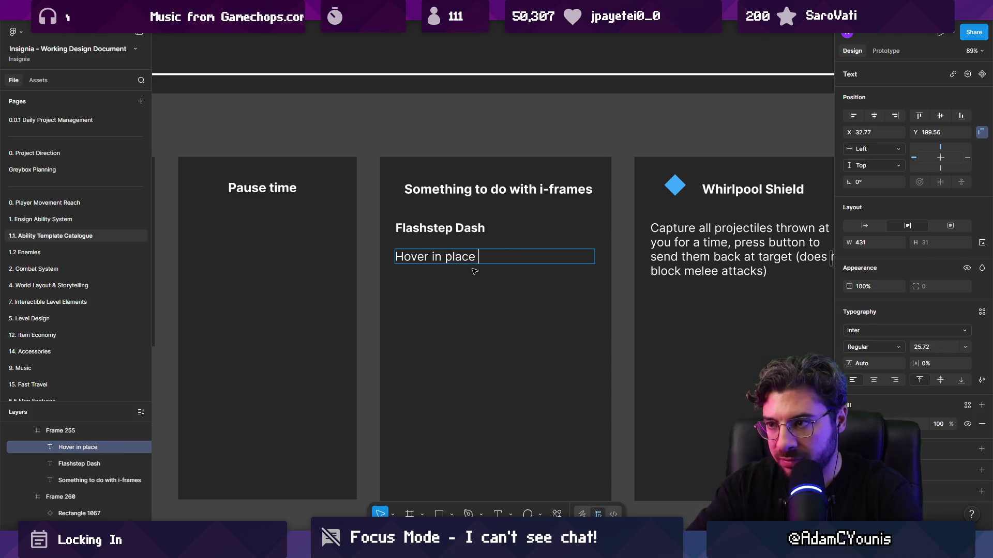
{"action": "type", "text": "momentaruly"}
{"action": "key", "text": "BackSpace"}
{"action": "key", "text": "BackSpace"}
{"action": "key", "text": "BackSpace"}
{"action": "type", "text": "i"}
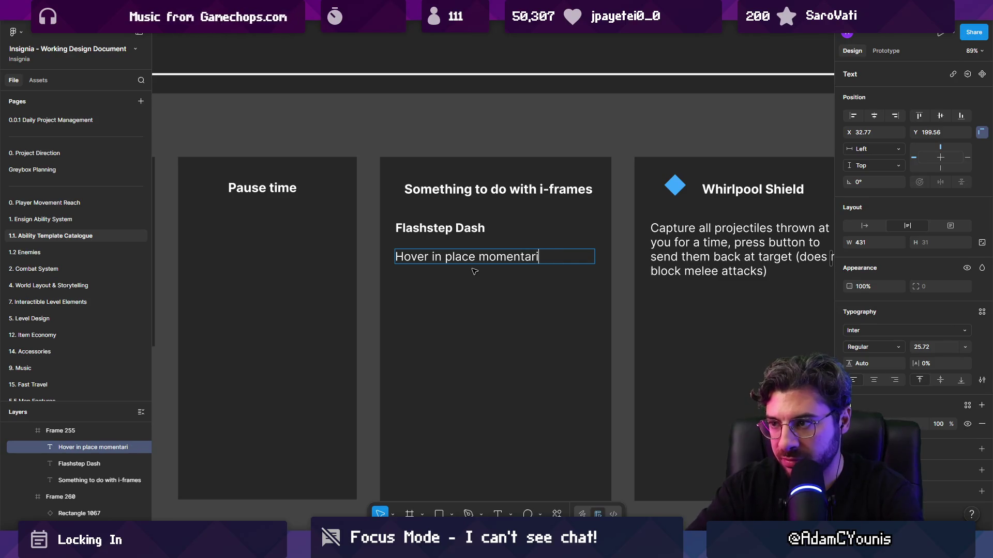
{"action": "type", "text": "ly."}
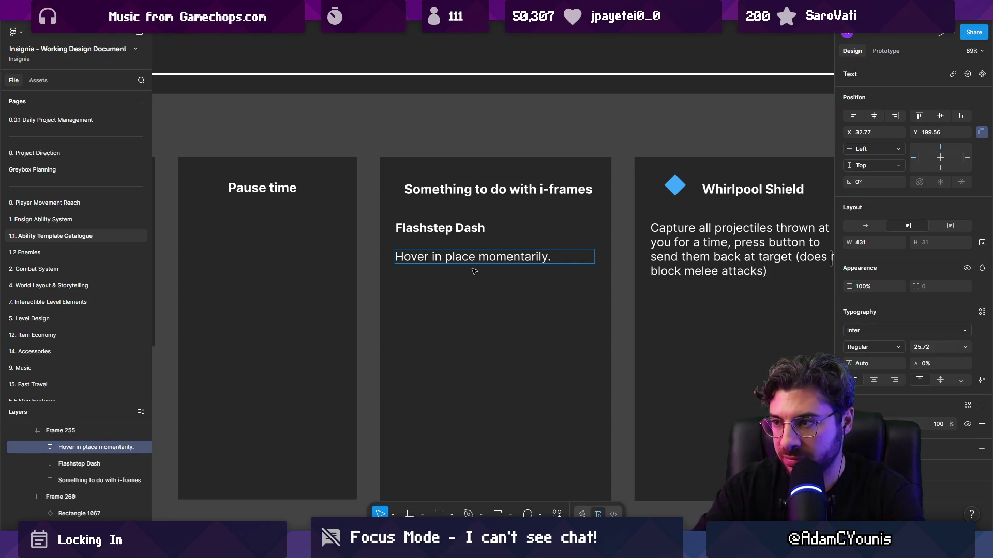
- Retitle the heading 'Flash Reflex' and append 'If attacked, get boosted in the inputted direction.'
{"action": "left_click_drag", "start_coordinate": [428, 229], "coordinate": [495, 228]}
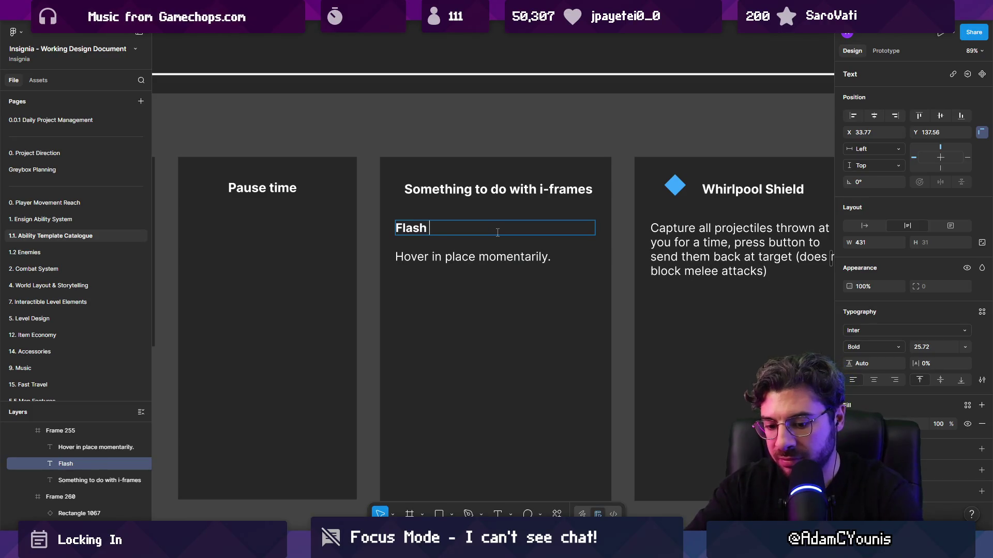
{"action": "type", "text": "Reflex"}
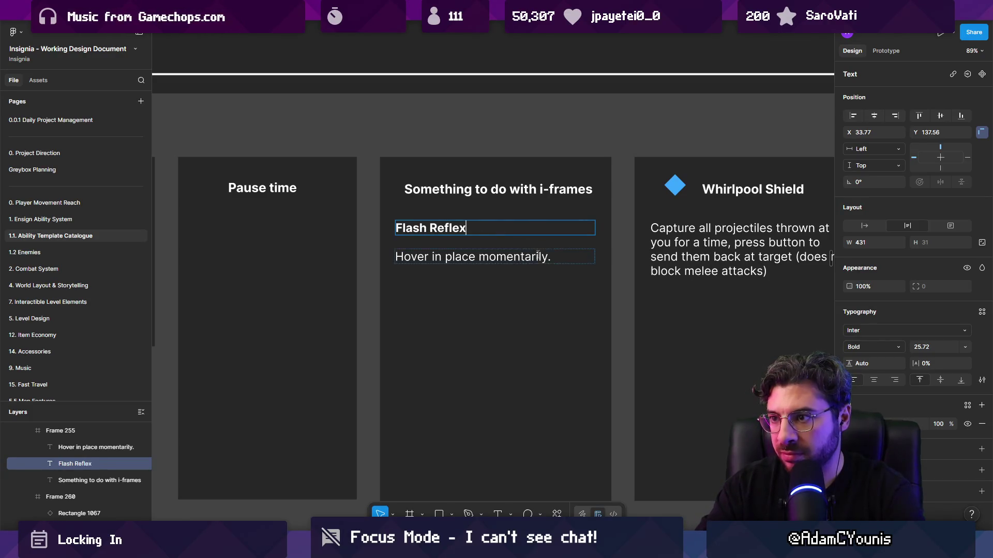
{"action": "double_click", "coordinate": [537, 257]}
{"action": "type", "text": "IF att"}
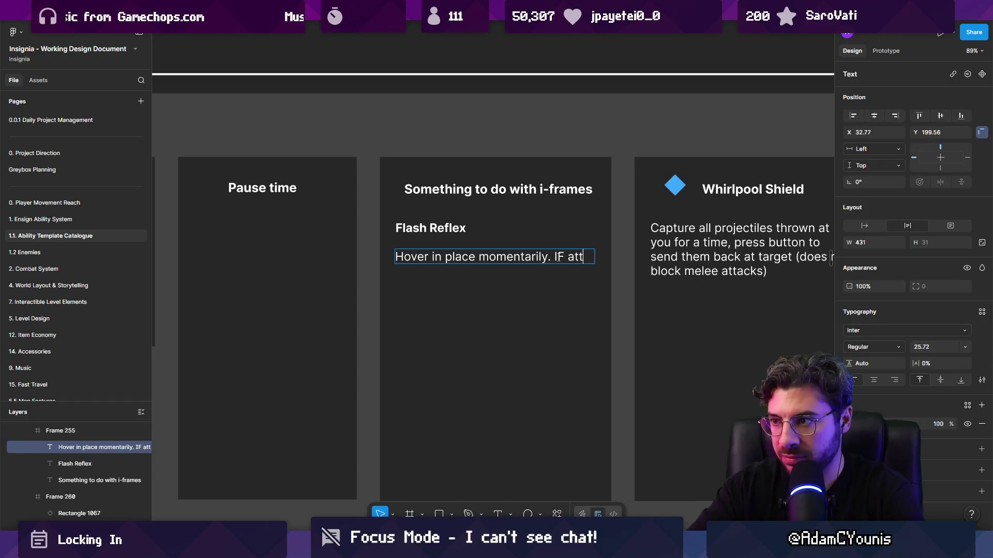
{"action": "key", "text": "BackSpace"}
{"action": "type", "text": "f attacked,"}
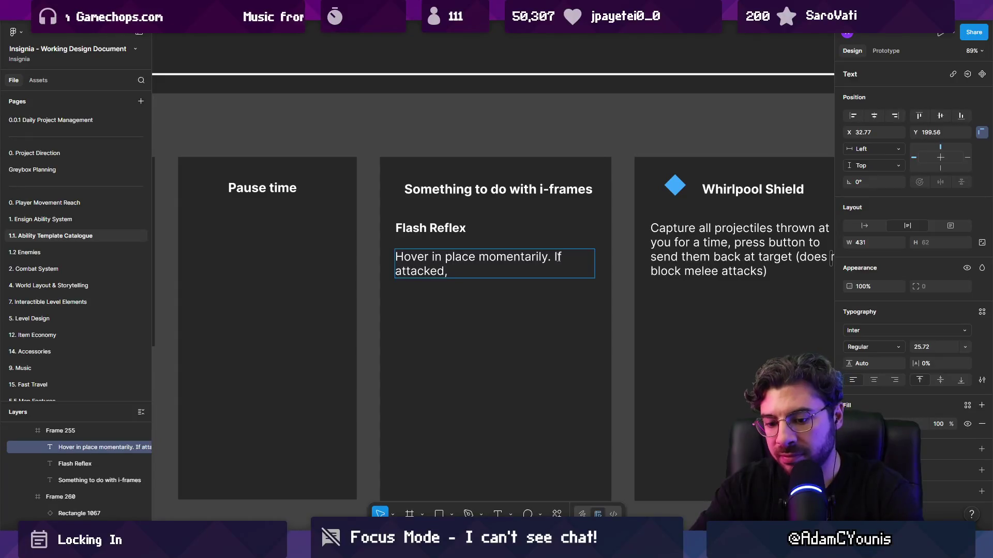
{"action": "type", "text": " get boost"}
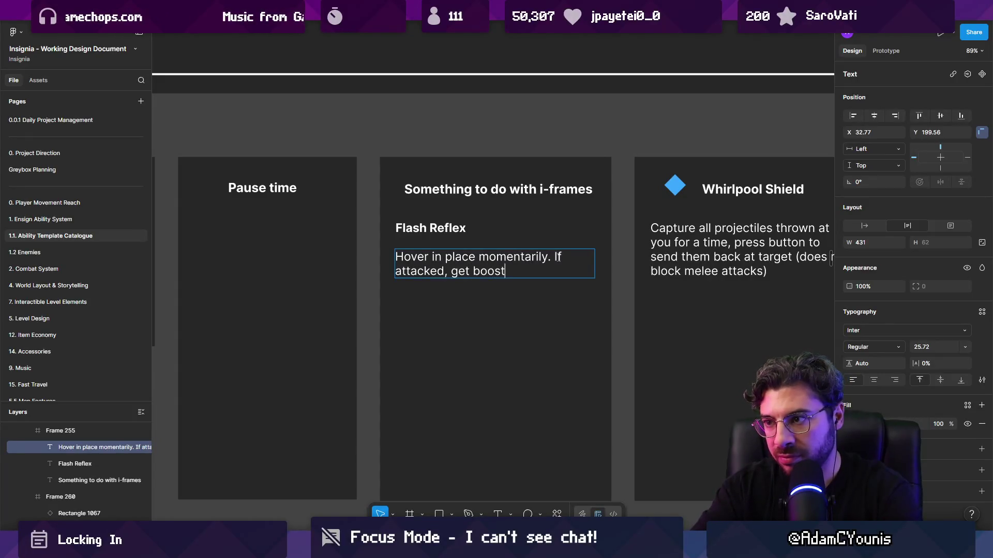
{"action": "type", "text": "ed in the "}
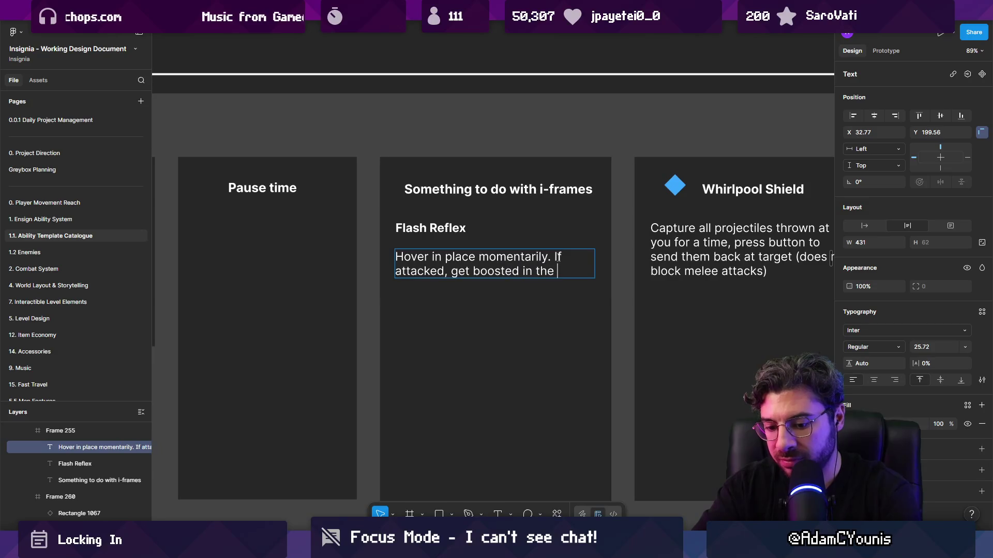
{"action": "type", "text": "inputted direction"}
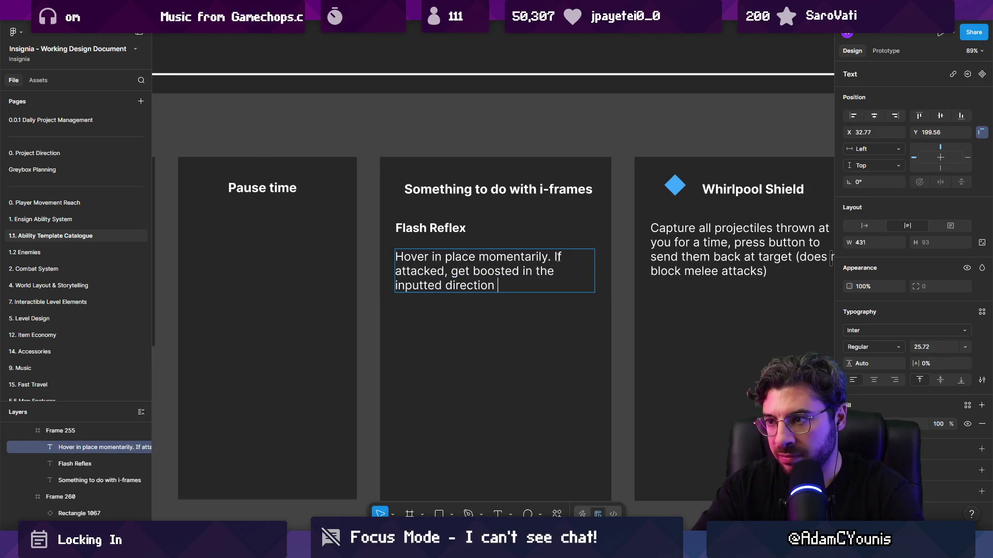
{"action": "type", "text": "."}
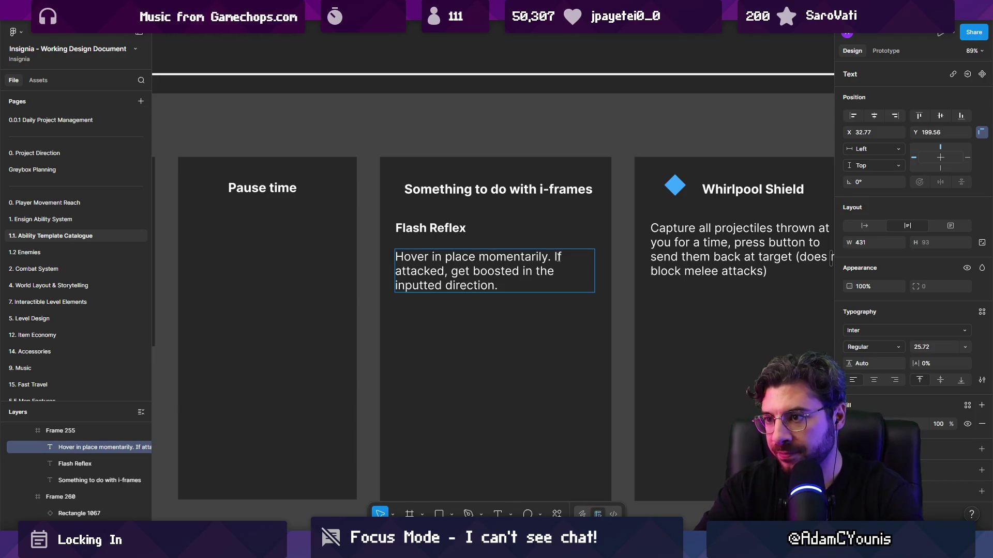
- Replace 'the' with 'an' so the description ends 'in an inputted direction.'
{"action": "key", "text": "ctrl+shift+Left"}
{"action": "key", "text": "ctrl+shift+Left"}
{"action": "key", "text": "Left"}
{"action": "key", "text": "ctrl+shift+Left"}
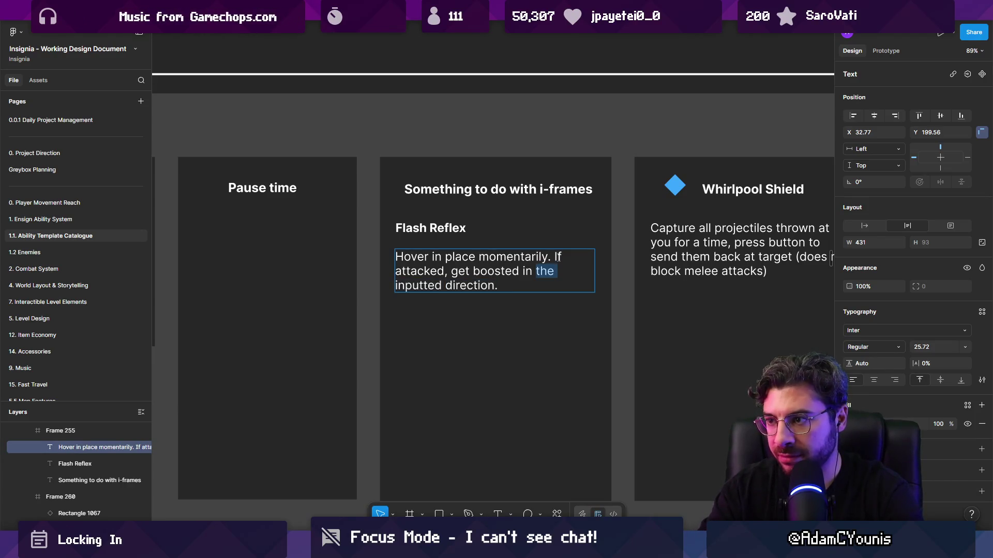
{"action": "key", "text": "Left"}
{"action": "key", "text": "ctrl+shift+Right"}
{"action": "key", "text": "ctrl+shift+Right"}
{"action": "key", "text": "Left"}
{"action": "key", "text": "ctrl+shift+Right"}
{"action": "type", "text": "an"}
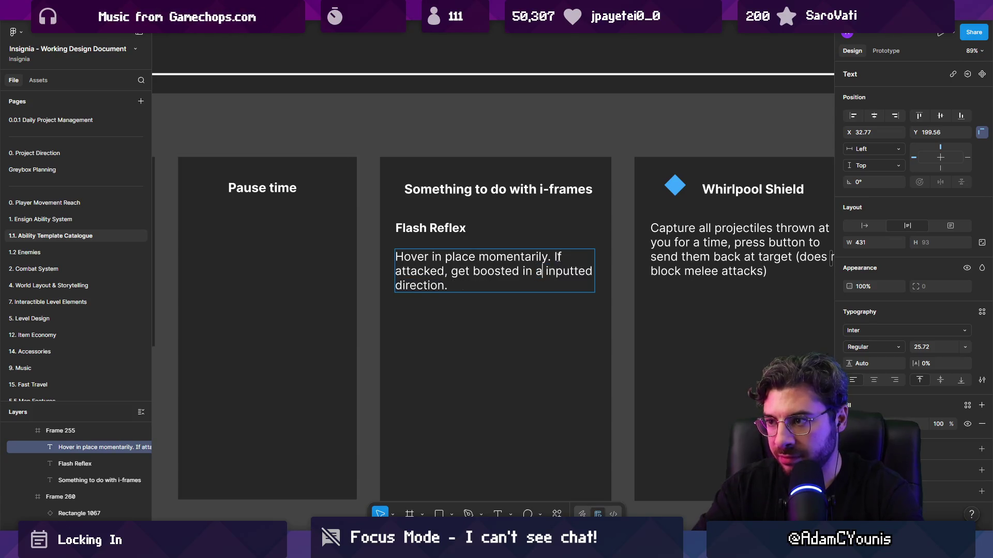
{"action": "key", "text": "Escape"}
{"action": "key", "text": "Escape"}
{"action": "key", "text": "Escape"}
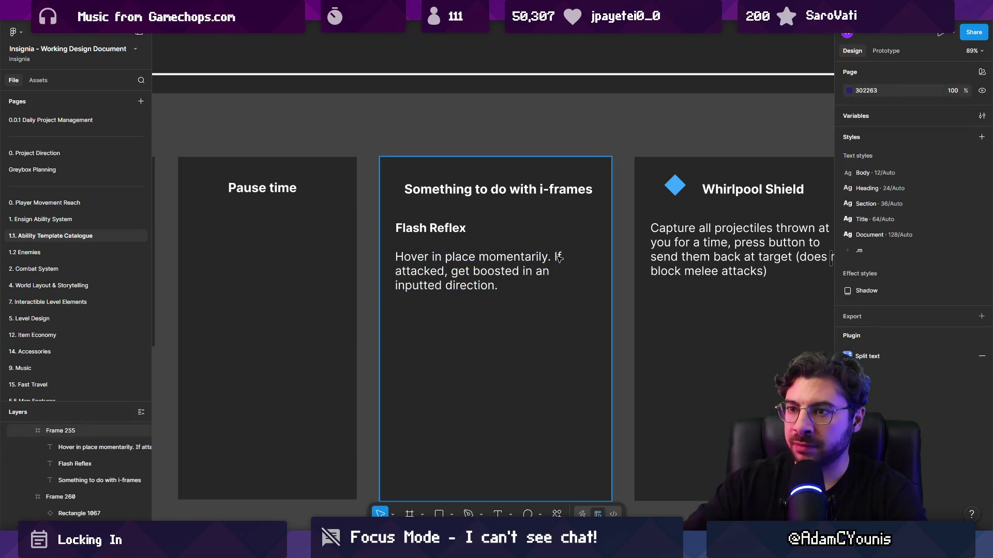
- Move the Inertia diagram into the Flash Reflex card, nudge it left and remove its frame
{"action": "scroll", "coordinate": [558, 249], "scroll_direction": "down", "scroll_amount": 5}
{"action": "scroll", "coordinate": [416, 242], "scroll_direction": "left", "scroll_amount": 1}
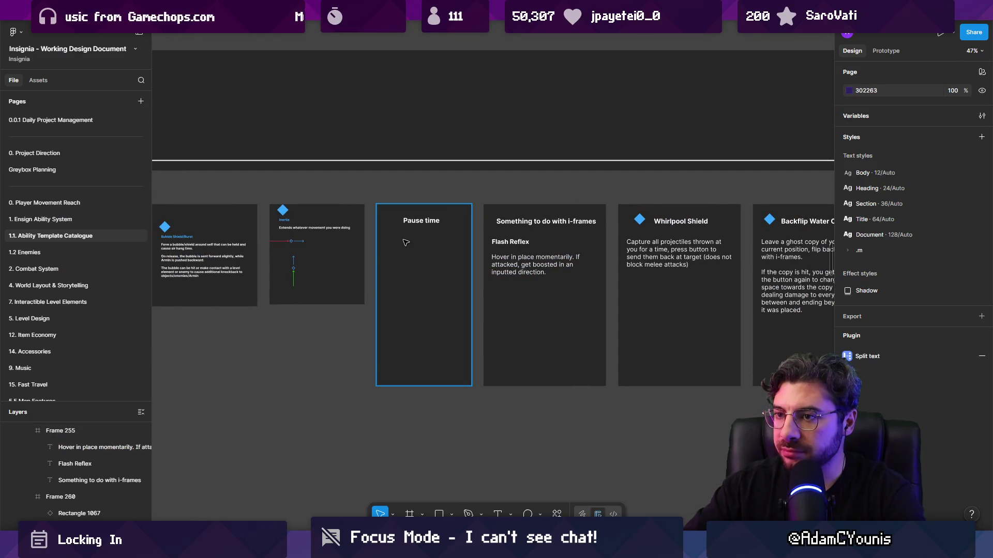
{"action": "scroll", "coordinate": [511, 237], "scroll_direction": "up", "scroll_amount": 2}
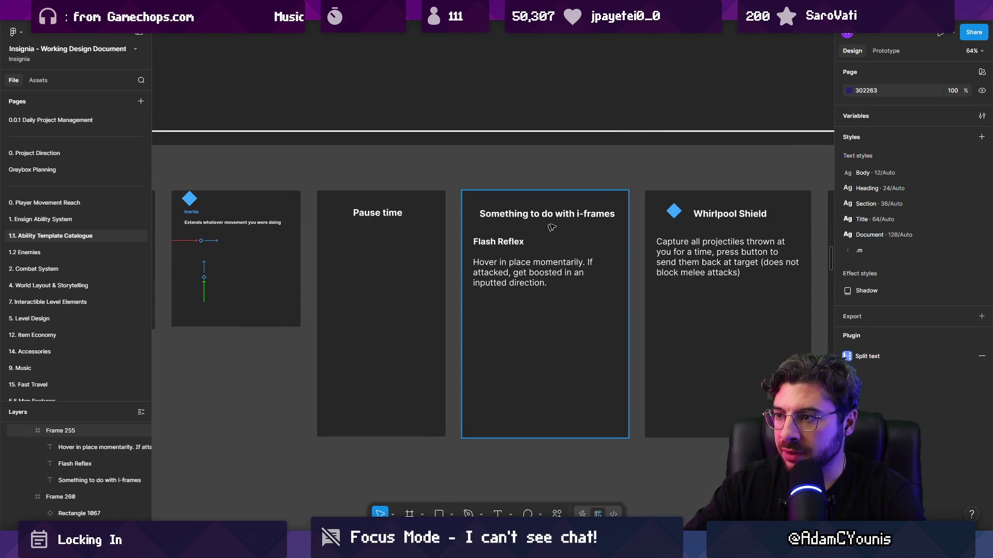
{"action": "left_click", "coordinate": [225, 236]}
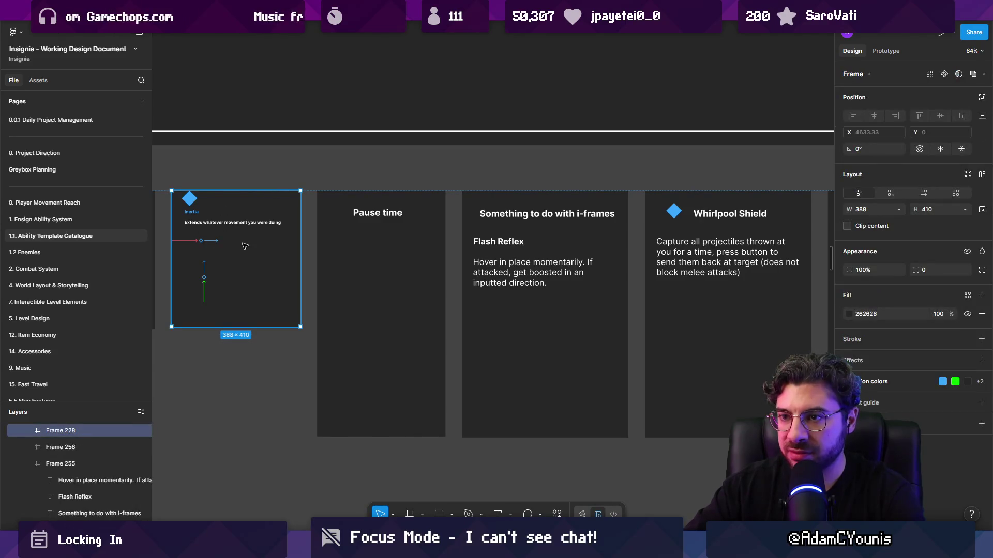
{"action": "mouse_move", "coordinate": [203, 237]}
{"action": "left_mouse_down"}
{"action": "mouse_move", "coordinate": [455, 331]}
{"action": "mouse_move", "coordinate": [529, 346]}
{"action": "mouse_move", "coordinate": [574, 342]}
{"action": "mouse_move", "coordinate": [420, 338]}
{"action": "left_mouse_up"}
{"action": "key", "text": "shift+Left"}
{"action": "key", "text": "shift+Left"}
{"action": "key", "text": "shift+Left"}
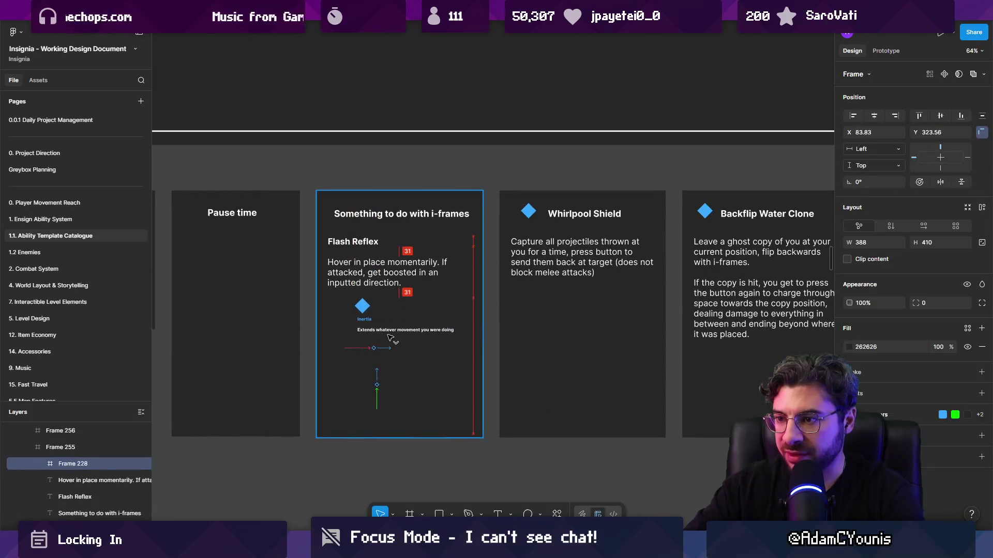
{"action": "key", "text": "ctrl+shift+g"}
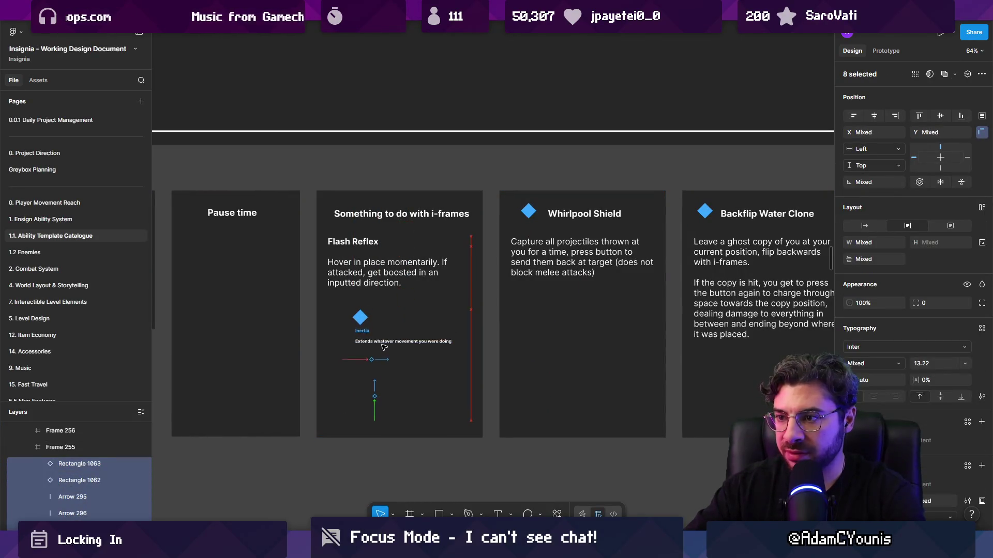
- Delete the two extra arrows and move the vertical arrow and its diamond up under the Inertia diamond
{"action": "scroll", "coordinate": [372, 356], "scroll_direction": "up", "scroll_amount": 5}
{"action": "left_click", "coordinate": [340, 363]}
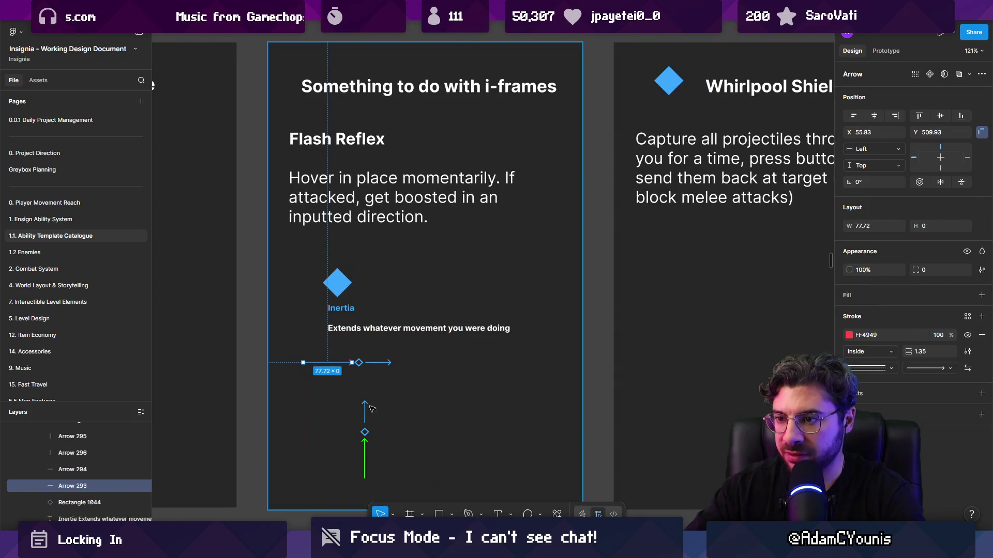
{"action": "left_click", "coordinate": [364, 458], "text": "shift"}
{"action": "key", "text": "Delete"}
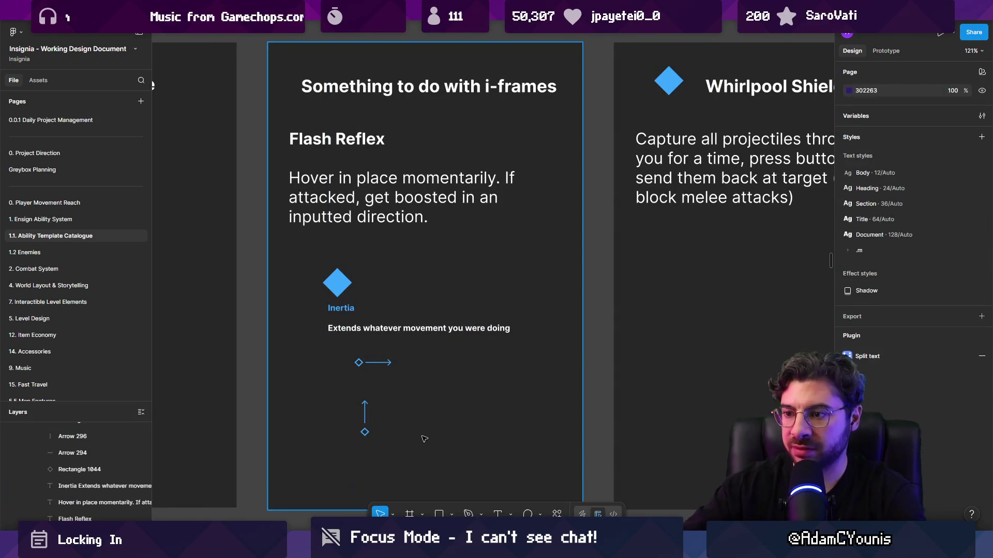
{"action": "left_click", "coordinate": [365, 415]}
{"action": "left_click", "coordinate": [364, 432], "text": "shift"}
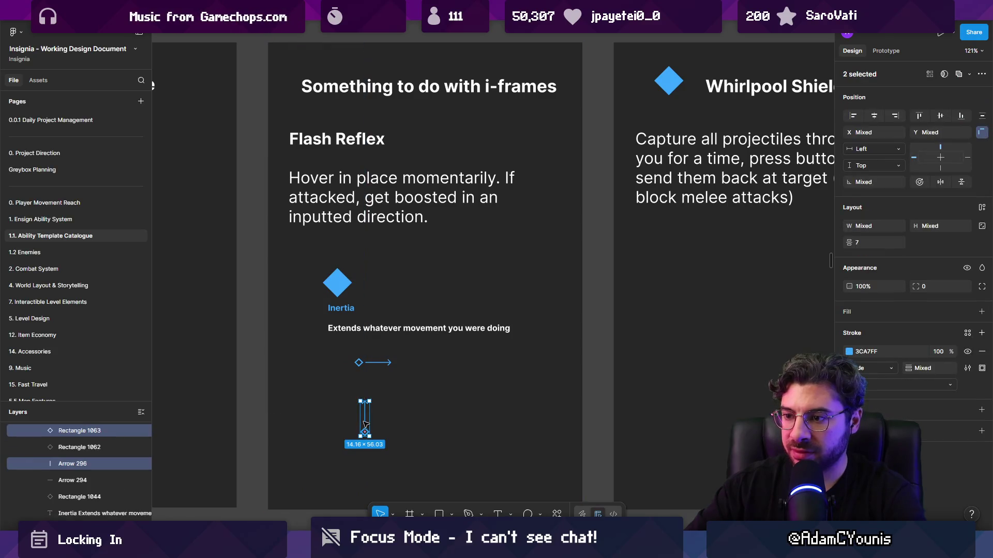
{"action": "mouse_move", "coordinate": [366, 414]}
{"action": "left_mouse_down"}
{"action": "mouse_move", "coordinate": [320, 380]}
{"action": "mouse_move", "coordinate": [329, 372]}
{"action": "left_mouse_up"}
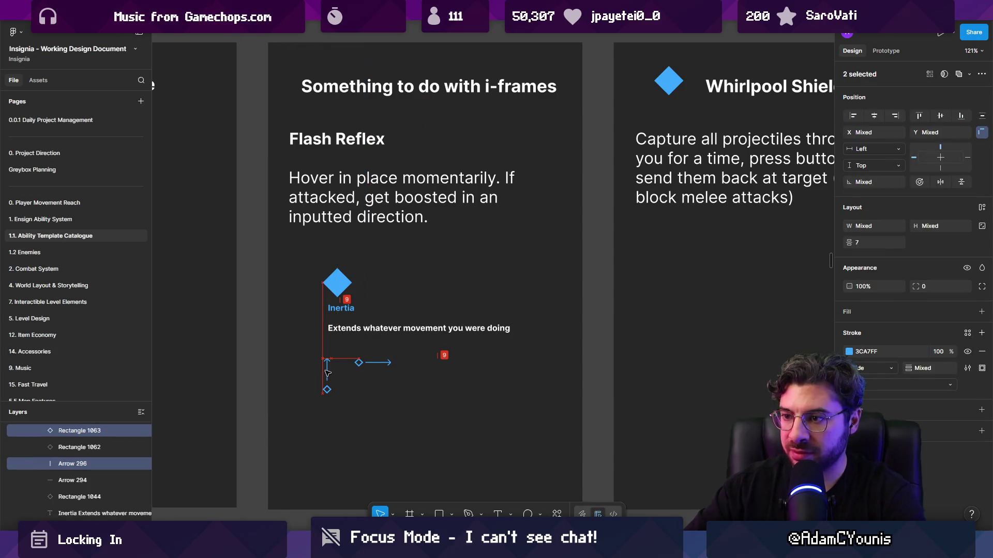
- Check the Inertia text, then select the whole Inertia diagram frame
{"action": "left_click", "coordinate": [376, 331]}
{"action": "double_click", "coordinate": [376, 331]}
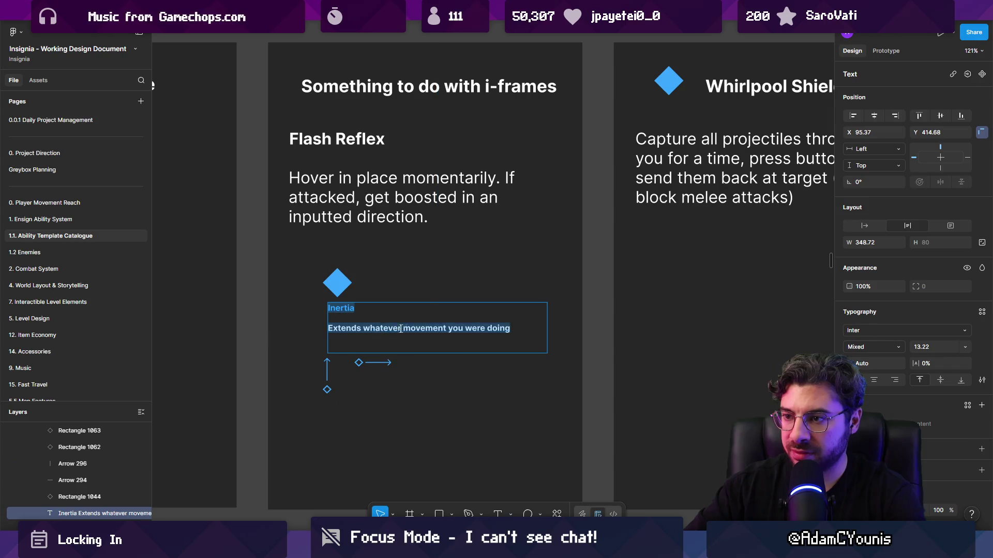
{"action": "double_click", "coordinate": [440, 329]}
{"action": "key", "text": "Escape"}
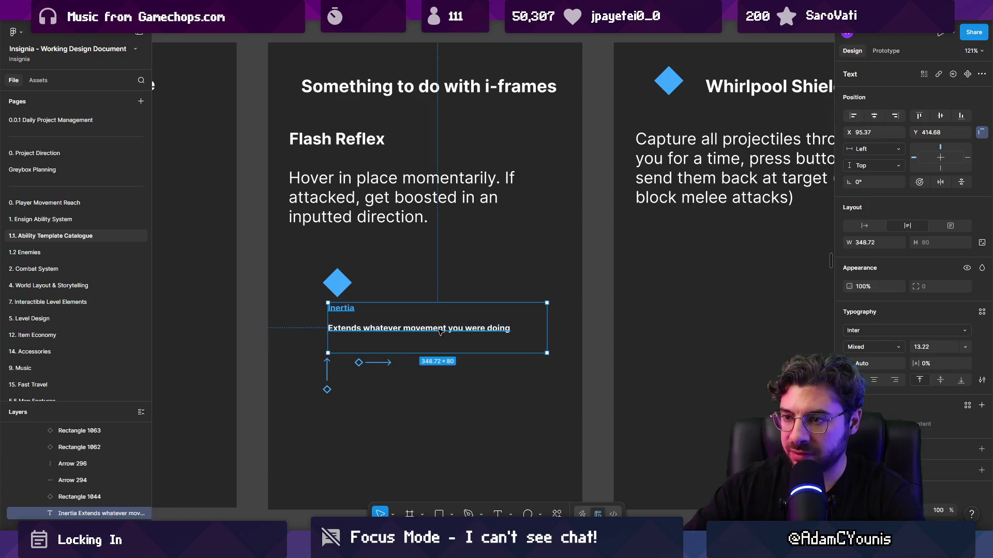
{"action": "key", "text": "ctrl+a"}
{"action": "scroll", "coordinate": [438, 326], "scroll_direction": "down", "scroll_amount": 3}
{"action": "left_click", "coordinate": [439, 326]}
- Give the Inertia diagram frame a black stroke and scale it down to 247×261
{"action": "scroll", "coordinate": [438, 326], "scroll_direction": "down", "scroll_amount": 5}
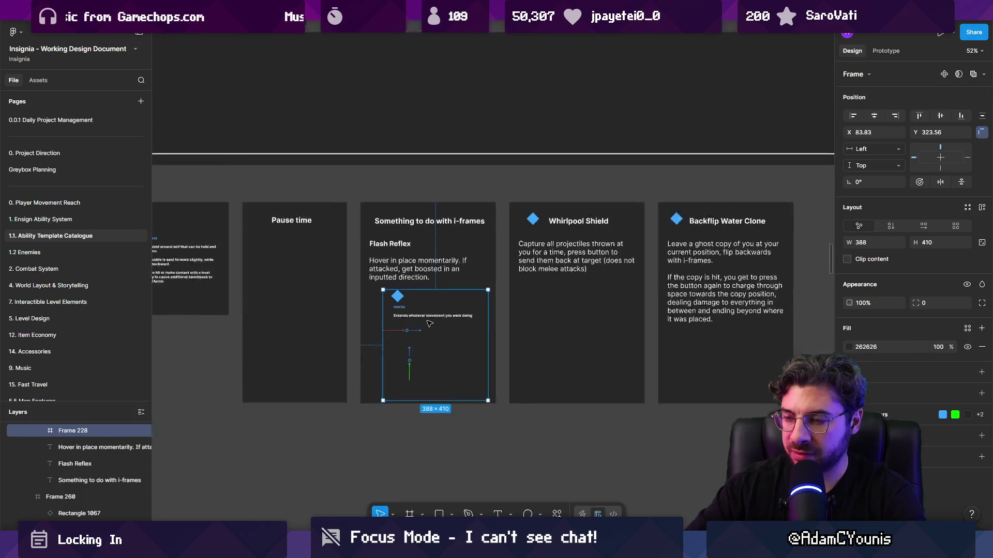
{"action": "left_click", "coordinate": [981, 372]}
{"action": "left_click", "coordinate": [848, 391]}
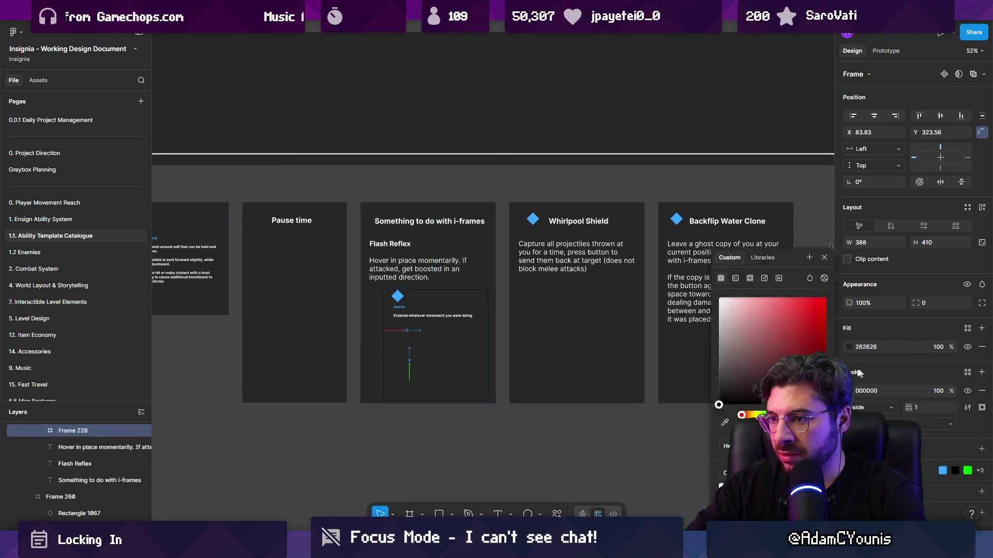
{"action": "scroll", "coordinate": [453, 339], "scroll_direction": "up", "scroll_amount": 2}
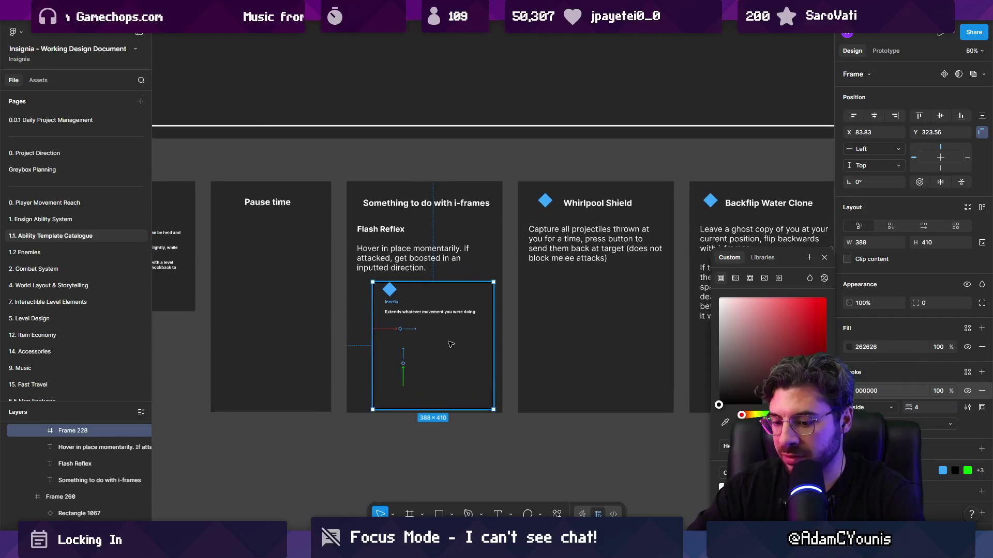
{"action": "key", "text": "k"}
{"action": "mouse_move", "coordinate": [496, 281]}
{"action": "left_mouse_down"}
{"action": "mouse_move", "coordinate": [461, 311]}
{"action": "mouse_move", "coordinate": [421, 323]}
{"action": "mouse_move", "coordinate": [435, 321]}
{"action": "left_mouse_up"}
- Move the Pause time card to the end of the row, after Backflip Water Clone
{"action": "scroll", "coordinate": [537, 308], "scroll_direction": "down", "scroll_amount": 3}
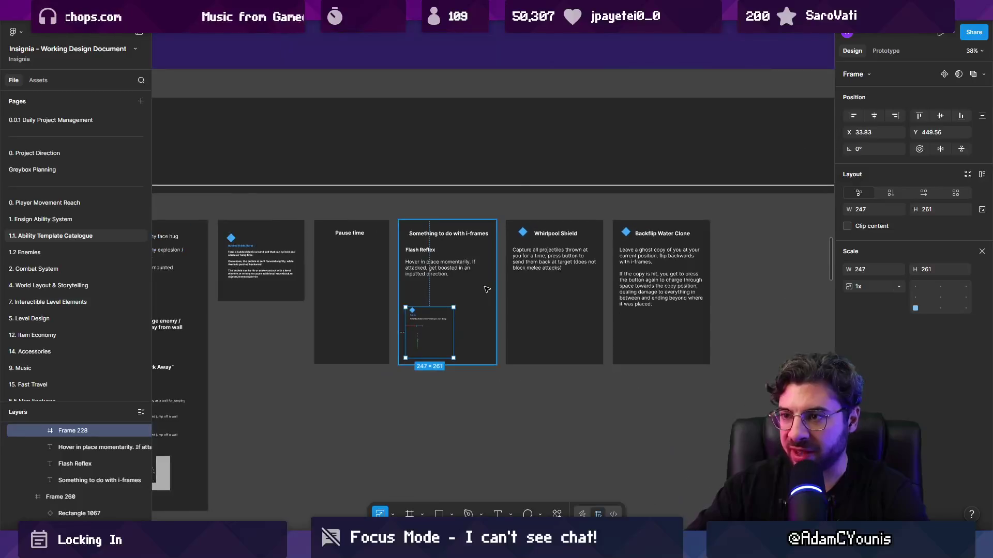
{"action": "scroll", "coordinate": [538, 308], "scroll_direction": "up", "scroll_amount": 3}
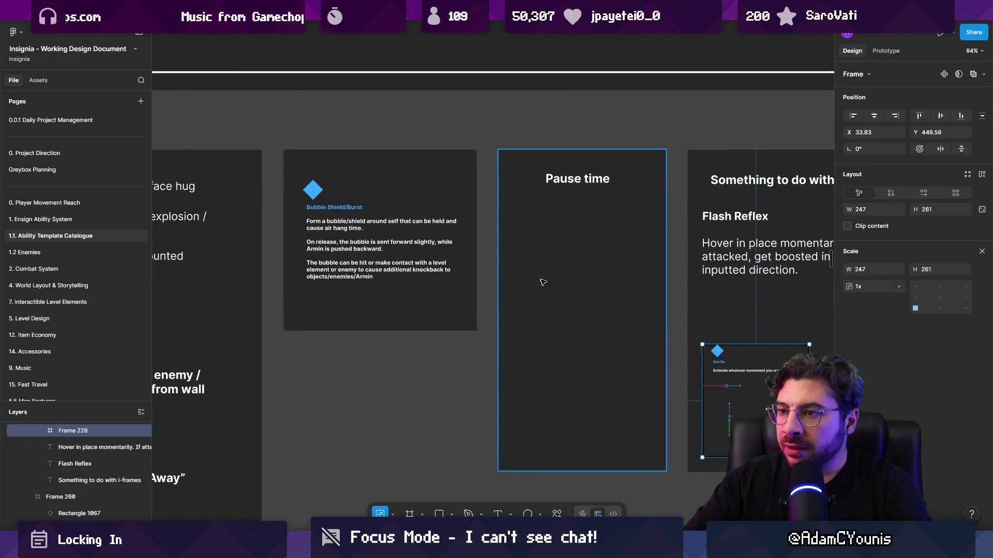
{"action": "scroll", "coordinate": [481, 280], "scroll_direction": "down", "scroll_amount": 2}
{"action": "left_click", "coordinate": [481, 280]}
{"action": "left_click_drag", "start_coordinate": [481, 280], "coordinate": [700, 266]}
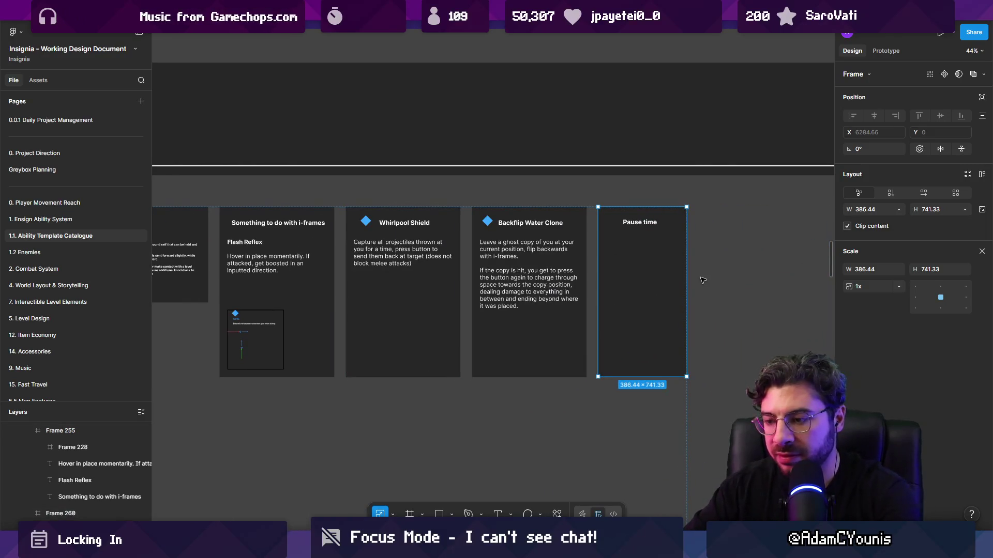
- Set the Pause time card's opacity to 40%
{"action": "key", "text": "7"}
{"action": "key", "text": "6"}
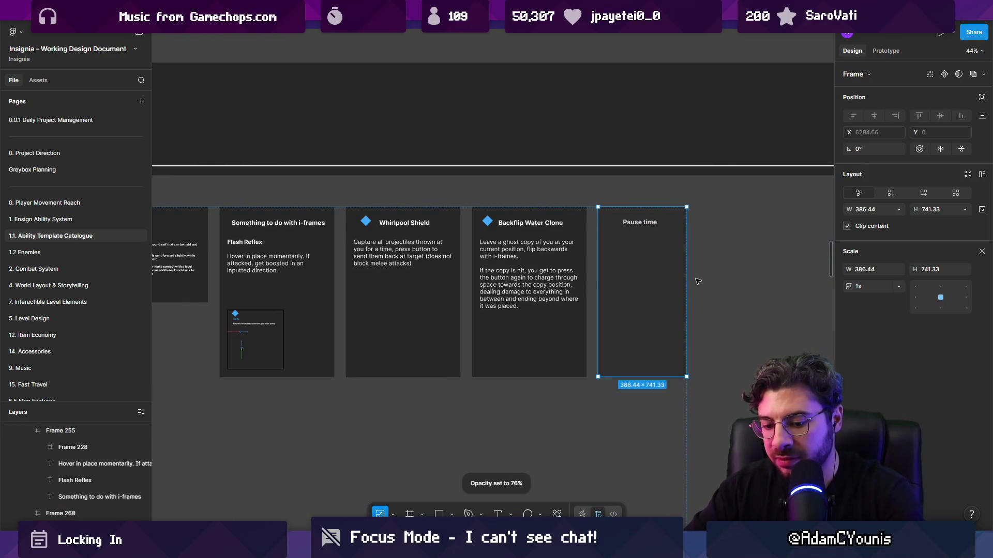
{"action": "key", "text": "4"}
{"action": "key", "text": "0"}
- Reorder Backflip Water Clone so it sits ahead of Whirlpool Shield
{"action": "left_click", "coordinate": [570, 332]}
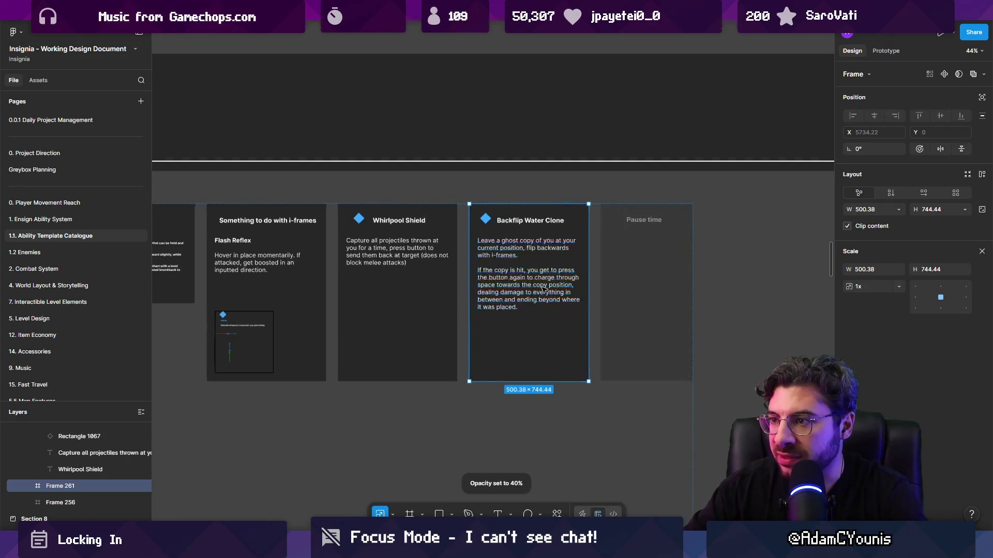
{"action": "scroll", "coordinate": [545, 314], "scroll_direction": "up", "scroll_amount": 5}
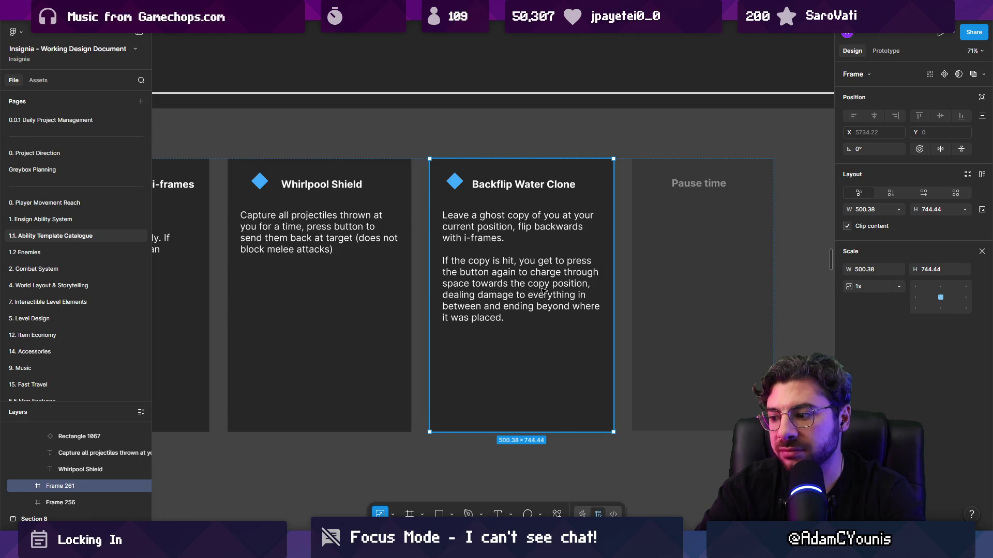
{"action": "scroll", "coordinate": [543, 291], "scroll_direction": "down", "scroll_amount": 5}
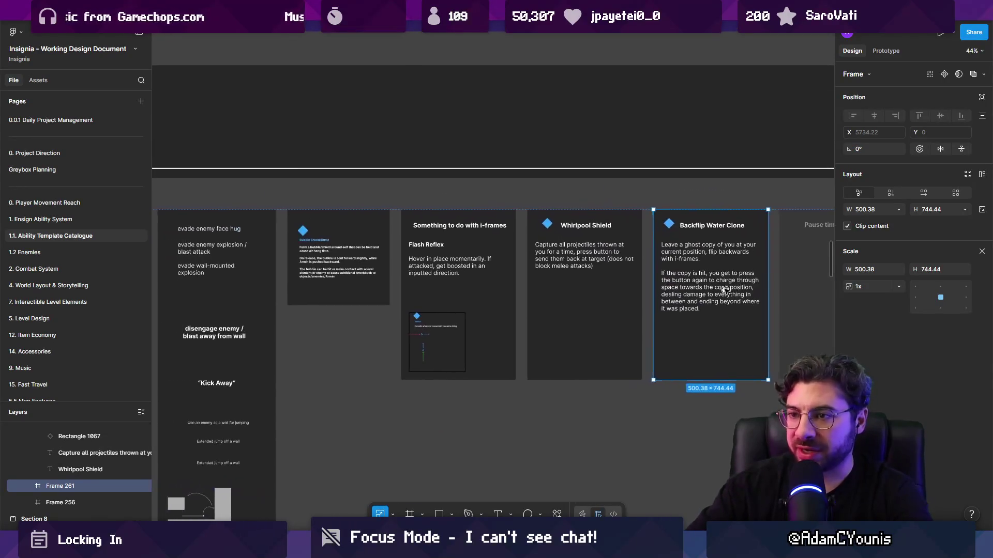
{"action": "key", "text": "Left"}
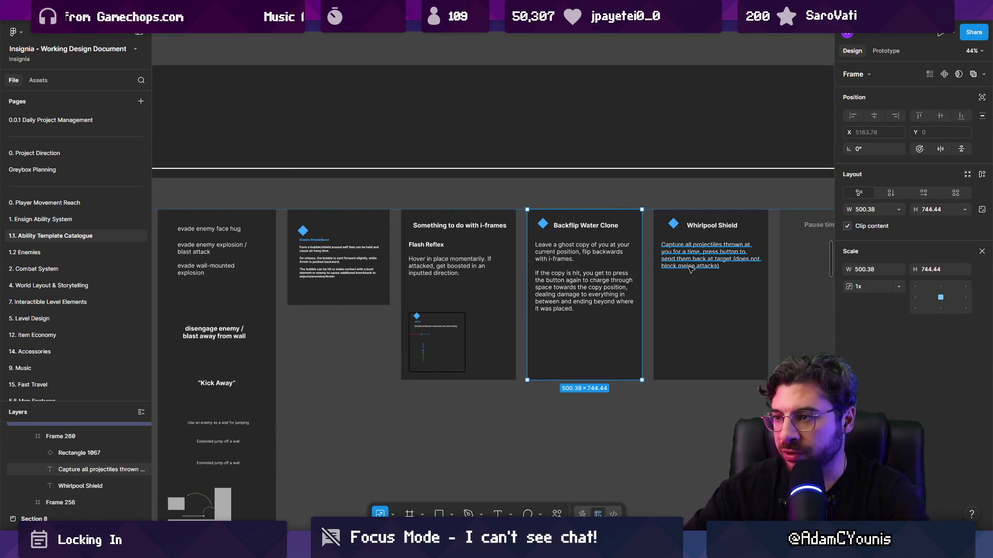
{"action": "scroll", "coordinate": [546, 300], "scroll_direction": "up", "scroll_amount": 5}
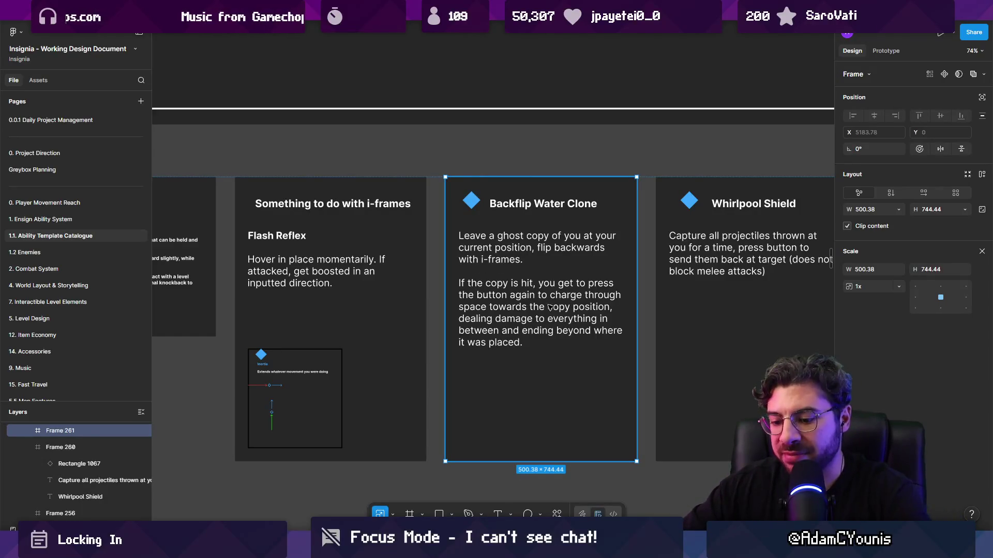
- Scale the Backflip Water Clone card down into the i-frames card beside the Inertia diagram
{"action": "mouse_move", "coordinate": [529, 299]}
{"action": "left_mouse_down"}
{"action": "mouse_move", "coordinate": [373, 319]}
{"action": "mouse_move", "coordinate": [387, 313]}
{"action": "mouse_move", "coordinate": [379, 351]}
{"action": "left_mouse_up"}
{"action": "scroll", "coordinate": [349, 370], "scroll_direction": "up", "scroll_amount": 5}
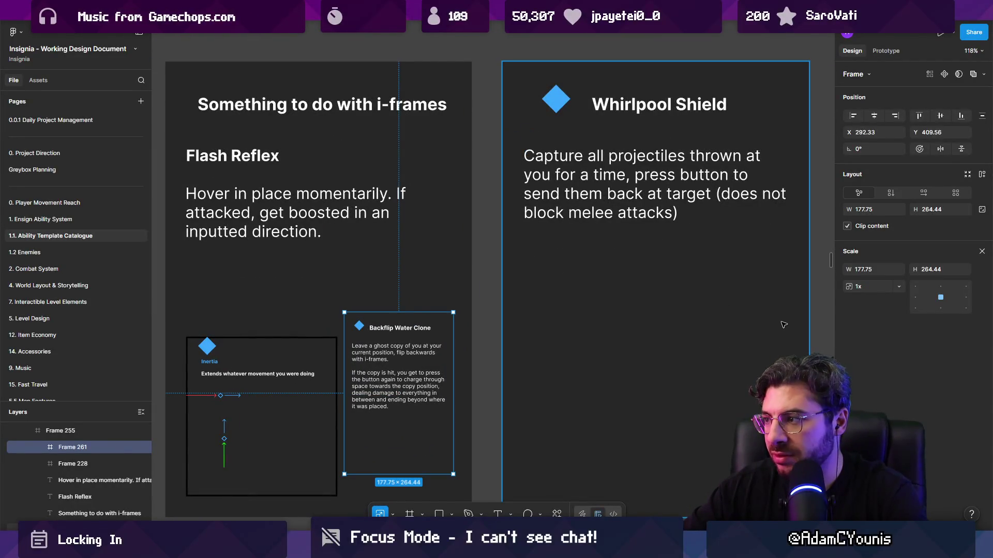
{"action": "key", "text": "v"}
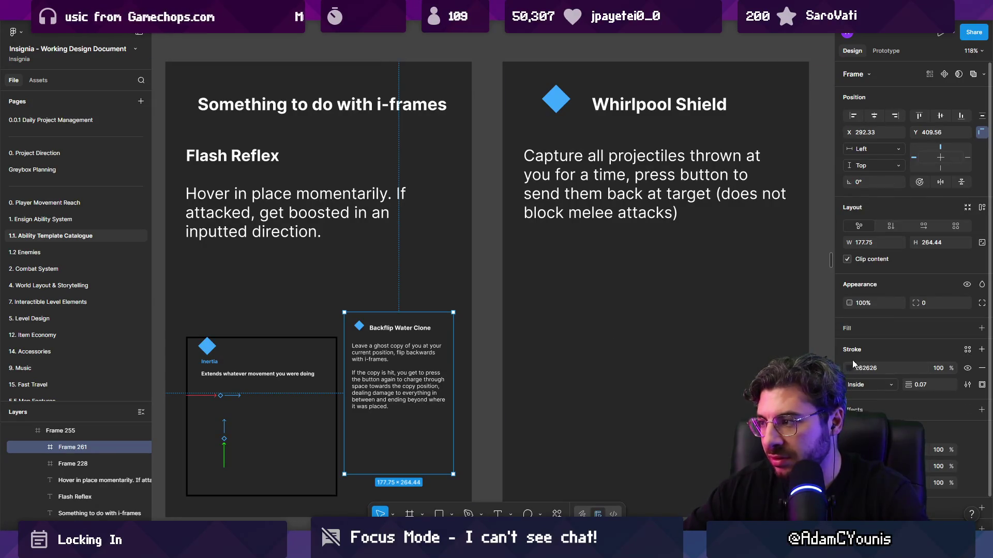
- Give the shrunken card a black 000000 border of weight 2
{"action": "key", "text": "shift+2"}
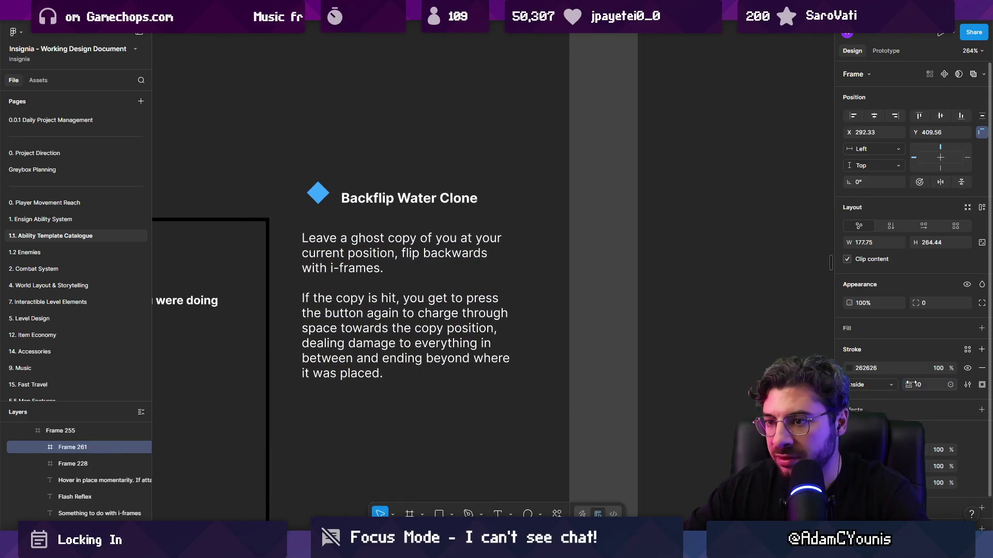
{"action": "left_click", "coordinate": [849, 368]}
{"action": "left_click_drag", "start_coordinate": [719, 388], "coordinate": [719, 405]}
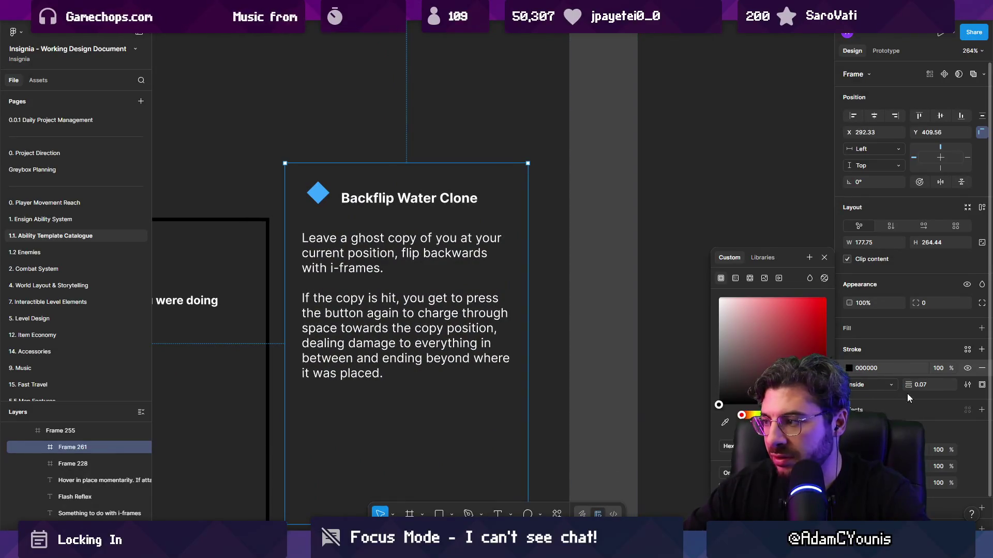
{"action": "left_click_drag", "start_coordinate": [909, 384], "coordinate": [912, 384]}
{"action": "scroll", "coordinate": [408, 320], "scroll_direction": "down", "scroll_amount": 5}
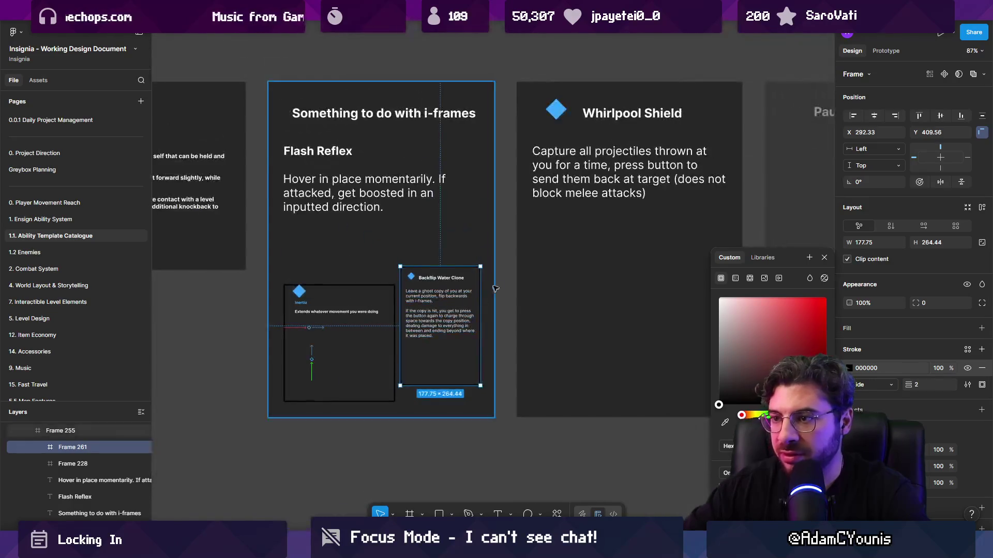
{"action": "left_click", "coordinate": [475, 234]}
{"action": "scroll", "coordinate": [473, 248], "scroll_direction": "right", "scroll_amount": 3}
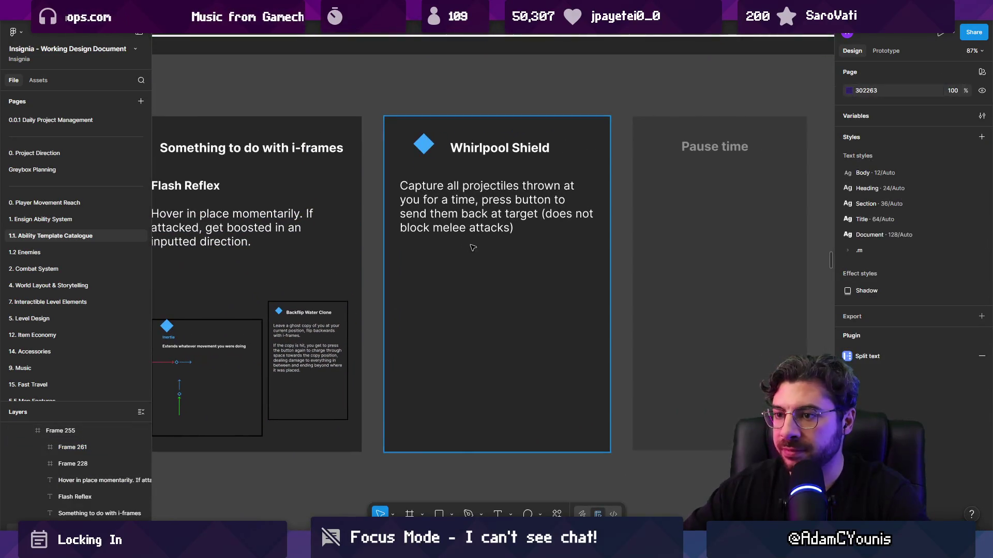
{"action": "scroll", "coordinate": [455, 265], "scroll_direction": "left", "scroll_amount": 10}
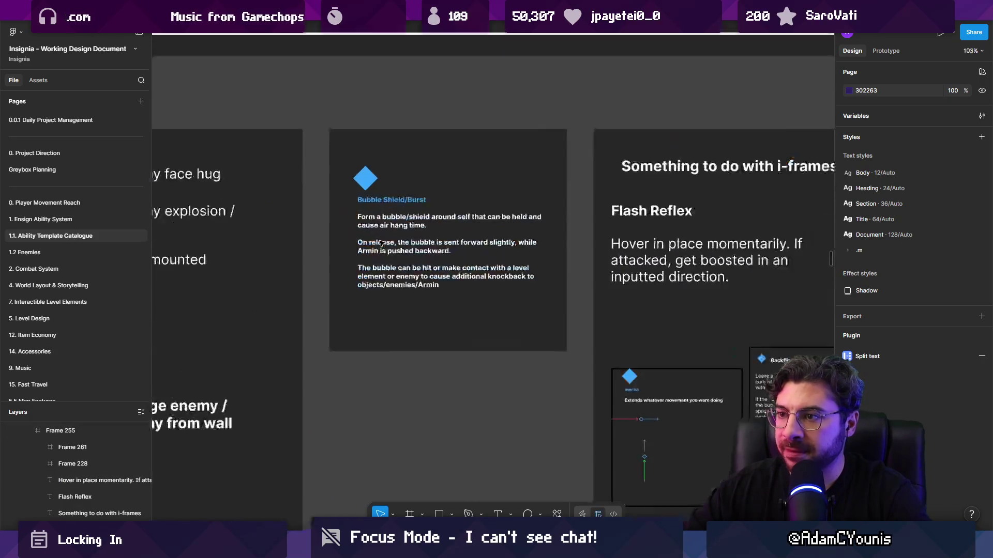
{"action": "scroll", "coordinate": [441, 201], "scroll_direction": "up", "scroll_amount": 4}
{"action": "left_click", "coordinate": [440, 201]}
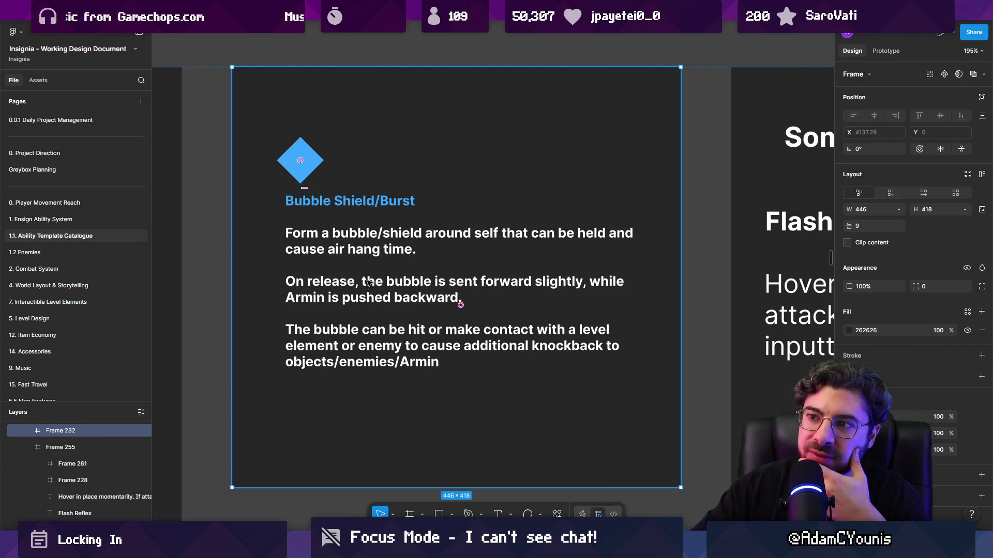
- Move the Bubble Shield card two places right and set it to 40% opacity
{"action": "scroll", "coordinate": [426, 258], "scroll_direction": "down", "scroll_amount": 5}
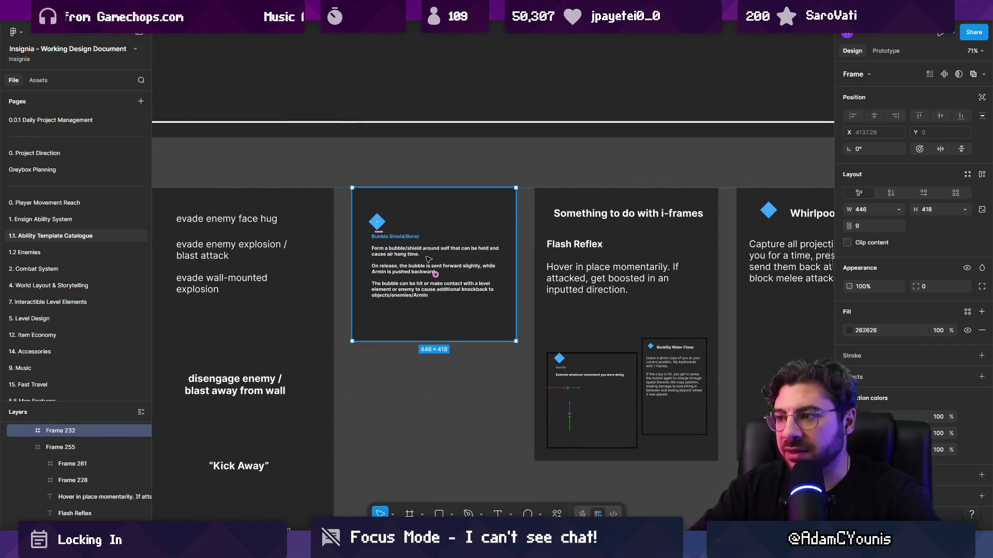
{"action": "key", "text": "Right"}
{"action": "key", "text": "Right"}
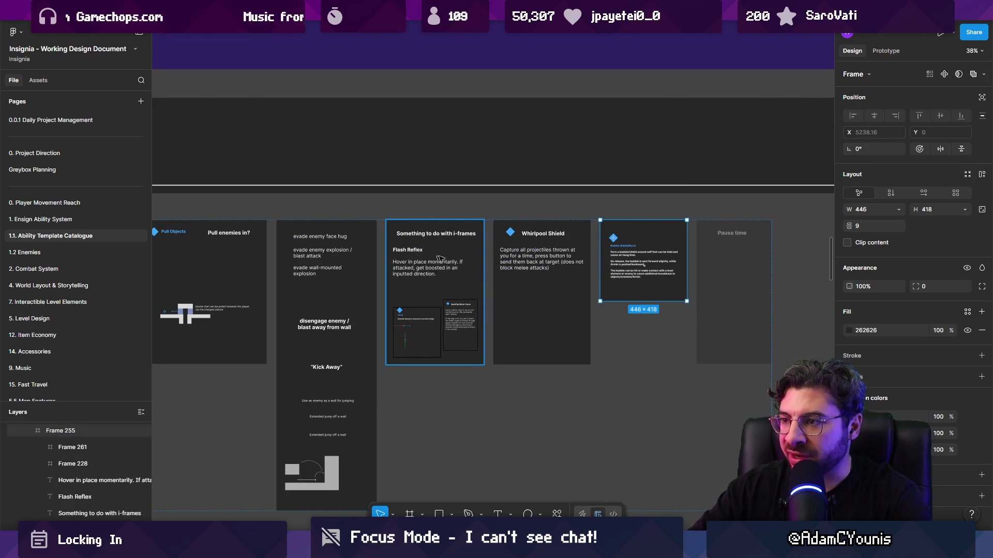
{"action": "key", "text": "4"}
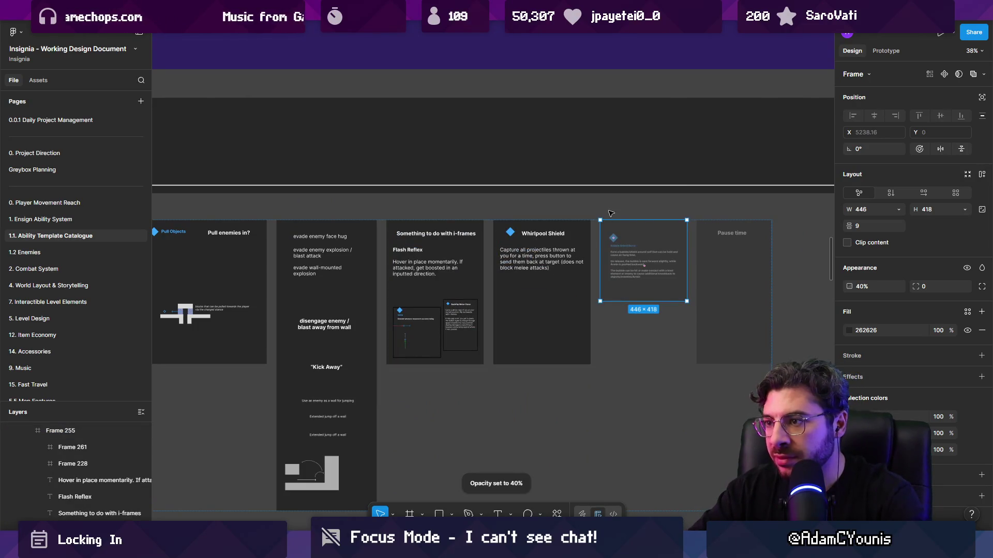
{"action": "scroll", "coordinate": [550, 263], "scroll_direction": "up", "scroll_amount": 3}
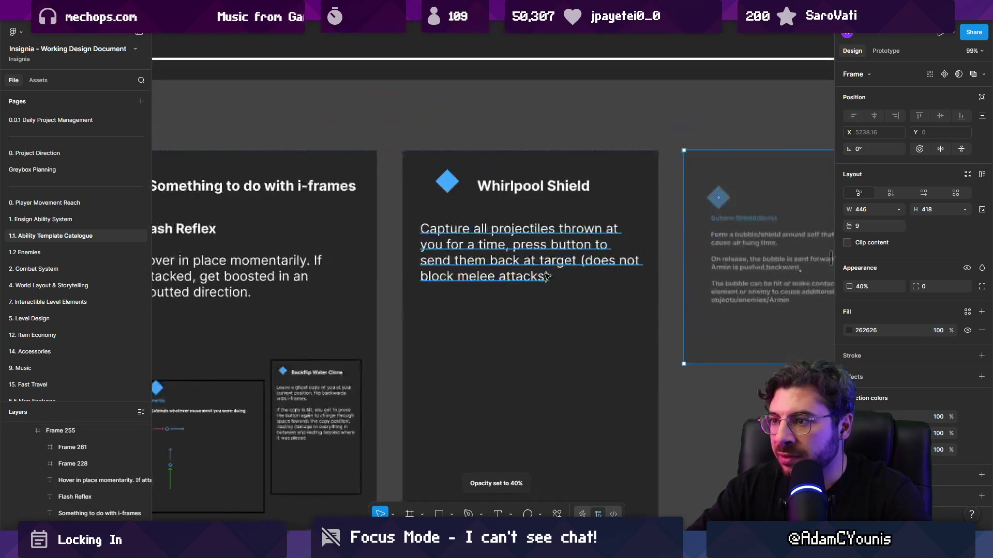
- Nest the Bubble Shield card inside the Whirlpool Shield card
{"action": "left_click", "coordinate": [535, 302]}
{"action": "scroll", "coordinate": [534, 243], "scroll_direction": "right", "scroll_amount": 3}
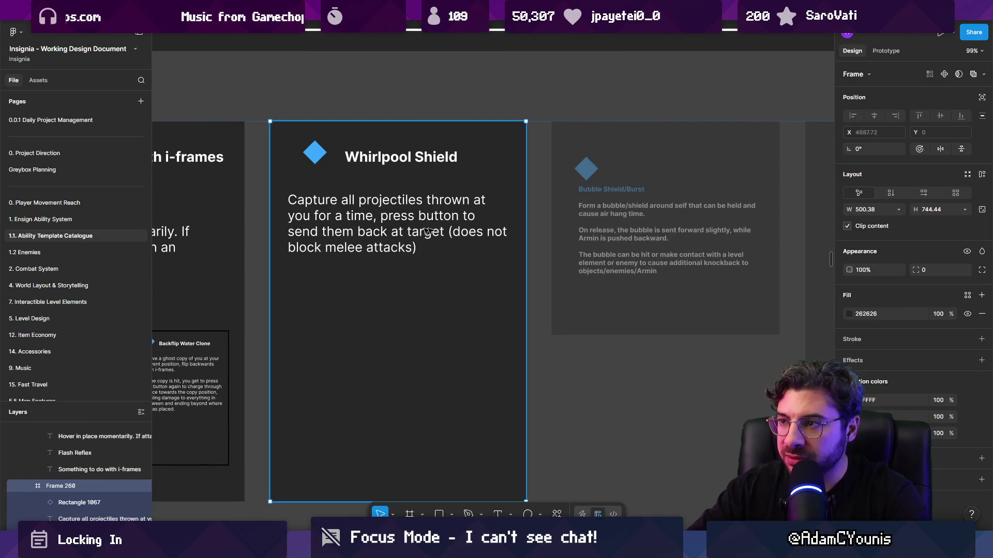
{"action": "scroll", "coordinate": [470, 233], "scroll_direction": "down", "scroll_amount": 5}
{"action": "left_click", "coordinate": [567, 196]}
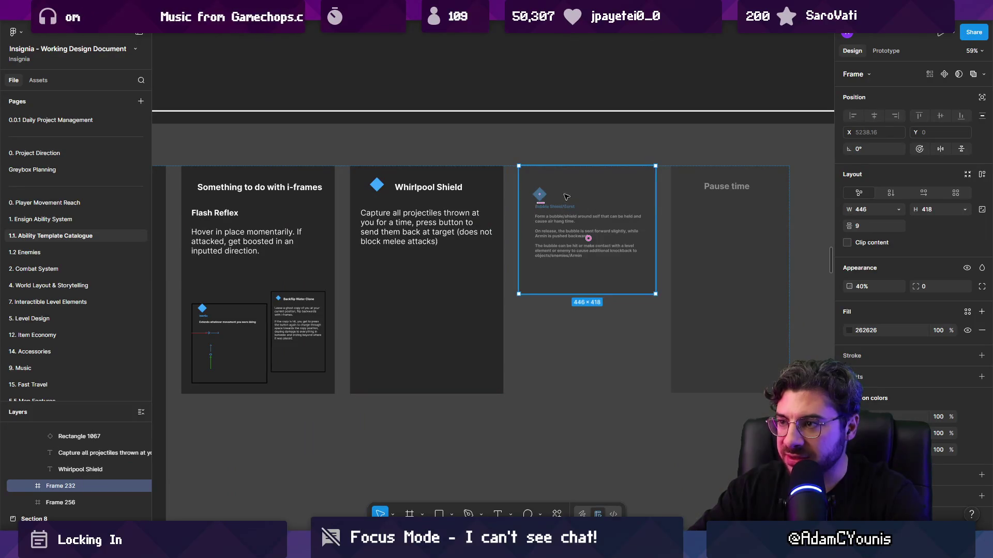
{"action": "mouse_move", "coordinate": [566, 196]}
{"action": "left_mouse_down"}
{"action": "mouse_move", "coordinate": [437, 290]}
{"action": "mouse_move", "coordinate": [409, 285]}
{"action": "left_mouse_up"}
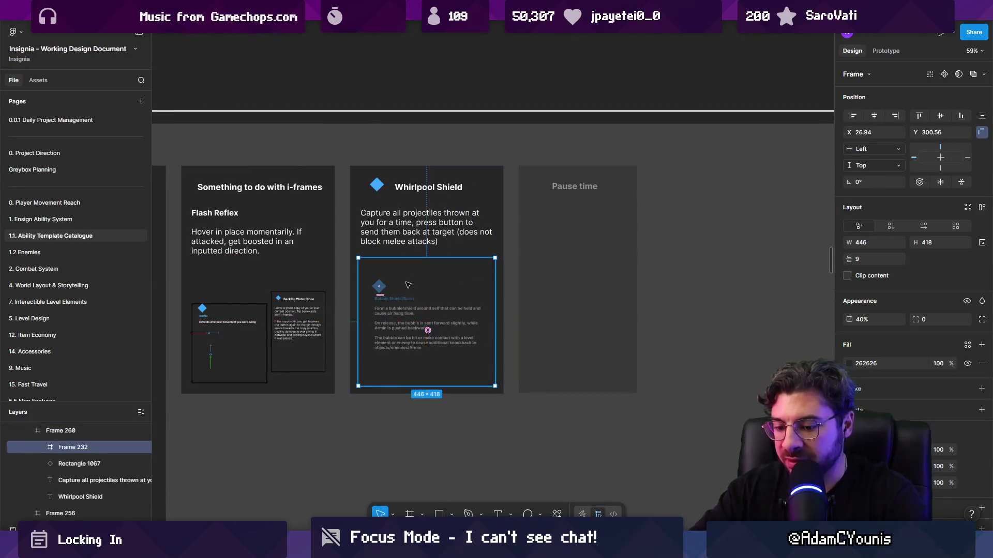
- Set the inner card to 100% opacity, scale it to half (223.5×209.47) and add a black stroke
{"action": "key", "text": "0"}
{"action": "key", "text": "k"}
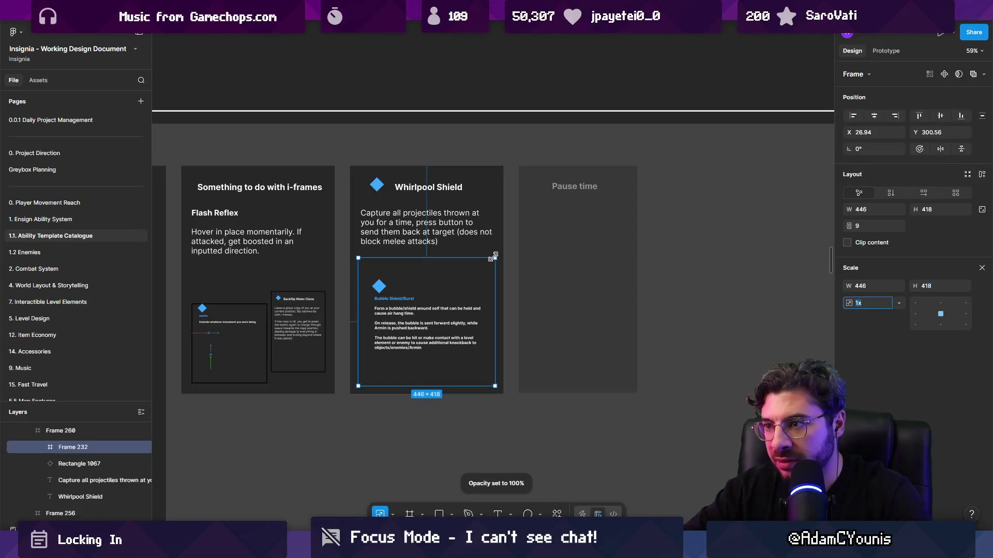
{"action": "left_click_drag", "start_coordinate": [492, 257], "coordinate": [426, 322]}
{"action": "scroll", "coordinate": [401, 339], "scroll_direction": "up", "scroll_amount": 5}
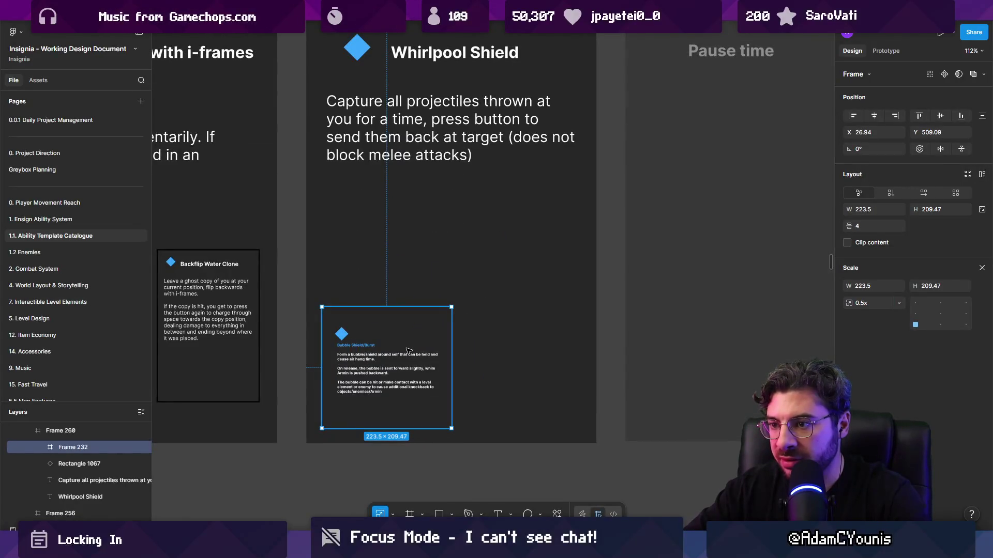
{"action": "key", "text": "v"}
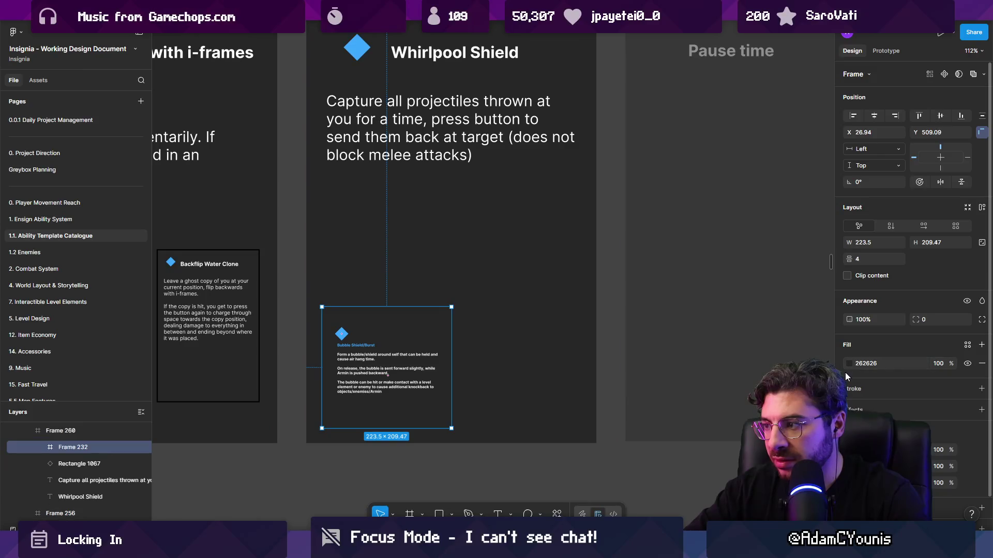
{"action": "left_click", "coordinate": [982, 389]}
{"action": "left_click", "coordinate": [849, 408]}
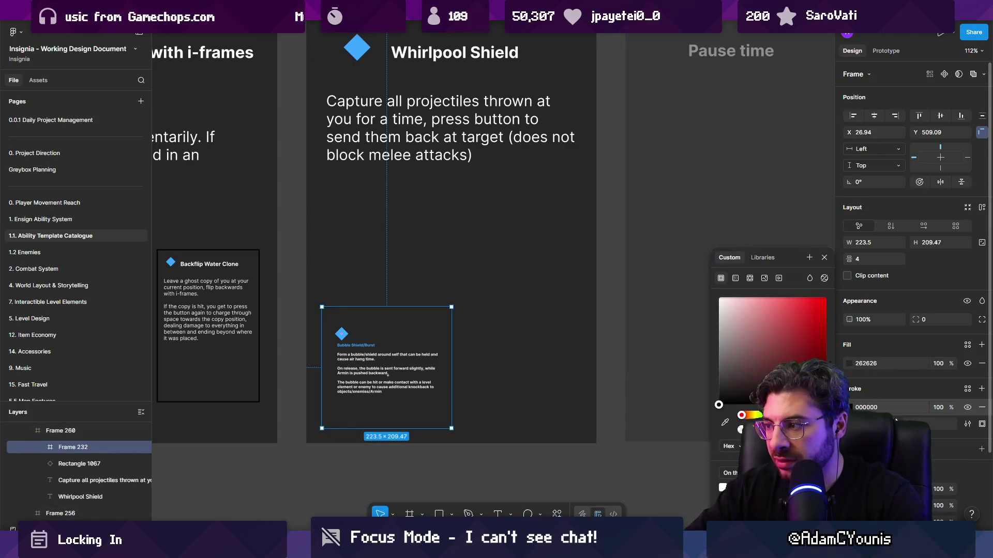
{"action": "scroll", "coordinate": [517, 362], "scroll_direction": "down", "scroll_amount": 8}
- Fade the evade enemy column frame to 40% opacity
{"action": "left_click", "coordinate": [517, 401]}
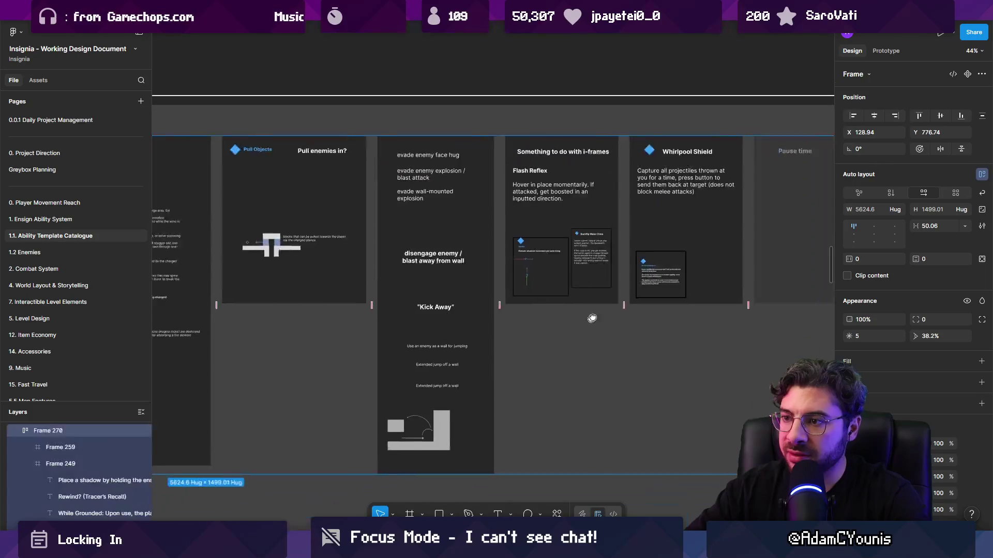
{"action": "scroll", "coordinate": [592, 319], "scroll_direction": "up", "scroll_amount": 2}
{"action": "scroll", "coordinate": [592, 319], "scroll_direction": "down", "scroll_amount": 3}
{"action": "scroll", "coordinate": [551, 296], "scroll_direction": "up", "scroll_amount": 5}
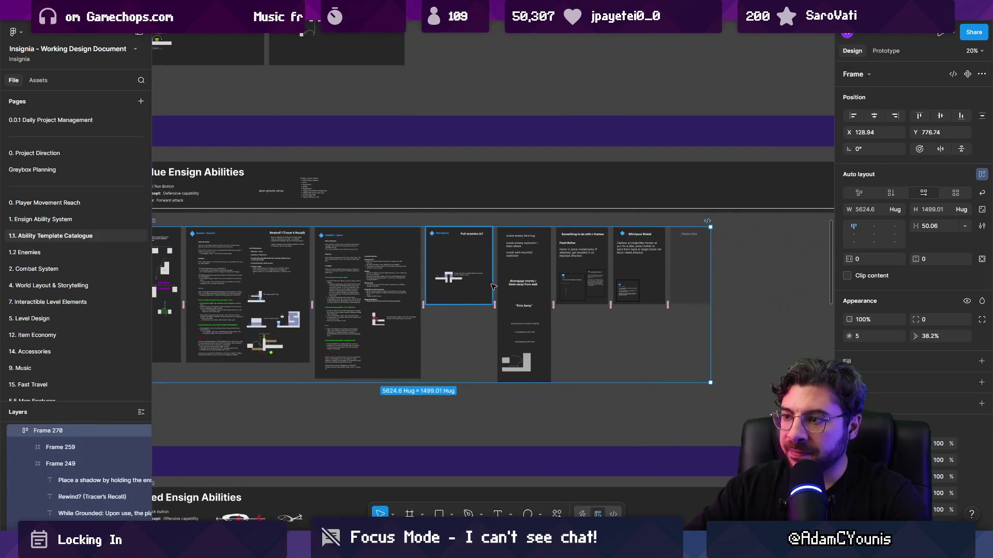
{"action": "scroll", "coordinate": [550, 297], "scroll_direction": "up", "scroll_amount": 2}
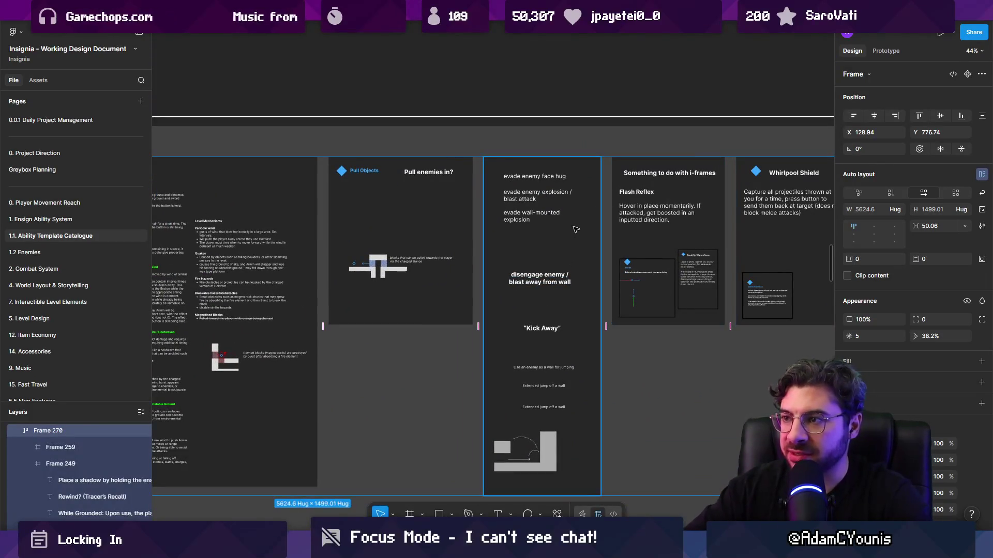
{"action": "scroll", "coordinate": [567, 231], "scroll_direction": "up", "scroll_amount": 1}
{"action": "left_click", "coordinate": [548, 231]}
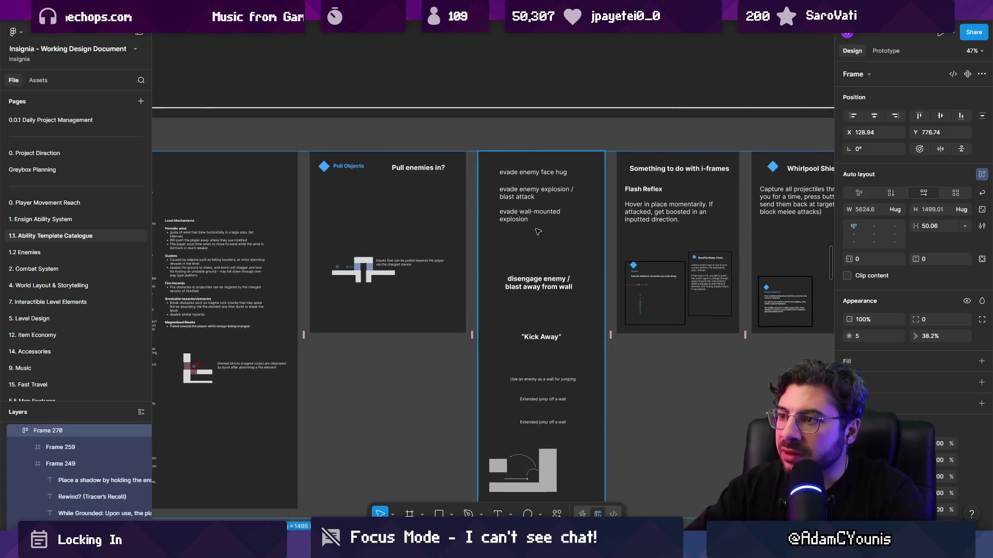
{"action": "left_click_drag", "start_coordinate": [540, 231], "coordinate": [369, 223]}
{"action": "key", "text": "Right"}
{"action": "key", "text": "Right"}
{"action": "key", "text": "Right"}
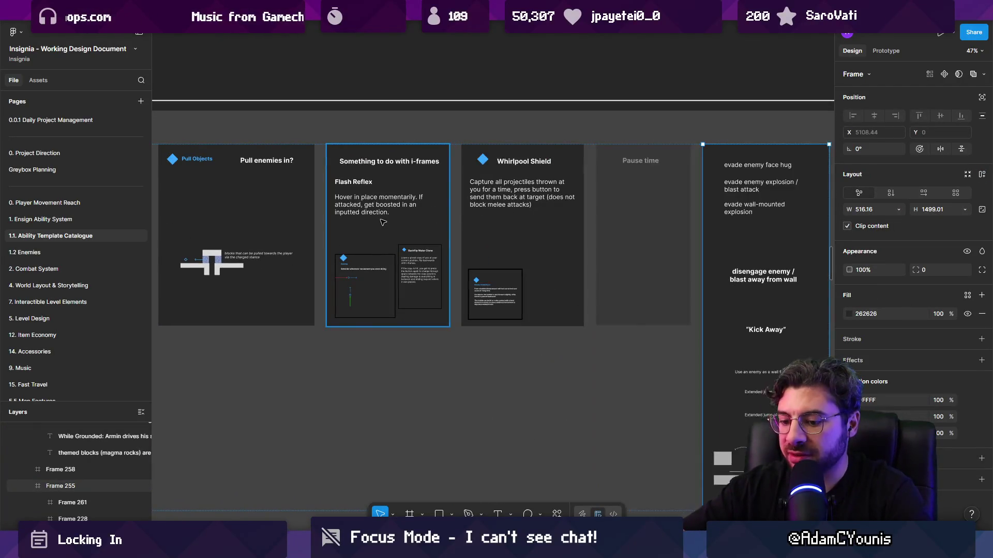
{"action": "key", "text": "Left"}
{"action": "key", "text": "4"}
- Fade the Rewind? (Tracer's Recall) frame to 43% opacity and move it to the row's end
{"action": "scroll", "coordinate": [414, 238], "scroll_direction": "left", "scroll_amount": 3}
{"action": "scroll", "coordinate": [486, 267], "scroll_direction": "up", "scroll_amount": 2}
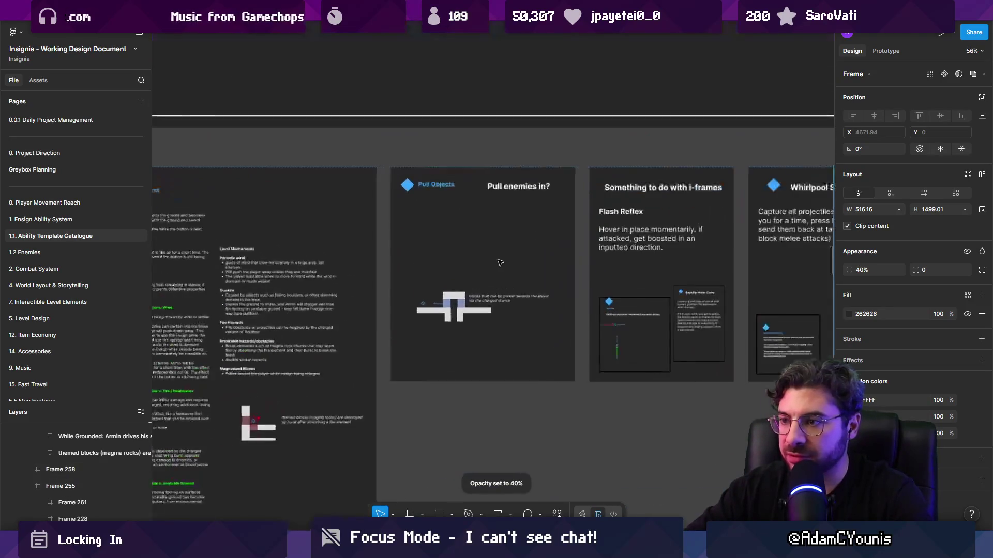
{"action": "scroll", "coordinate": [493, 265], "scroll_direction": "up", "scroll_amount": 3}
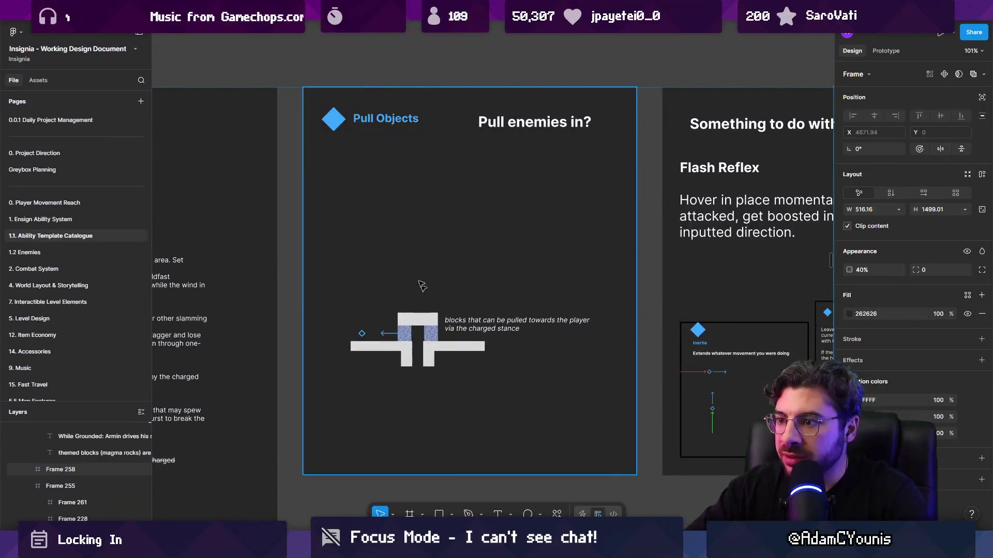
{"action": "scroll", "coordinate": [497, 258], "scroll_direction": "down", "scroll_amount": 4}
{"action": "scroll", "coordinate": [498, 257], "scroll_direction": "down", "scroll_amount": 5}
{"action": "scroll", "coordinate": [534, 248], "scroll_direction": "up", "scroll_amount": 6}
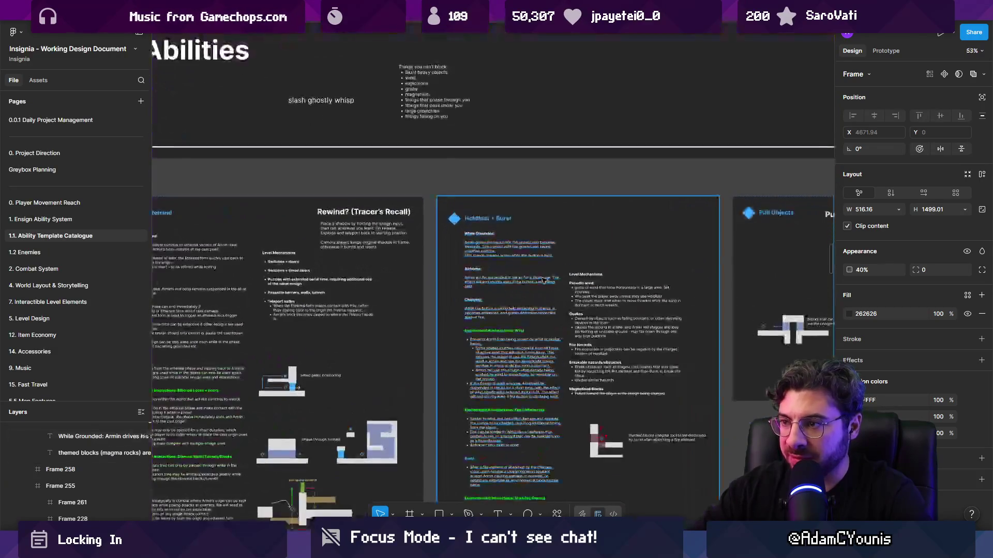
{"action": "scroll", "coordinate": [533, 248], "scroll_direction": "up", "scroll_amount": 3}
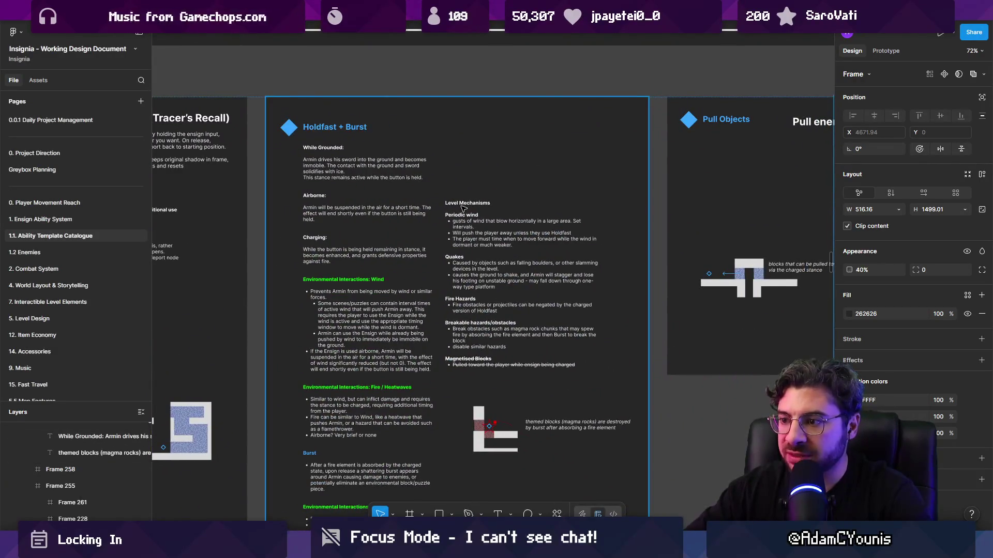
{"action": "scroll", "coordinate": [359, 157], "scroll_direction": "up", "scroll_amount": 6}
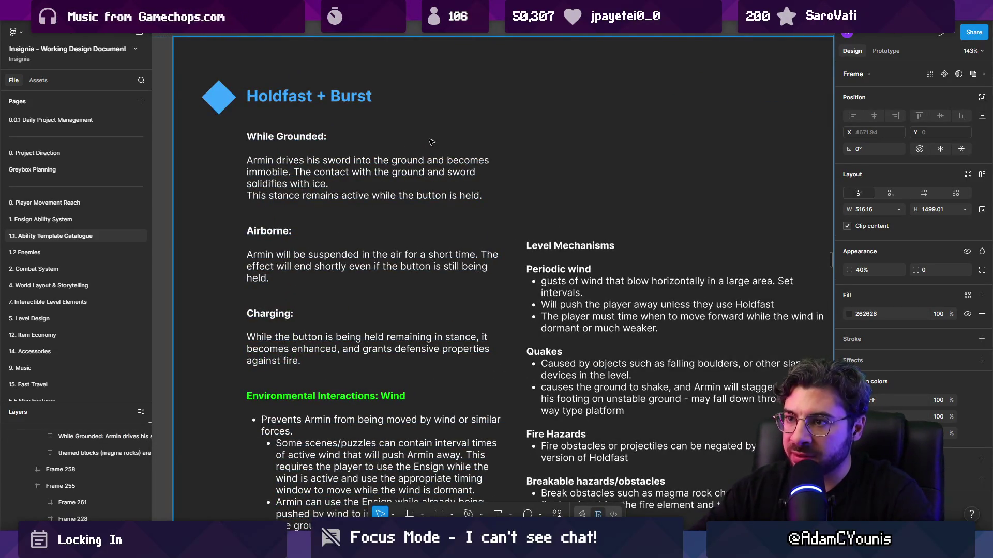
{"action": "scroll", "coordinate": [411, 174], "scroll_direction": "down", "scroll_amount": 10}
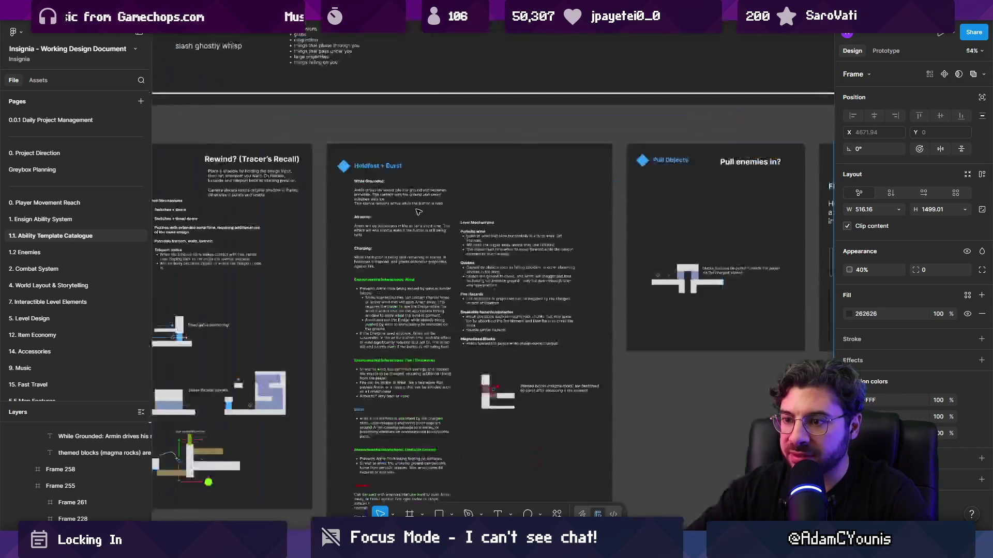
{"action": "scroll", "coordinate": [277, 239], "scroll_direction": "up", "scroll_amount": 6}
{"action": "scroll", "coordinate": [295, 238], "scroll_direction": "down", "scroll_amount": 5}
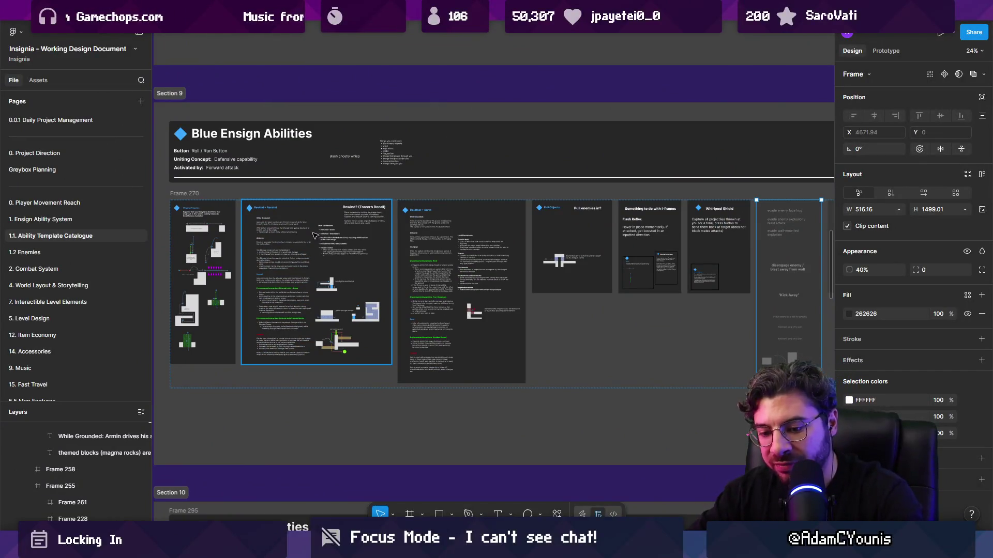
{"action": "left_click", "coordinate": [317, 233]}
{"action": "key", "text": "4"}
{"action": "key", "text": "3"}
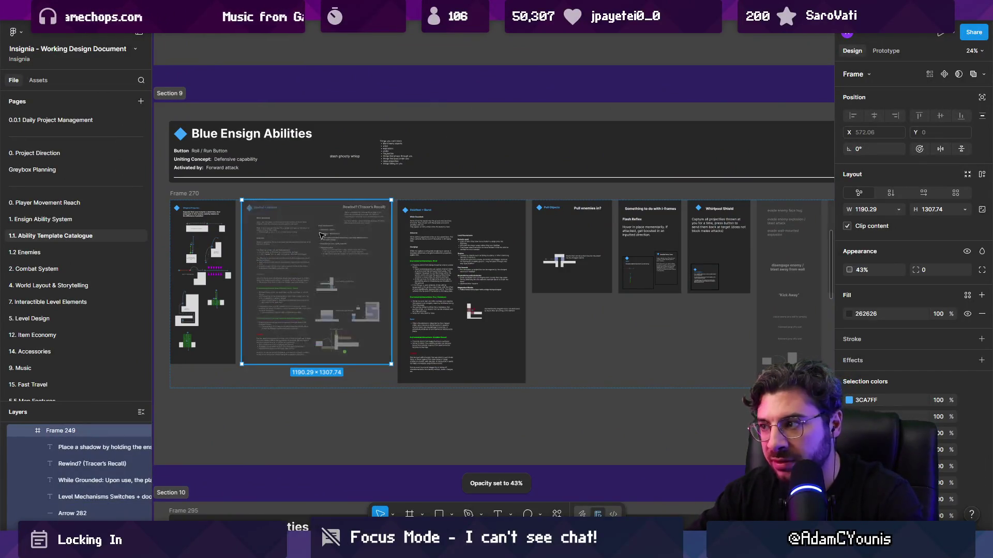
{"action": "key", "text": "Right"}
{"action": "key", "text": "Right"}
{"action": "key", "text": "Right"}
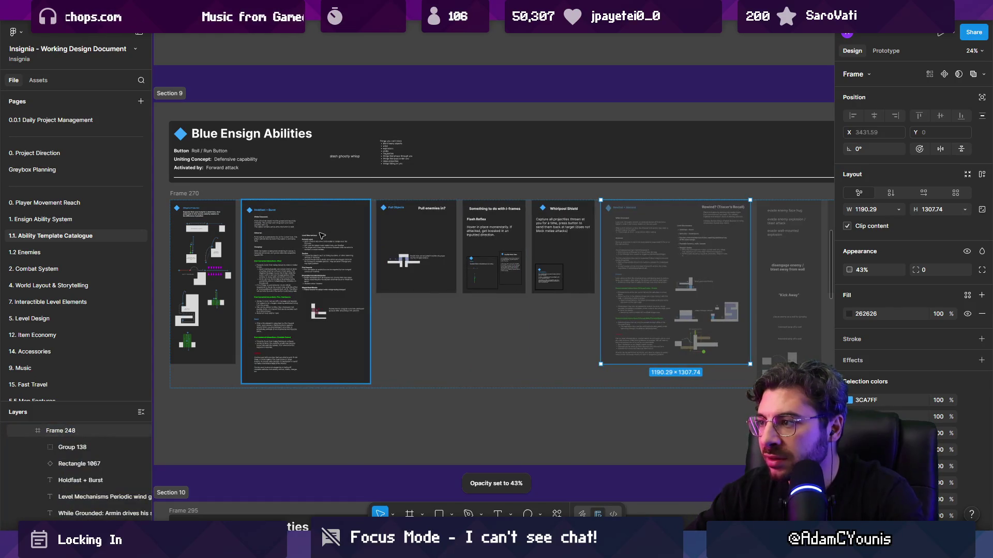
- Fade the Slingshot Projection frame to 40% opacity and place it fifth in the row
{"action": "scroll", "coordinate": [321, 236], "scroll_direction": "up", "scroll_amount": 8}
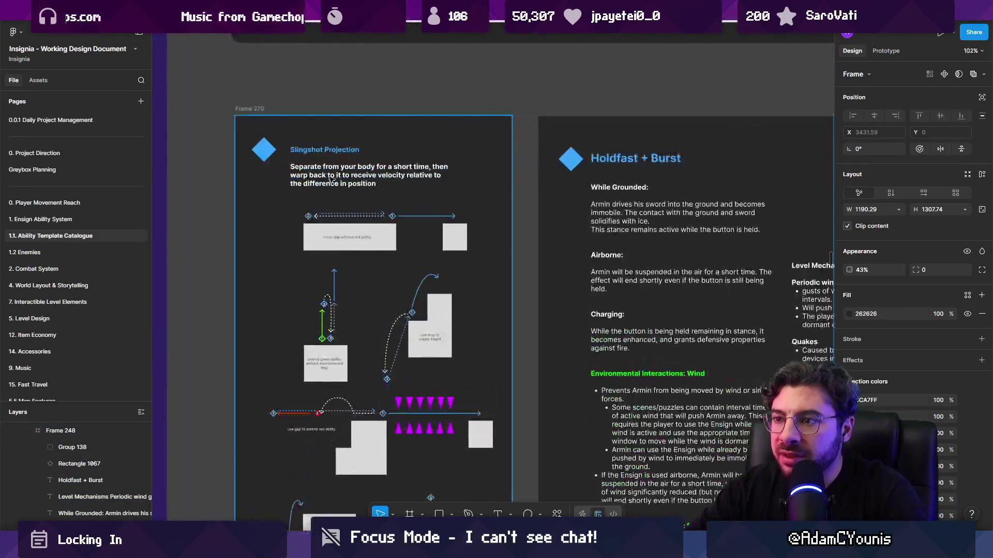
{"action": "scroll", "coordinate": [331, 180], "scroll_direction": "down", "scroll_amount": 6}
{"action": "left_click", "coordinate": [308, 220]}
{"action": "key", "text": "4"}
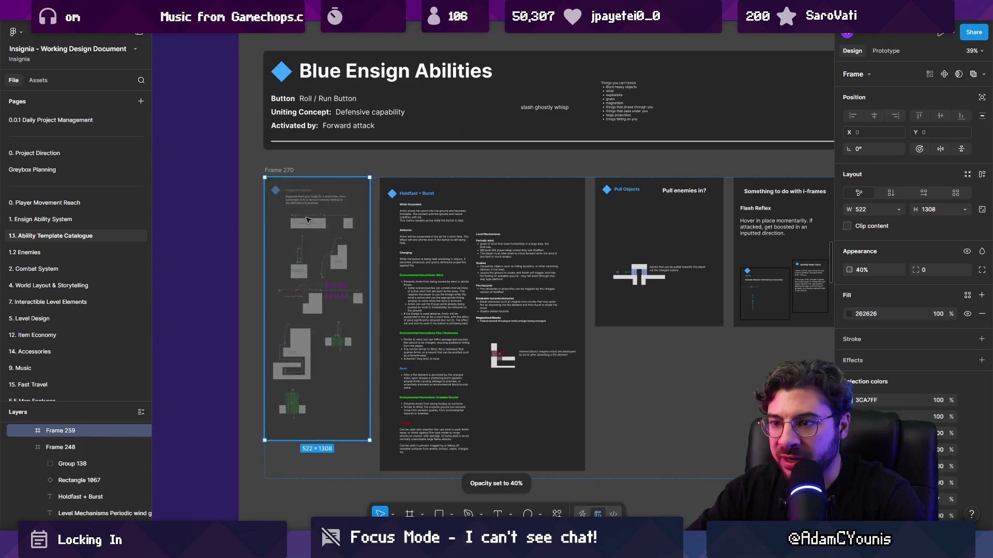
{"action": "scroll", "coordinate": [308, 220], "scroll_direction": "down", "scroll_amount": 2}
{"action": "key", "text": "Right"}
{"action": "key", "text": "Right"}
{"action": "key", "text": "Right"}
{"action": "left_click_drag", "start_coordinate": [515, 236], "coordinate": [413, 224]}
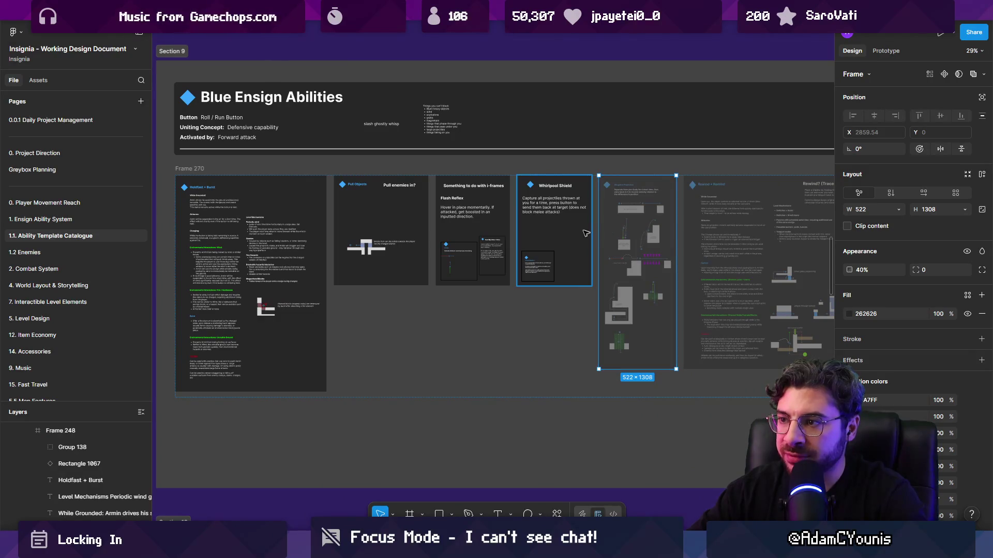
- Pan right past the Whirlpool Shield frame to bring up the Holdfast + Burst card
{"action": "scroll", "coordinate": [583, 193], "scroll_direction": "up", "scroll_amount": 5}
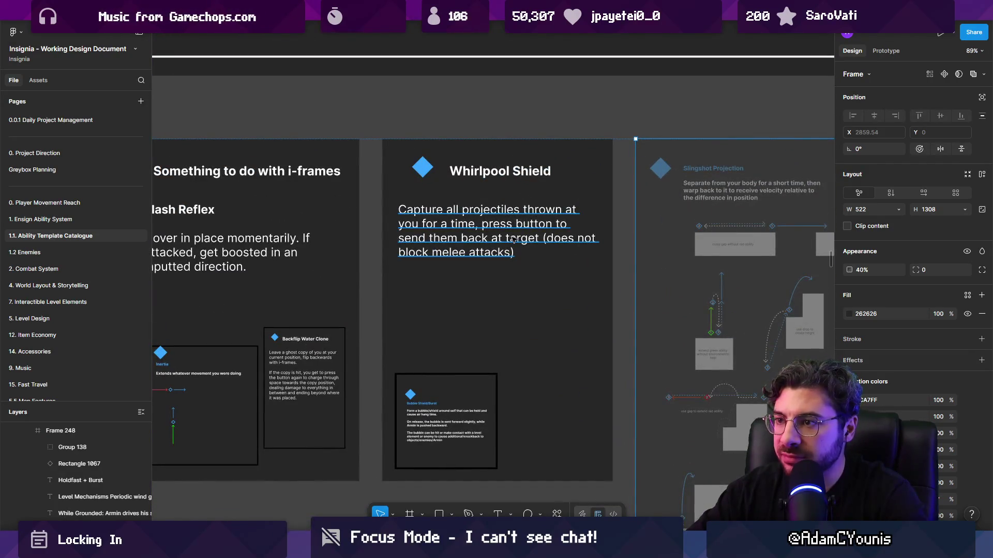
{"action": "scroll", "coordinate": [514, 240], "scroll_direction": "down", "scroll_amount": 4}
{"action": "scroll", "coordinate": [410, 272], "scroll_direction": "up", "scroll_amount": 5}
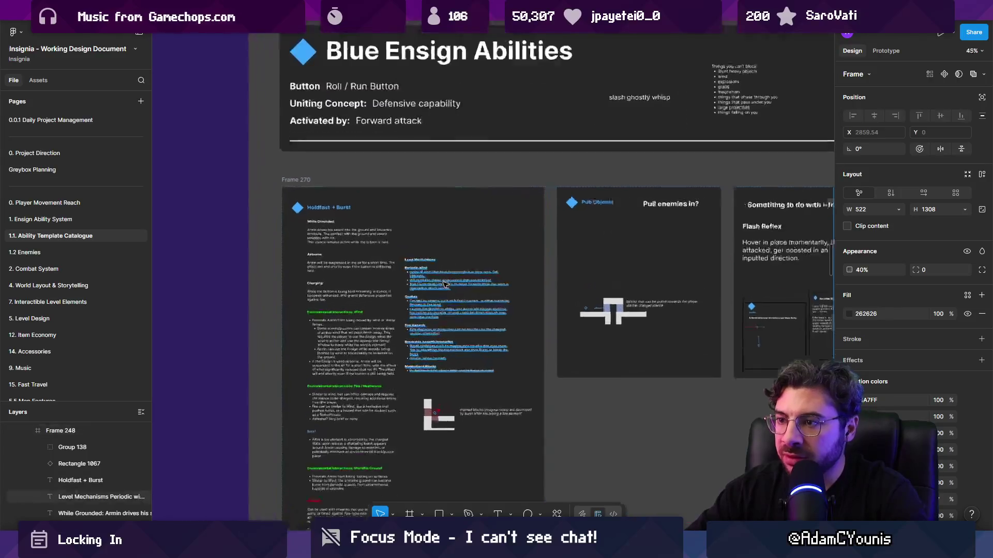
{"action": "scroll", "coordinate": [410, 271], "scroll_direction": "up", "scroll_amount": 1}
{"action": "scroll", "coordinate": [362, 264], "scroll_direction": "right", "scroll_amount": 5}
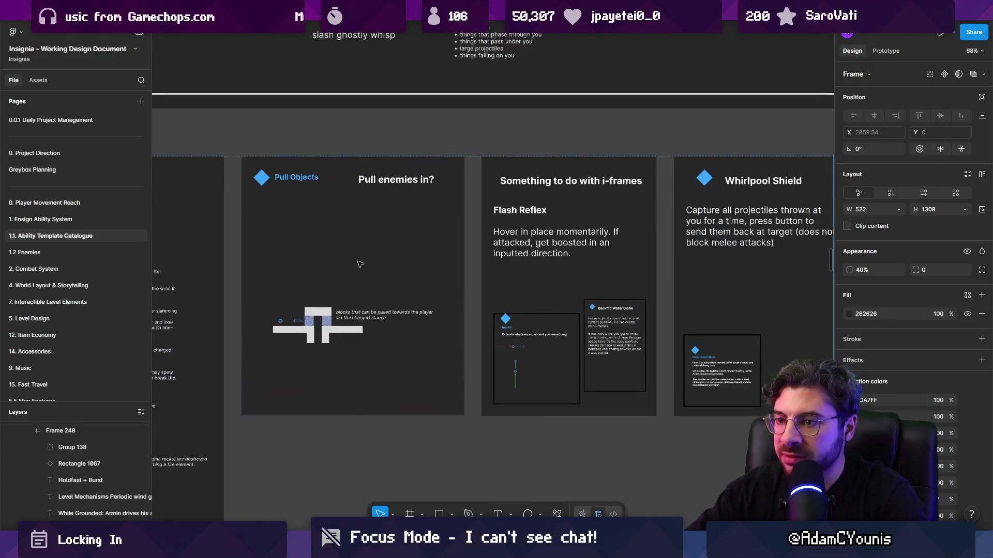
{"action": "scroll", "coordinate": [299, 261], "scroll_direction": "right", "scroll_amount": 3}
{"action": "scroll", "coordinate": [315, 223], "scroll_direction": "up", "scroll_amount": 1}
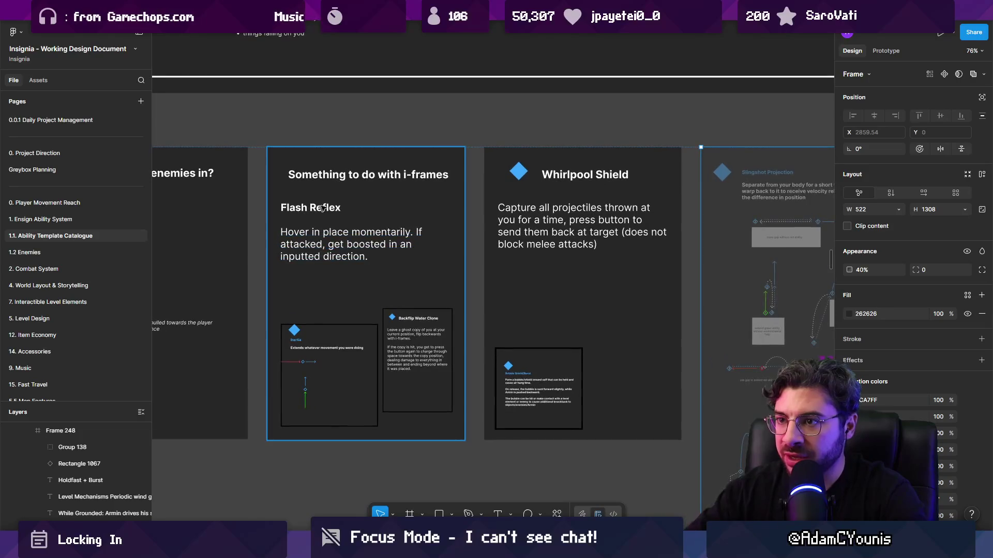
{"action": "scroll", "coordinate": [423, 266], "scroll_direction": "right", "scroll_amount": 5}
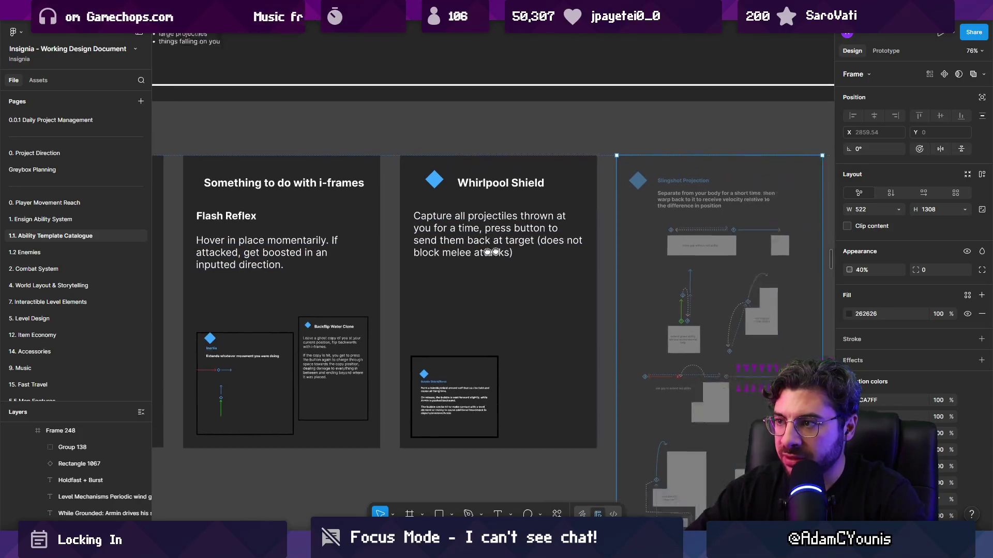
{"action": "scroll", "coordinate": [368, 256], "scroll_direction": "down", "scroll_amount": 3}
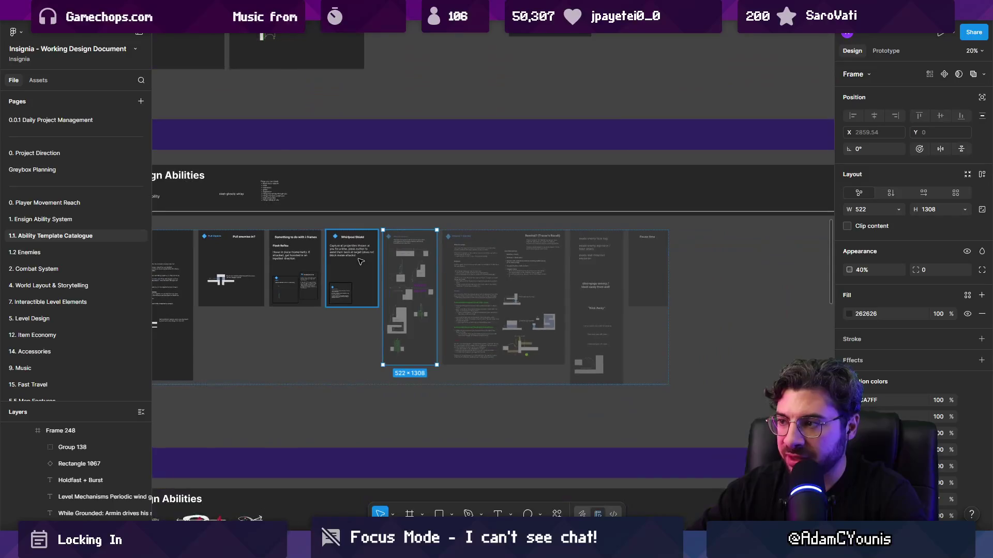
{"action": "scroll", "coordinate": [335, 261], "scroll_direction": "up", "scroll_amount": 4}
{"action": "key", "text": "n"}
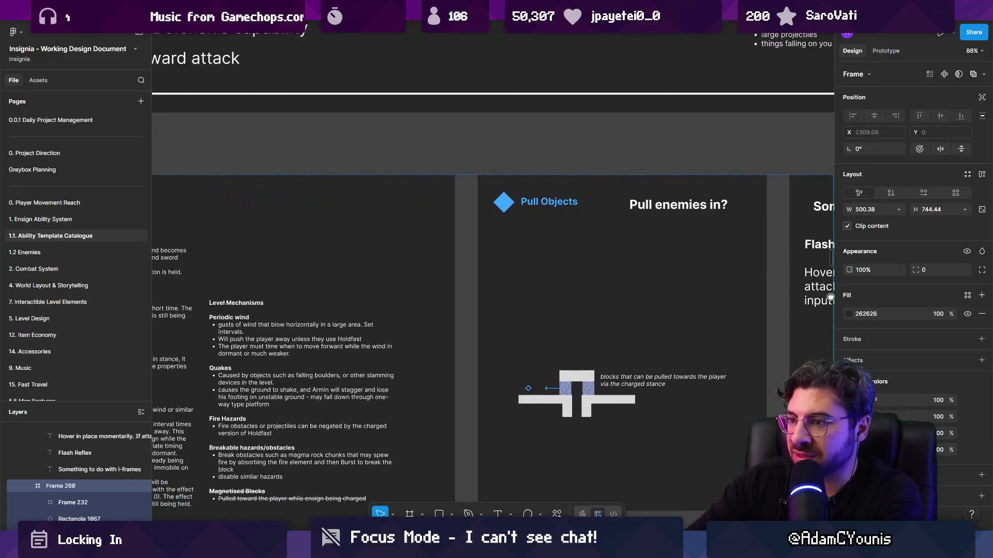
{"action": "scroll", "coordinate": [536, 251], "scroll_direction": "right", "scroll_amount": 5}
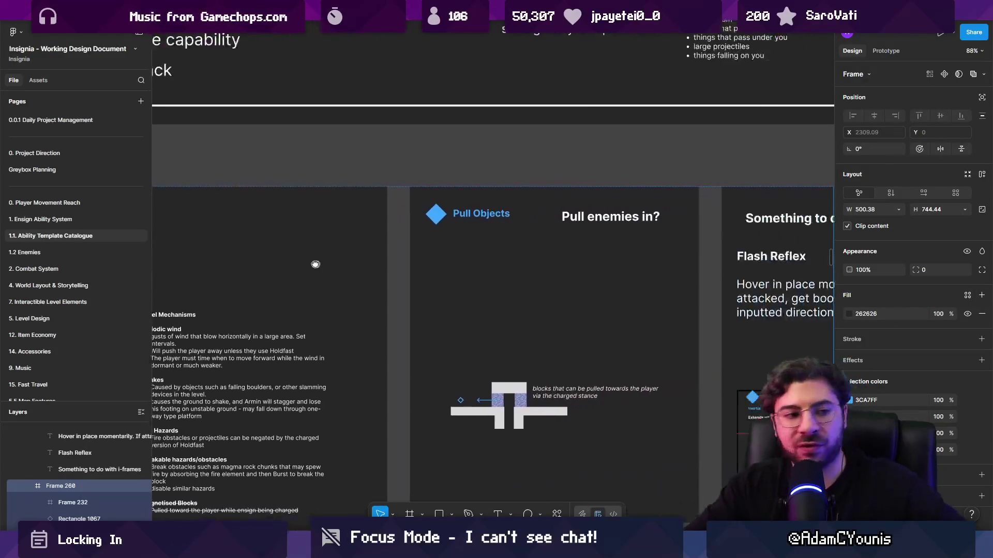
{"action": "scroll", "coordinate": [558, 282], "scroll_direction": "down", "scroll_amount": 5}
{"action": "scroll", "coordinate": [558, 282], "scroll_direction": "down", "scroll_amount": 3}
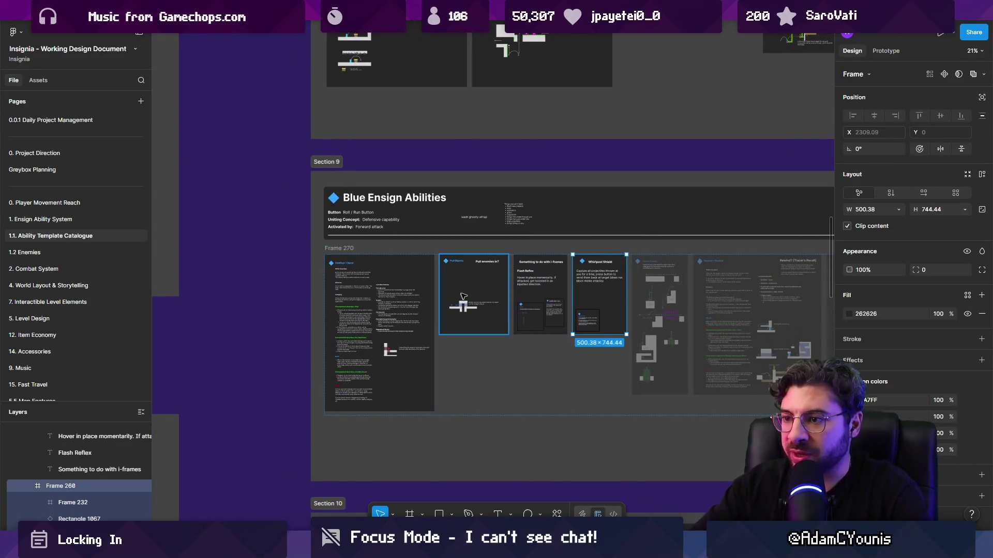
{"action": "scroll", "coordinate": [488, 299], "scroll_direction": "up", "scroll_amount": 3}
{"action": "scroll", "coordinate": [226, 249], "scroll_direction": "up", "scroll_amount": 5}
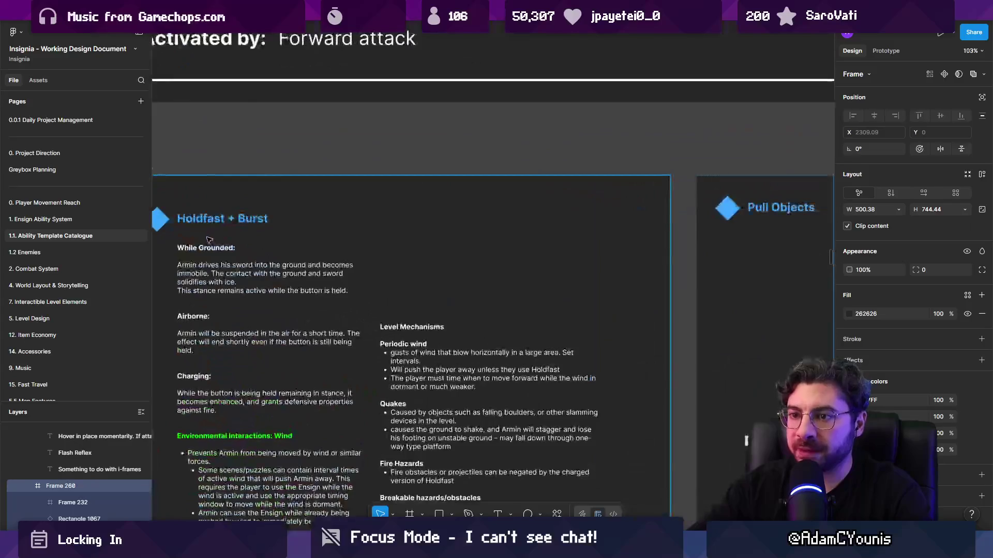
- Copy the 'Pull enemies in?' heading onto the Holdfast + Burst card
{"action": "left_click", "coordinate": [215, 251]}
{"action": "left_click", "coordinate": [427, 331]}
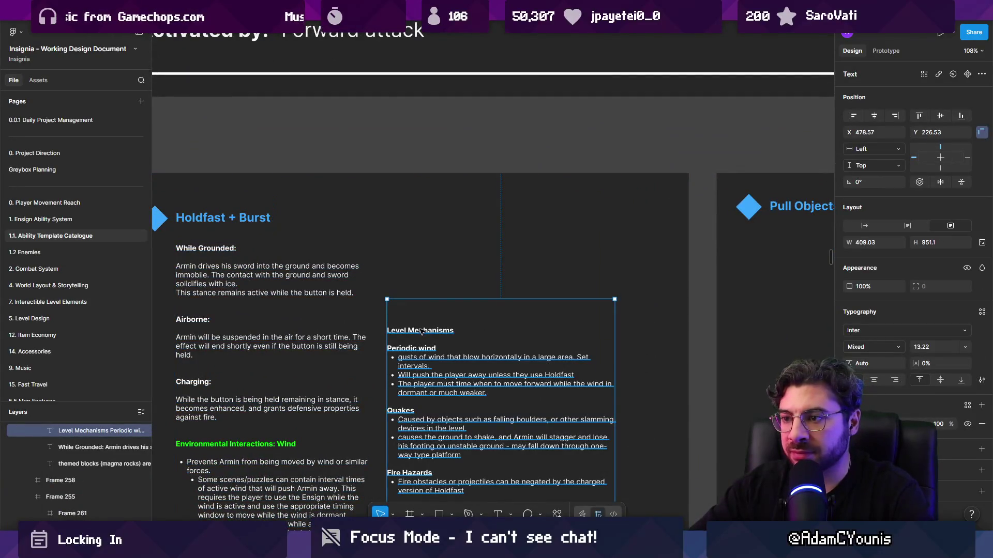
{"action": "scroll", "coordinate": [312, 286], "scroll_direction": "down", "scroll_amount": 3}
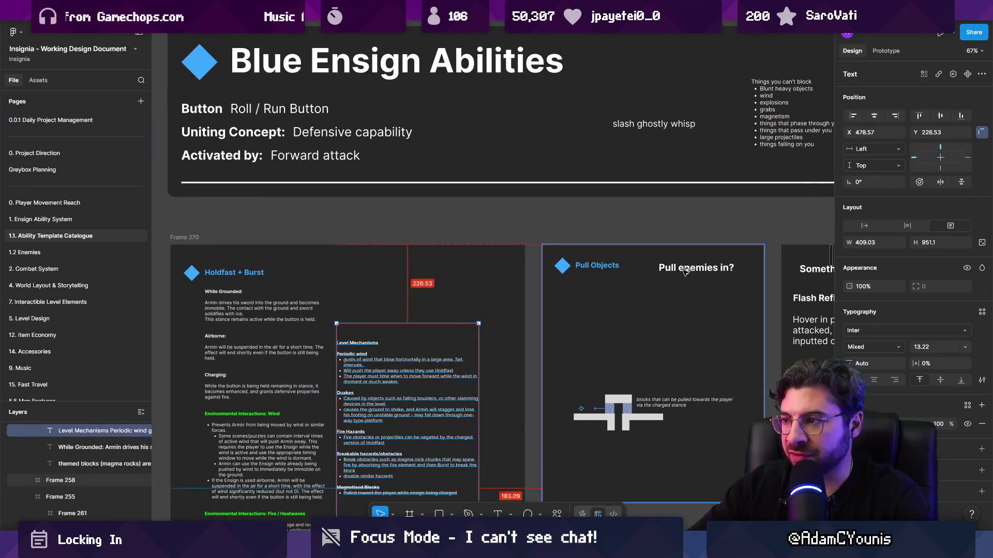
{"action": "left_click_drag", "start_coordinate": [674, 275], "coordinate": [357, 275]}
{"action": "scroll", "coordinate": [358, 275], "scroll_direction": "up", "scroll_amount": 2}
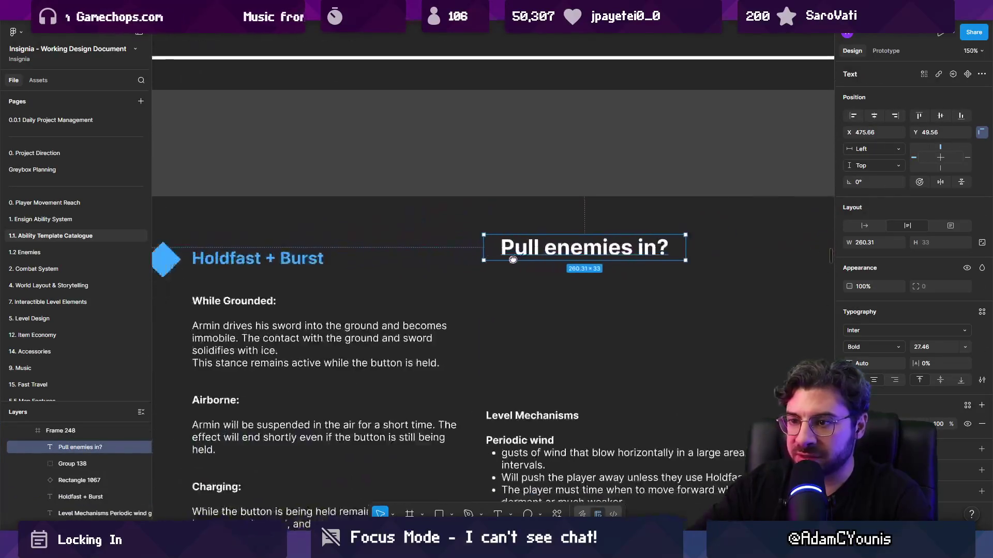
{"action": "scroll", "coordinate": [358, 275], "scroll_direction": "right", "scroll_amount": 5}
- Retitle the original heading 'Pull things towards you' and widen it to fit one line
{"action": "left_click", "coordinate": [526, 261]}
{"action": "key", "text": "Return"}
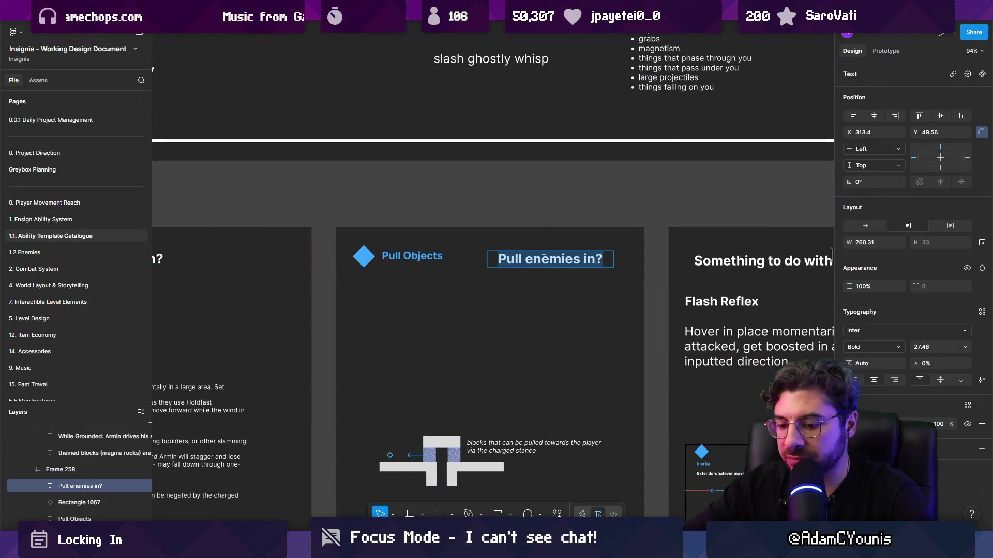
{"action": "type", "text": "Pull t"}
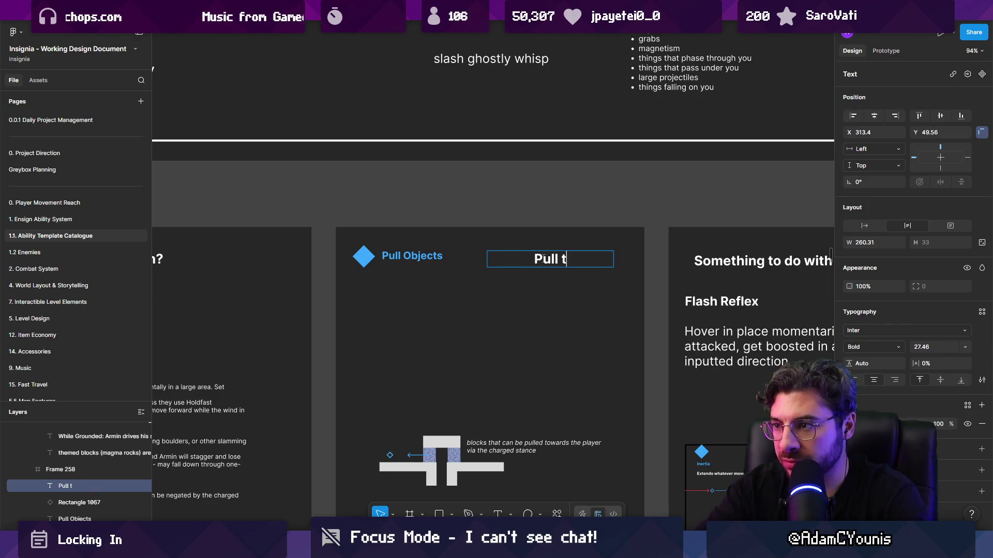
{"action": "key", "text": "BackSpace"}
{"action": "key", "text": "BackSpace"}
{"action": "type", "text": "ards you"}
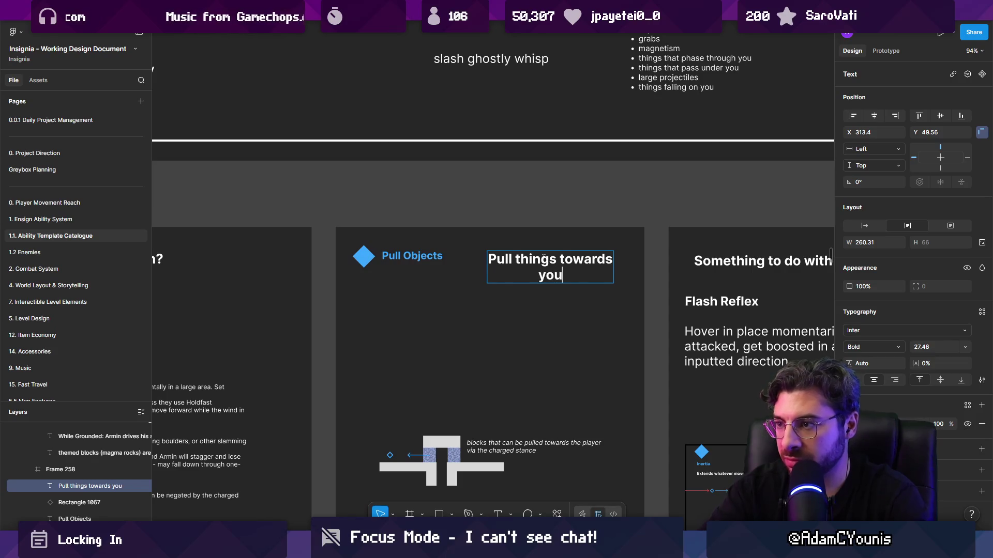
{"action": "key", "text": "Escape"}
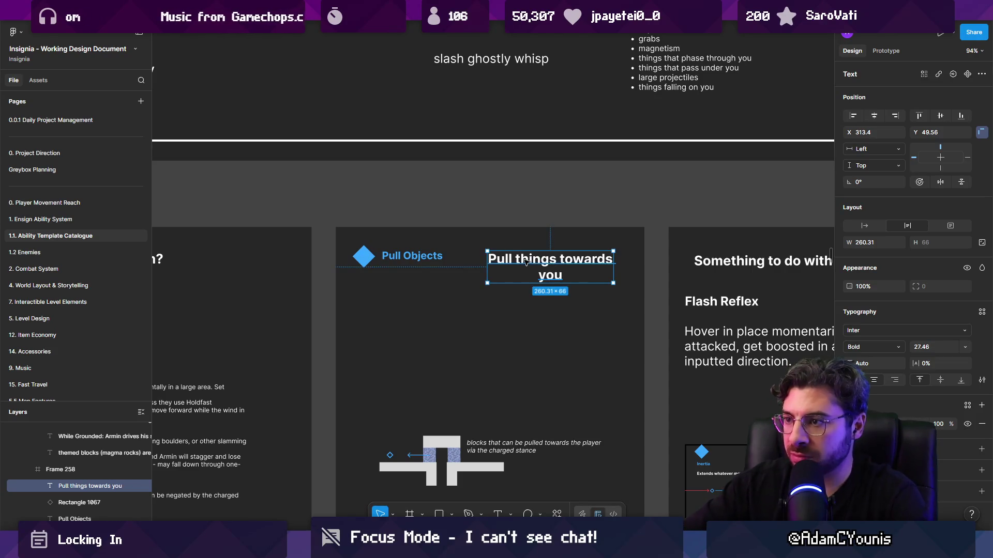
{"action": "left_click_drag", "start_coordinate": [485, 262], "coordinate": [466, 262]}
{"action": "scroll", "coordinate": [517, 265], "scroll_direction": "down", "scroll_amount": 5}
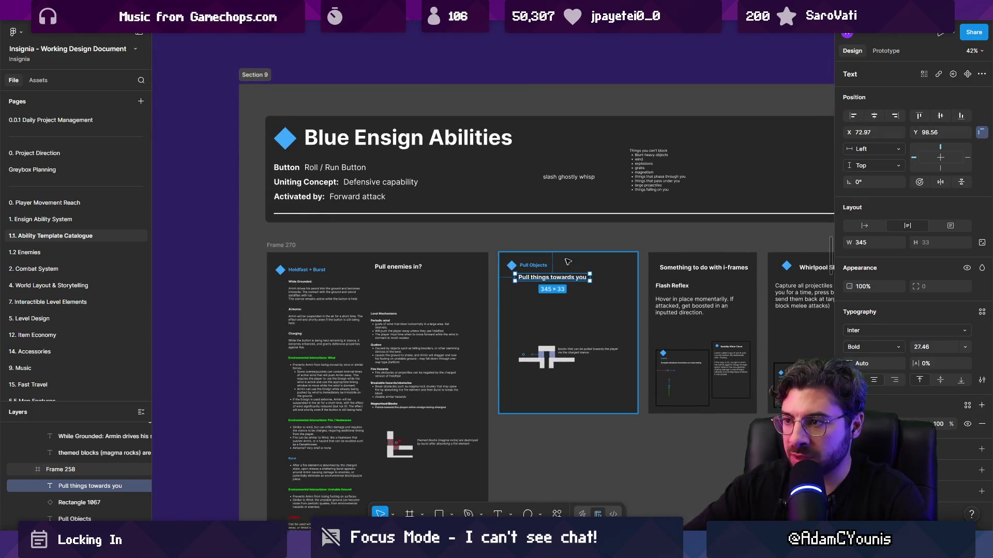
{"action": "left_click", "coordinate": [598, 261]}
- Move Pull Objects to the row's first slot and frame its diamond with a larger outlined copy
{"action": "left_click_drag", "start_coordinate": [593, 260], "coordinate": [315, 261]}
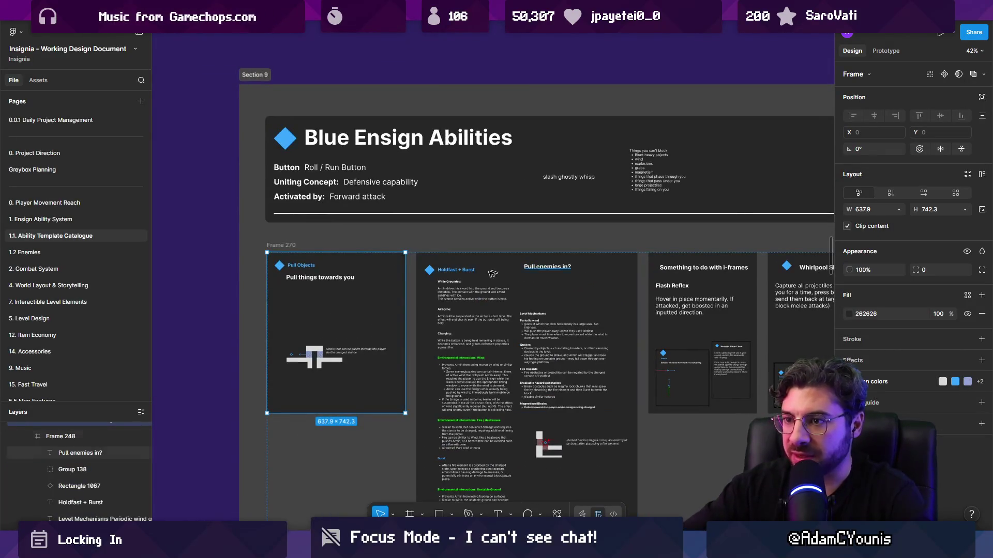
{"action": "scroll", "coordinate": [220, 271], "scroll_direction": "up", "scroll_amount": 8}
{"action": "left_click_drag", "start_coordinate": [220, 272], "coordinate": [340, 273]}
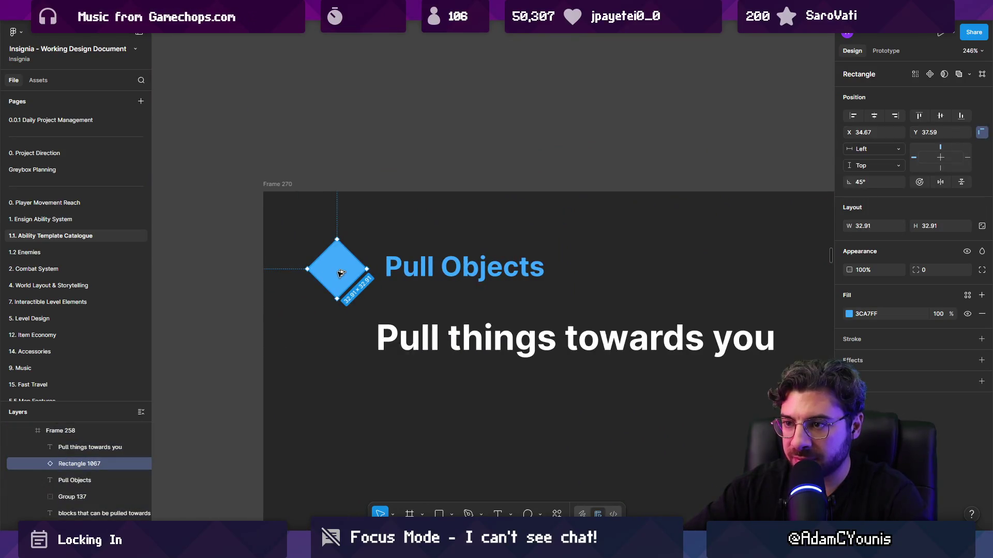
{"action": "key", "text": "ctrl+d"}
{"action": "left_click_drag", "start_coordinate": [335, 238], "coordinate": [337, 231]}
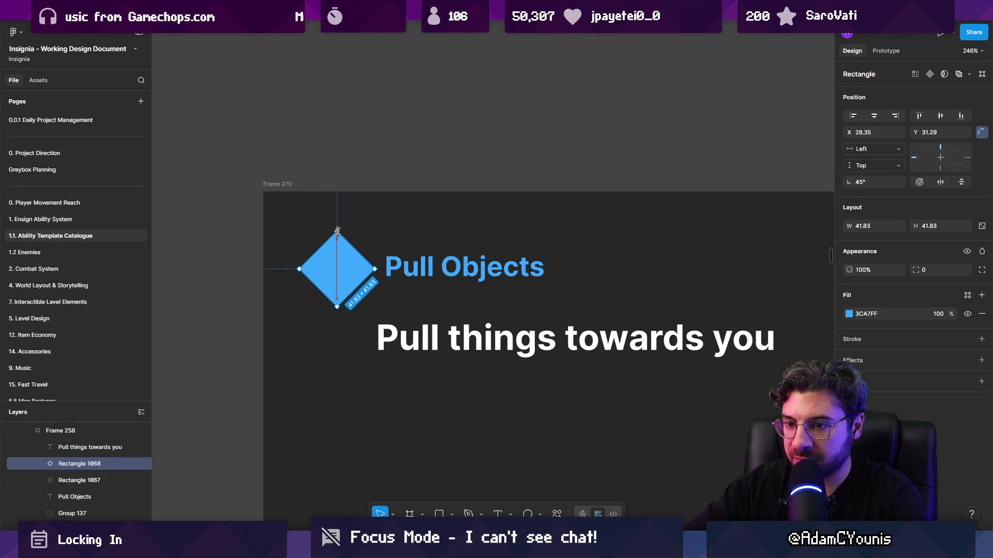
{"action": "key", "text": "shift+x"}
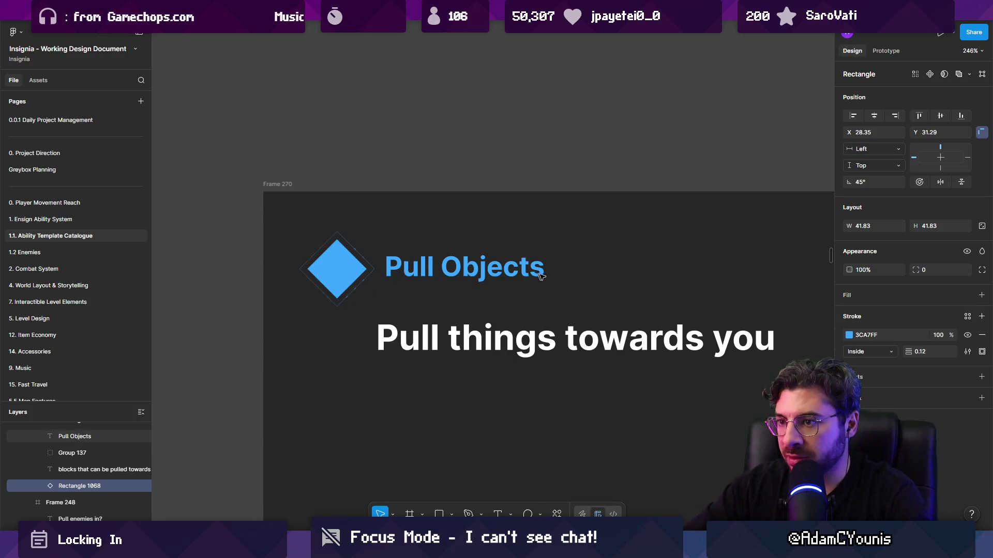
{"action": "left_click", "coordinate": [913, 351]}
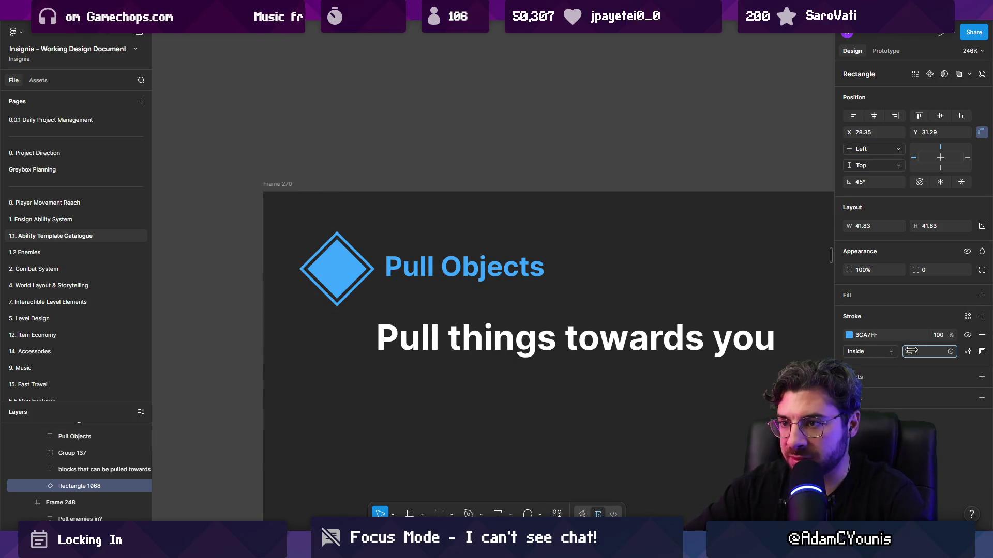
{"action": "key", "text": "Return"}
{"action": "key", "text": "Escape"}
{"action": "scroll", "coordinate": [397, 273], "scroll_direction": "down", "scroll_amount": 5}
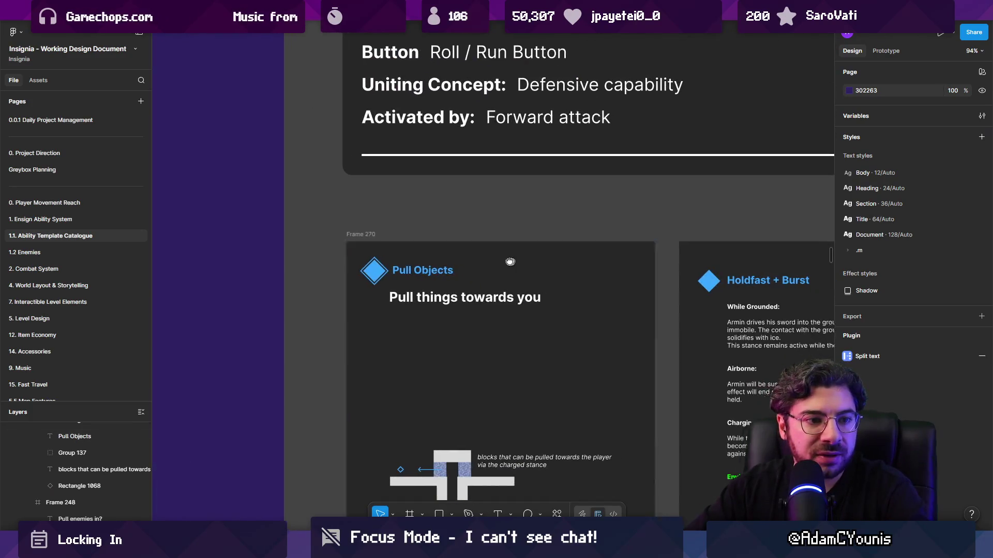
- Rewrite the copied heading as a 'Stand ground, immobile, return damage' subtitle and centre it on the card
{"action": "scroll", "coordinate": [510, 262], "scroll_direction": "right", "scroll_amount": 8}
{"action": "scroll", "coordinate": [339, 253], "scroll_direction": "down", "scroll_amount": 2}
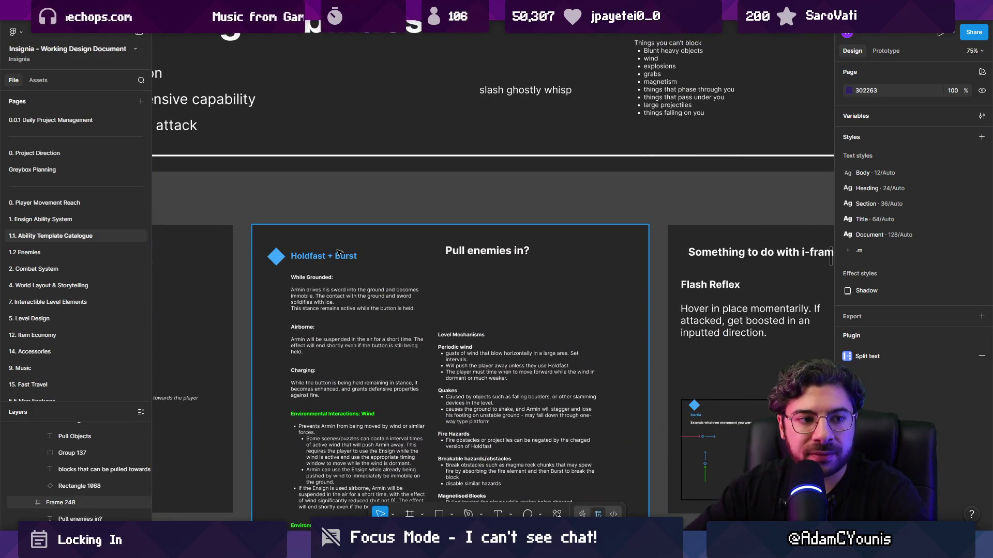
{"action": "scroll", "coordinate": [341, 255], "scroll_direction": "left", "scroll_amount": 2}
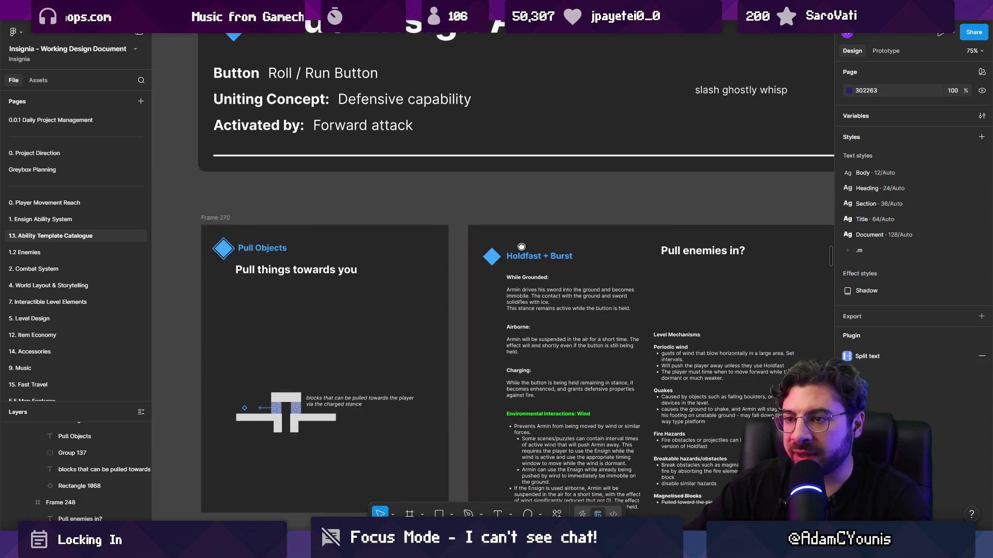
{"action": "scroll", "coordinate": [438, 249], "scroll_direction": "up", "scroll_amount": 1}
{"action": "scroll", "coordinate": [438, 249], "scroll_direction": "up", "scroll_amount": 1}
{"action": "scroll", "coordinate": [439, 251], "scroll_direction": "left", "scroll_amount": 3}
{"action": "scroll", "coordinate": [443, 254], "scroll_direction": "right", "scroll_amount": 3}
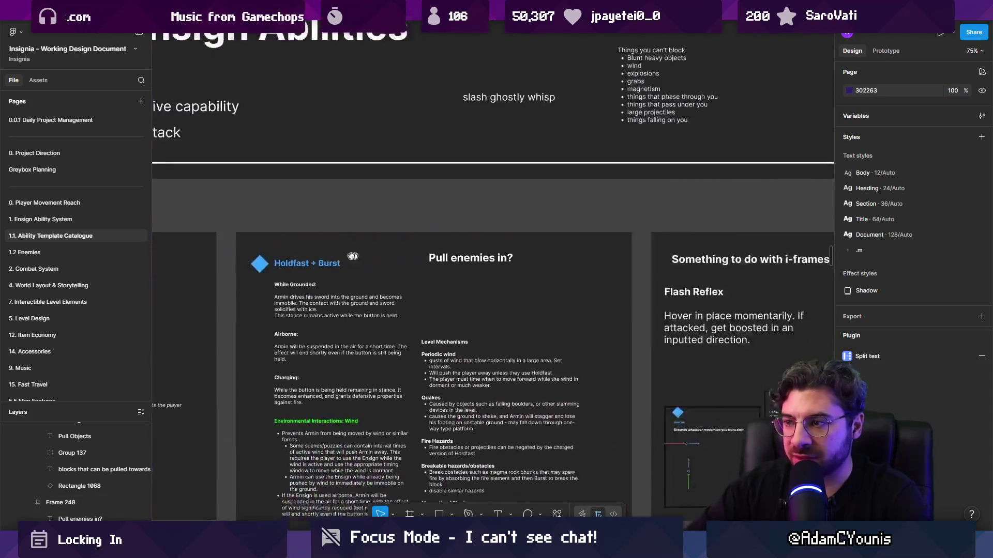
{"action": "scroll", "coordinate": [447, 261], "scroll_direction": "up", "scroll_amount": 1}
{"action": "left_click", "coordinate": [448, 260]}
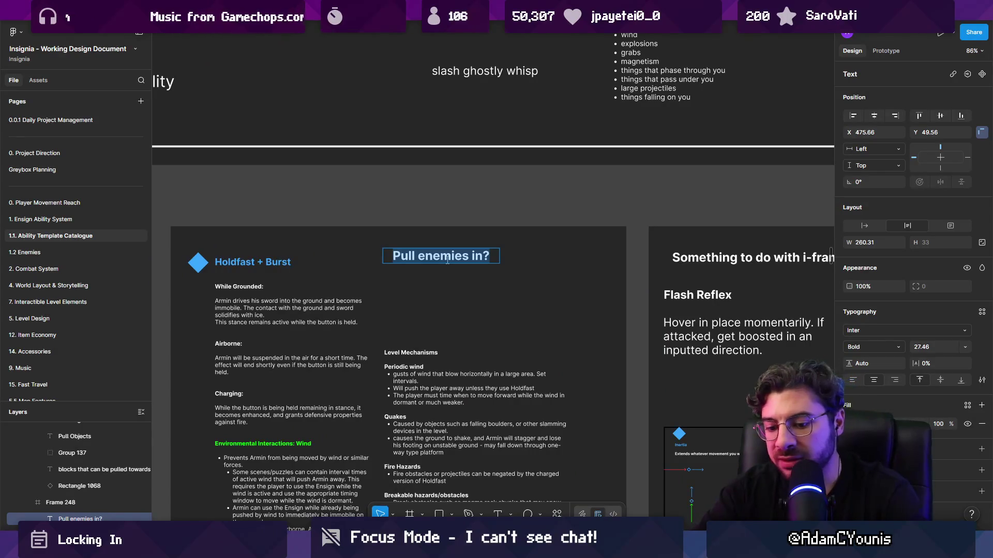
{"action": "type", "text": "Stand ground,"}
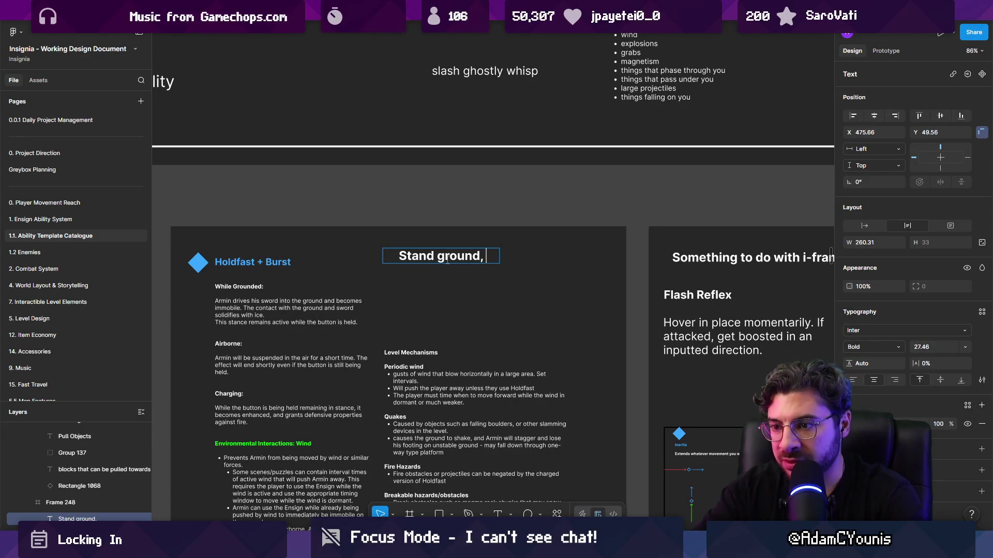
{"action": "type", "text": "return"}
{"action": "key", "text": "BackSpace"}
{"action": "key", "text": "BackSpace"}
{"action": "key", "text": "BackSpace"}
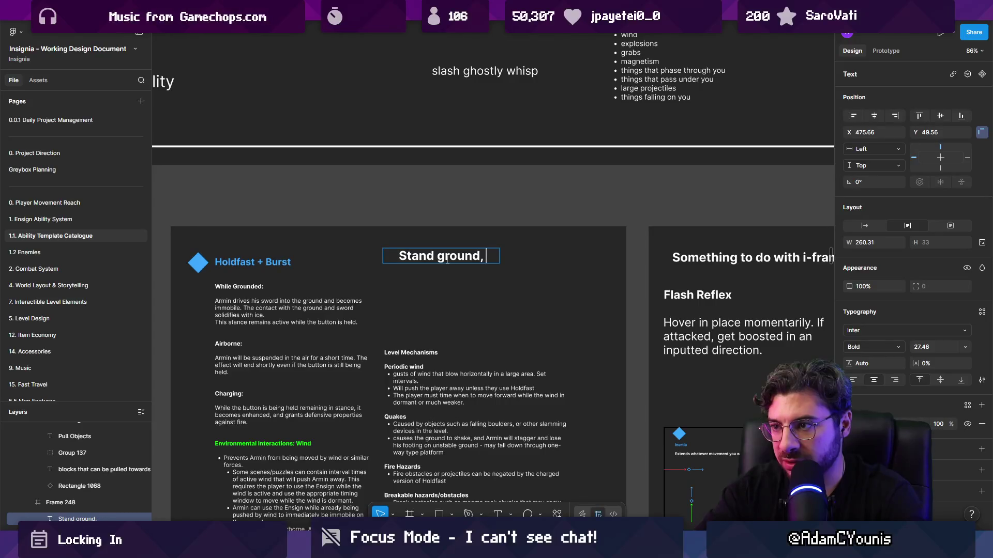
{"action": "type", "text": "immobile"}
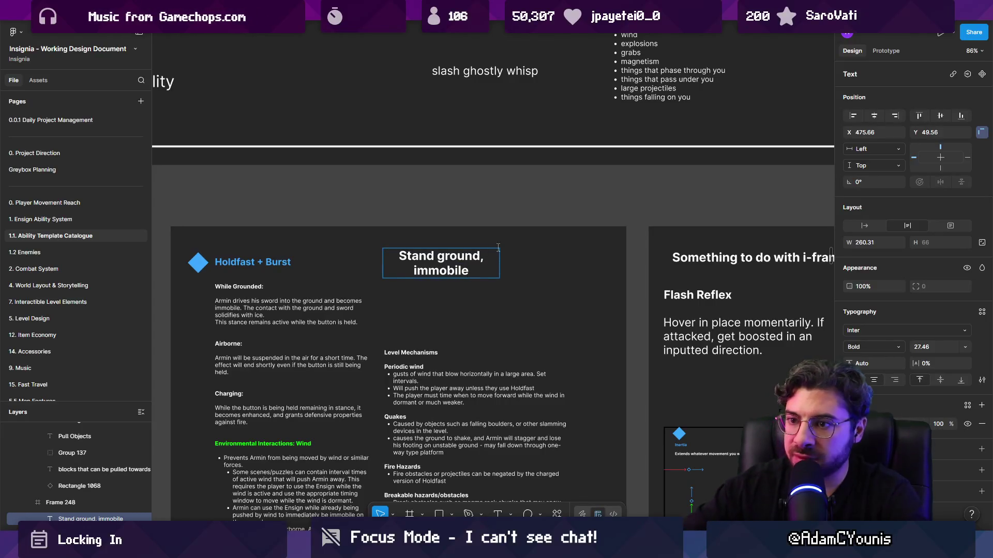
{"action": "scroll", "coordinate": [498, 248], "scroll_direction": "down", "scroll_amount": 5}
{"action": "scroll", "coordinate": [498, 248], "scroll_direction": "left", "scroll_amount": 3}
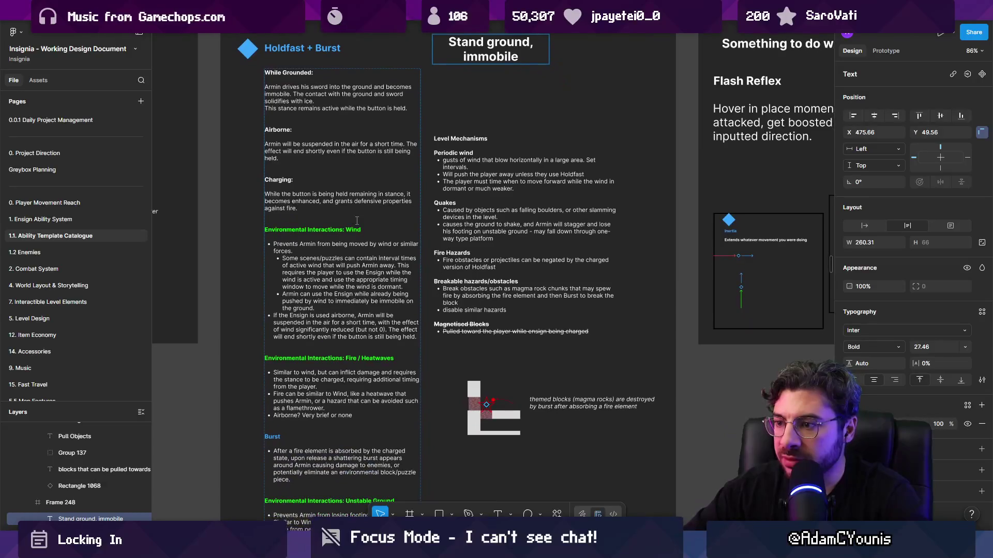
{"action": "scroll", "coordinate": [336, 212], "scroll_direction": "up", "scroll_amount": 5}
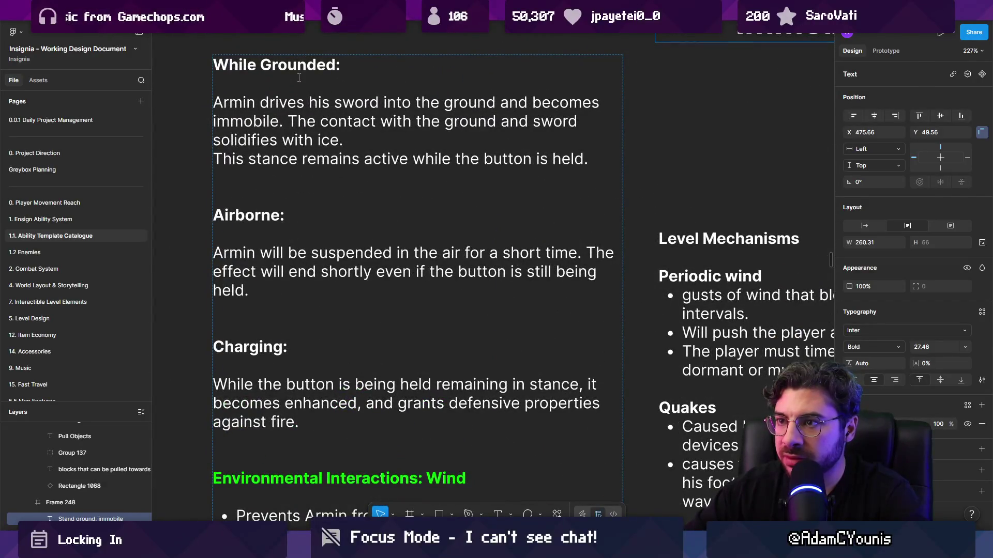
{"action": "scroll", "coordinate": [312, 180], "scroll_direction": "down", "scroll_amount": 5}
{"action": "scroll", "coordinate": [335, 252], "scroll_direction": "up", "scroll_amount": 3}
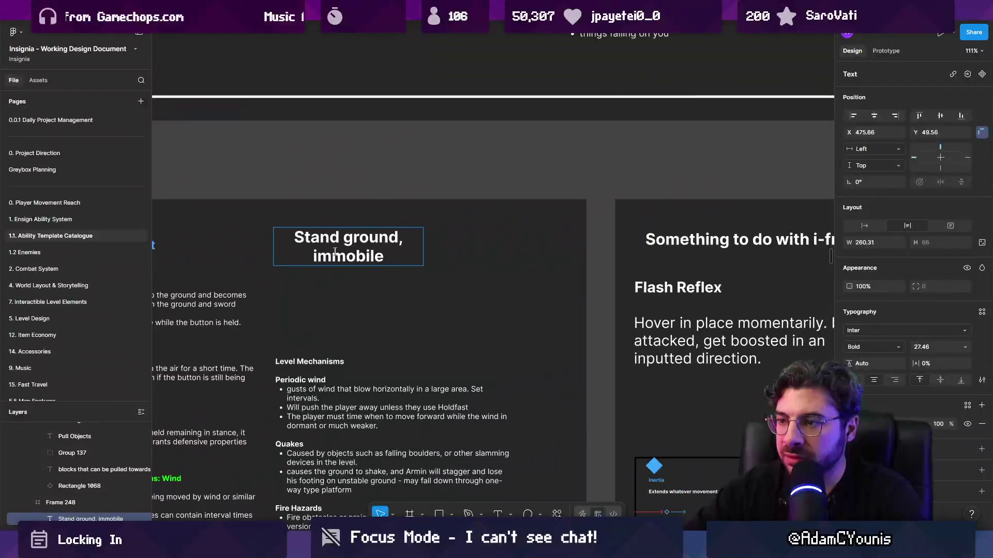
{"action": "type", "text": ", return "}
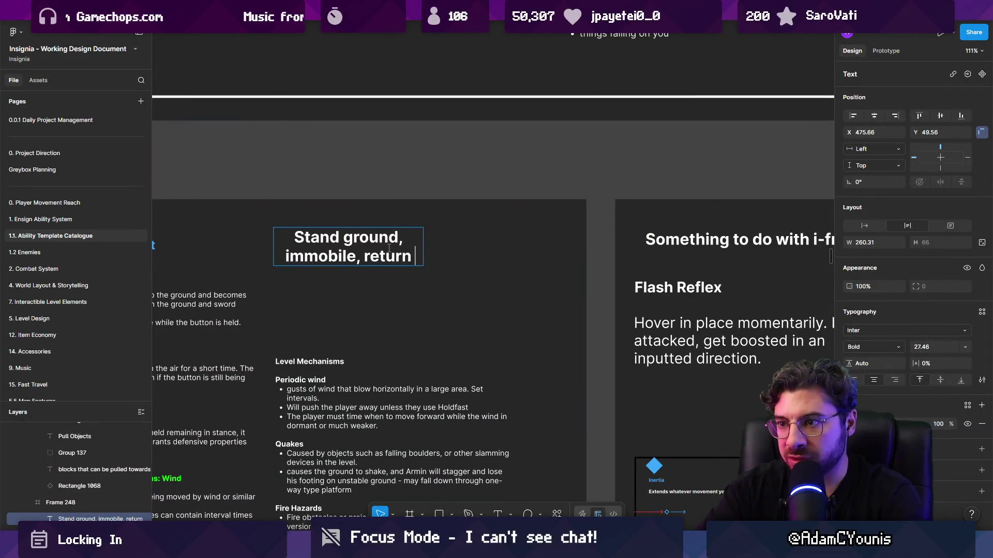
{"action": "type", "text": "damage"}
{"action": "key", "text": "Escape"}
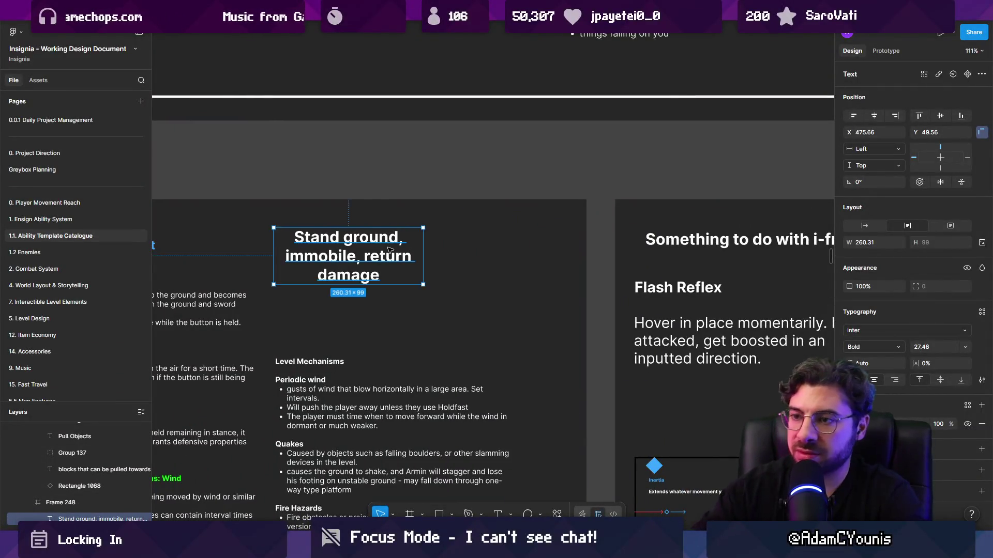
{"action": "left_click_drag", "start_coordinate": [347, 259], "coordinate": [391, 259]}
{"action": "scroll", "coordinate": [391, 259], "scroll_direction": "right", "scroll_amount": 5}
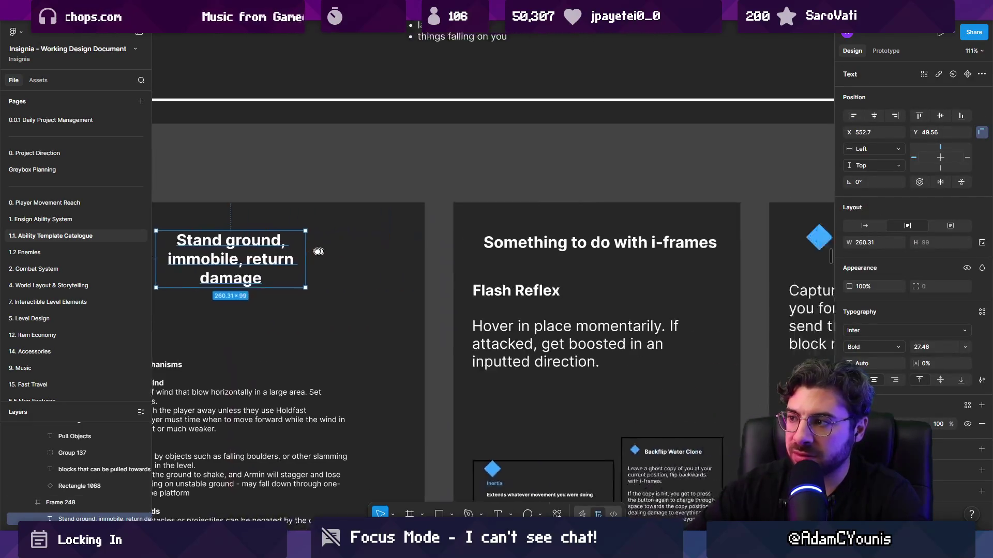
{"action": "scroll", "coordinate": [317, 250], "scroll_direction": "left", "scroll_amount": 4}
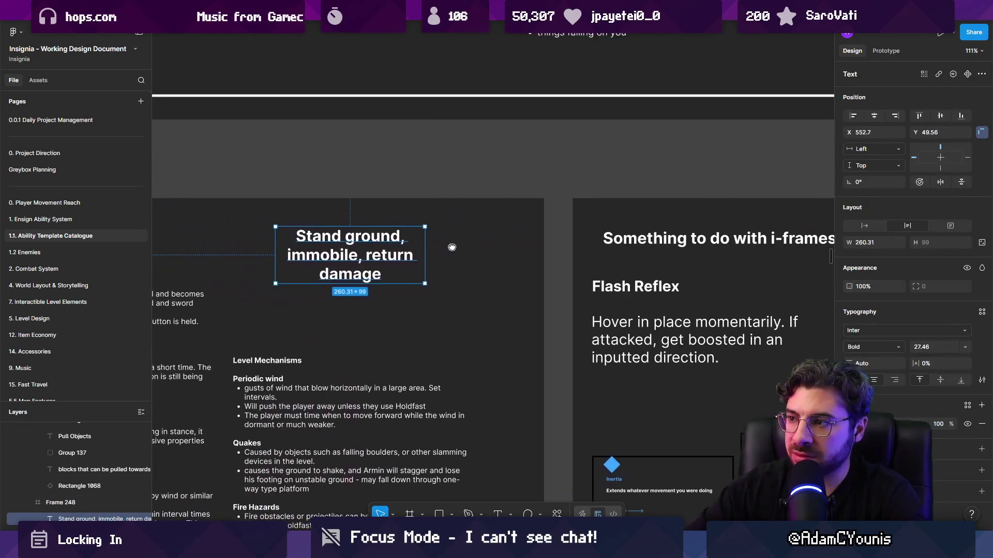
- Delete 'return damage' from the subtitle
{"action": "key", "text": "Return"}
{"action": "left_click", "coordinate": [368, 255]}
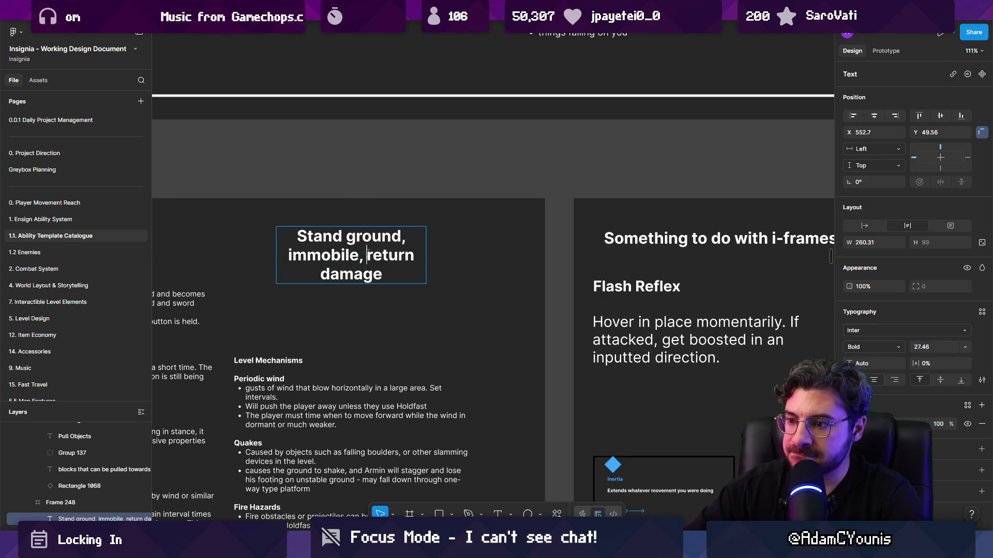
{"action": "left_click_drag", "start_coordinate": [367, 253], "coordinate": [395, 277]}
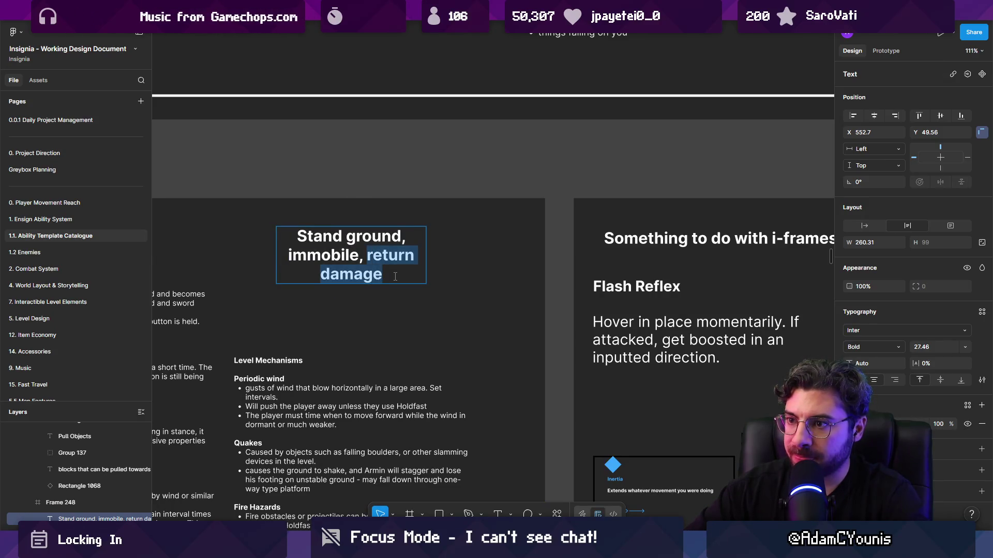
{"action": "key", "text": "BackSpace"}
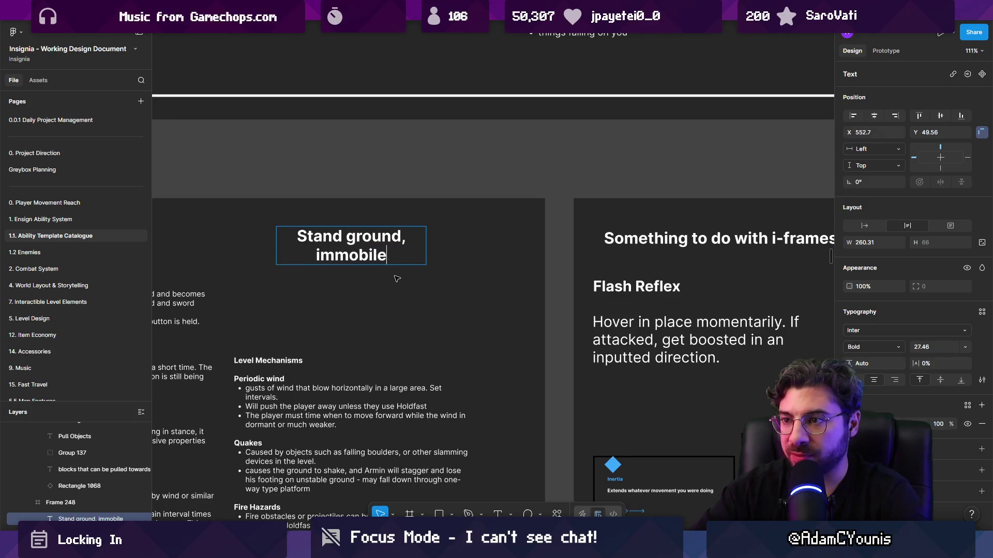
{"action": "key", "text": "Escape"}
{"action": "key", "text": "Escape"}
{"action": "key", "text": "ctrl+minus"}
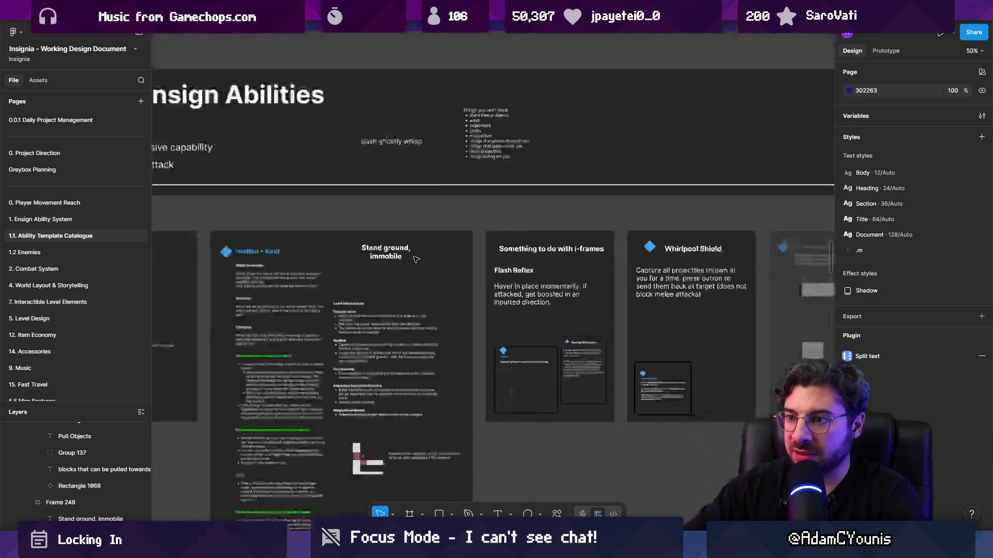
{"action": "double_click", "coordinate": [404, 257]}
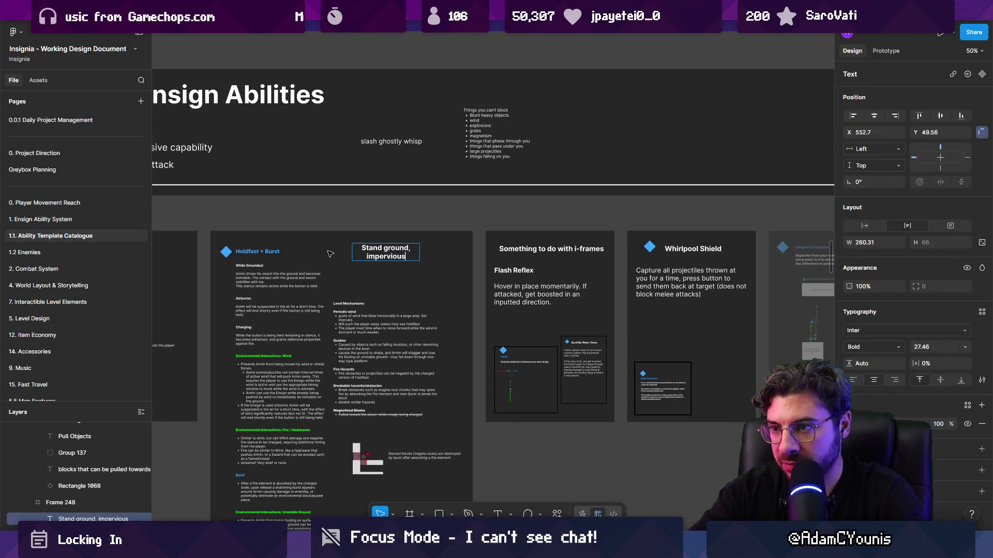
{"action": "key", "text": "Escape"}
{"action": "key", "text": "Escape"}
- Append 'to damage and forces' after 'impervious' in the subtitle
{"action": "scroll", "coordinate": [361, 252], "scroll_direction": "up", "scroll_amount": 5, "text": "ctrl"}
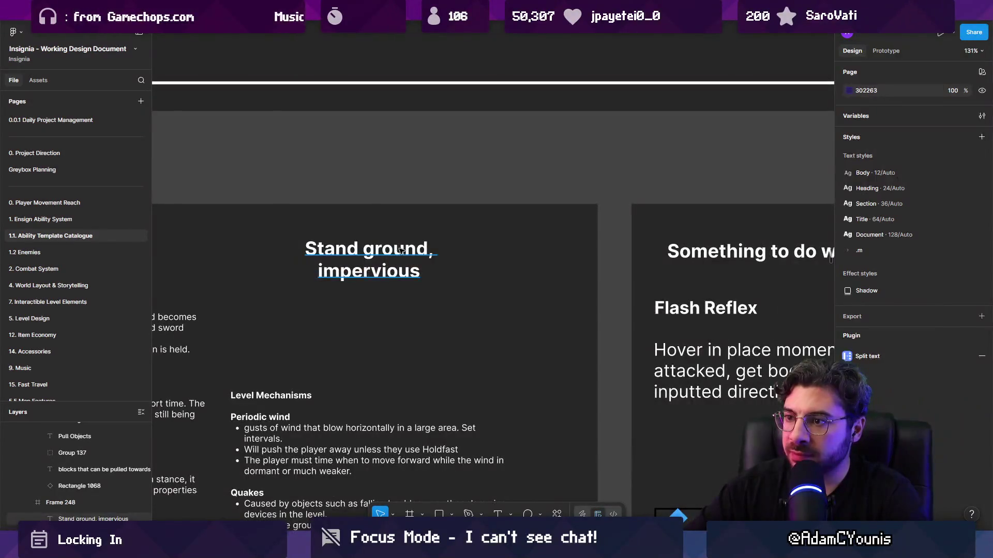
{"action": "left_click", "coordinate": [416, 274]}
{"action": "key", "text": "Escape"}
{"action": "left_click", "coordinate": [416, 274]}
{"action": "left_click", "coordinate": [425, 274]}
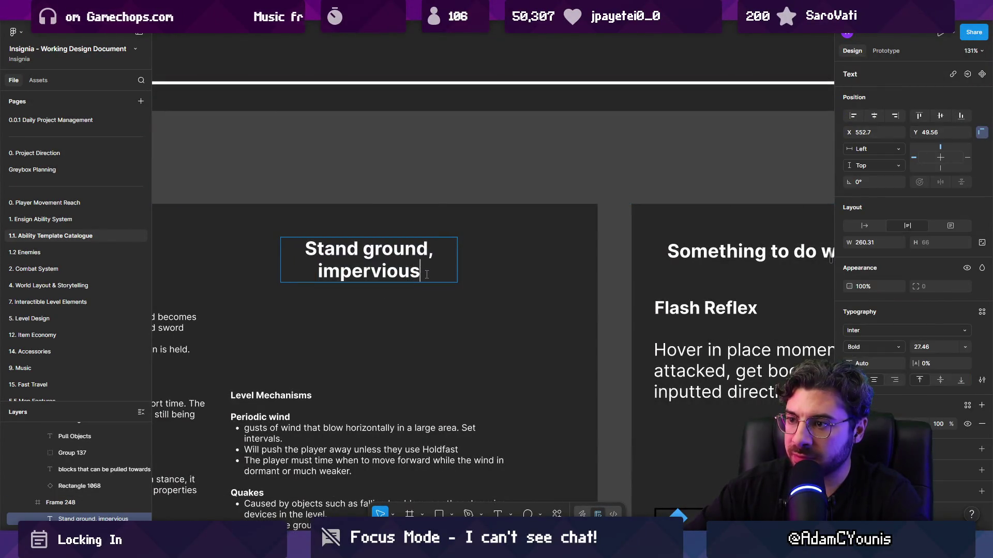
{"action": "type", "text": " to damage and forces"}
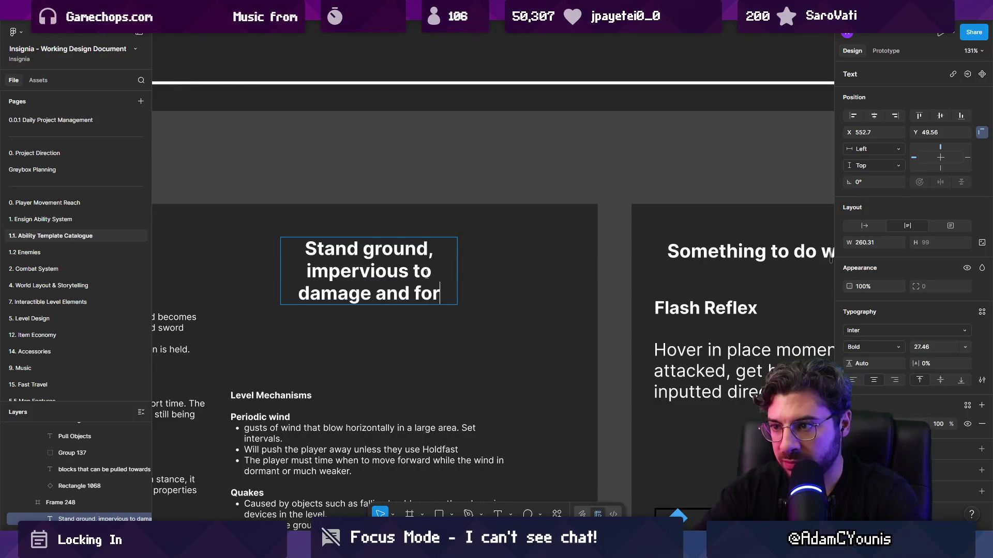
{"action": "key", "text": "Escape"}
{"action": "key", "text": "Escape"}
{"action": "scroll", "coordinate": [465, 266], "scroll_direction": "down", "scroll_amount": 5, "text": "ctrl"}
{"action": "scroll", "coordinate": [479, 262], "scroll_direction": "up", "scroll_amount": 3, "text": "ctrl"}
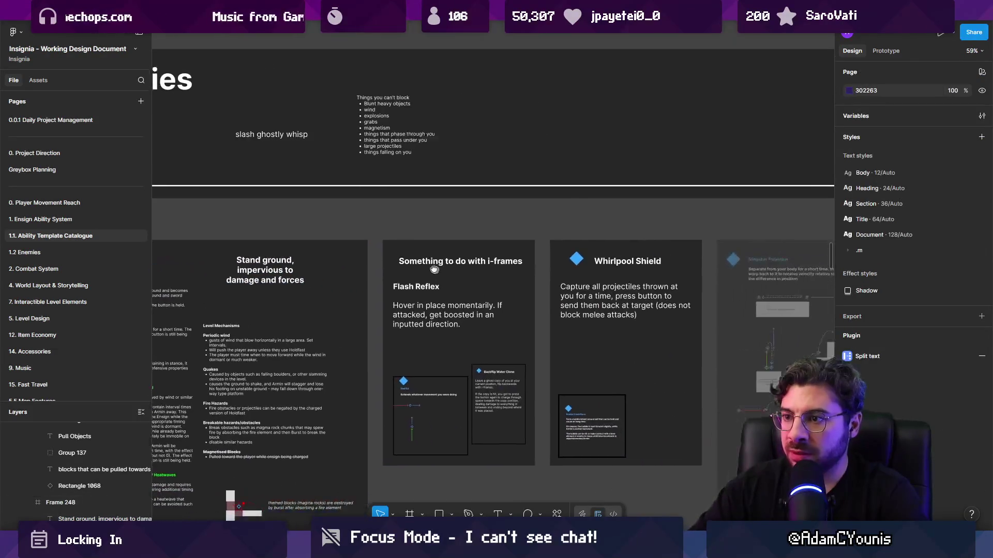
{"action": "left_click", "coordinate": [479, 262]}
{"action": "scroll", "coordinate": [459, 259], "scroll_direction": "up", "scroll_amount": 1, "text": "ctrl"}
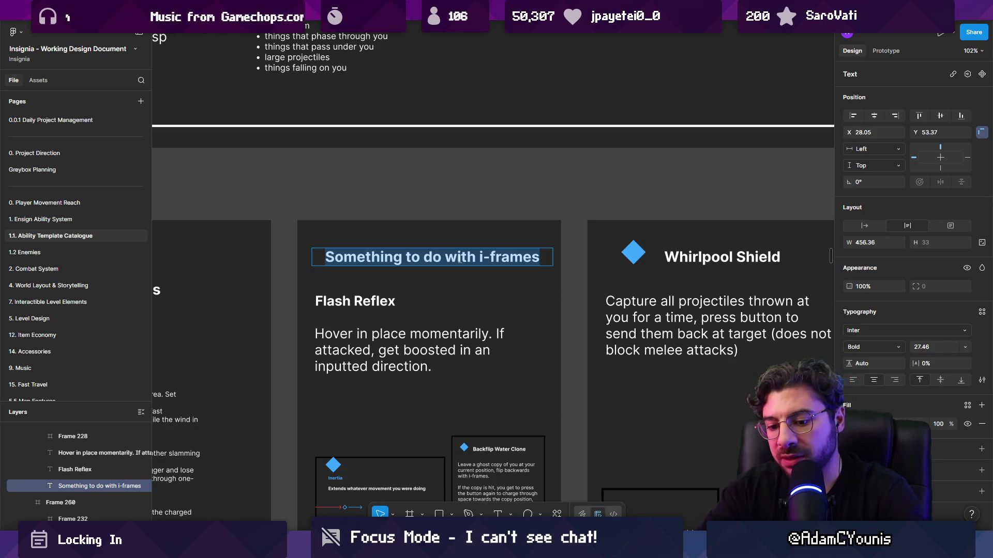
- Retitle the i-frames card 'Avoid damage, dash in direction on hurt'
{"action": "type", "text": "Avoid damage, da"}
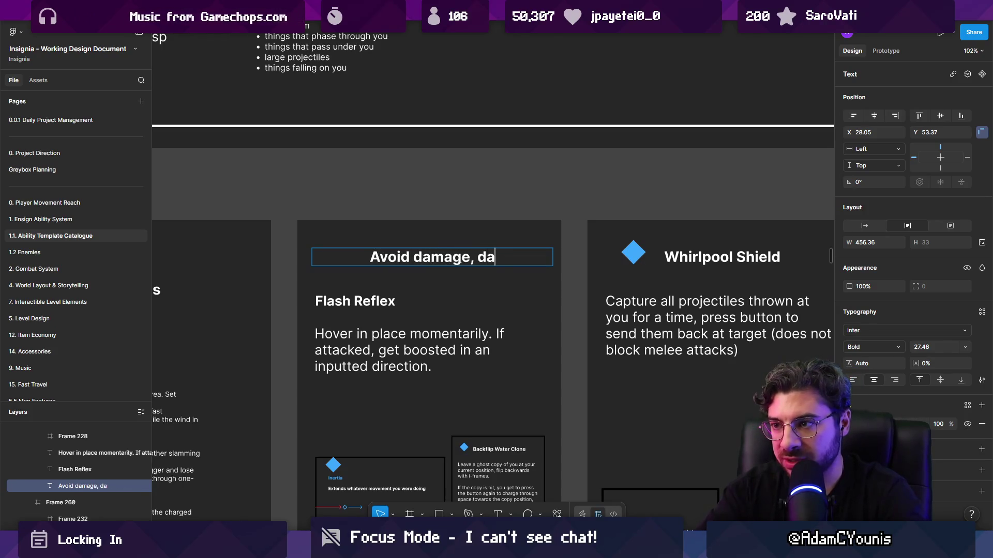
{"action": "type", "text": "sh in direction"}
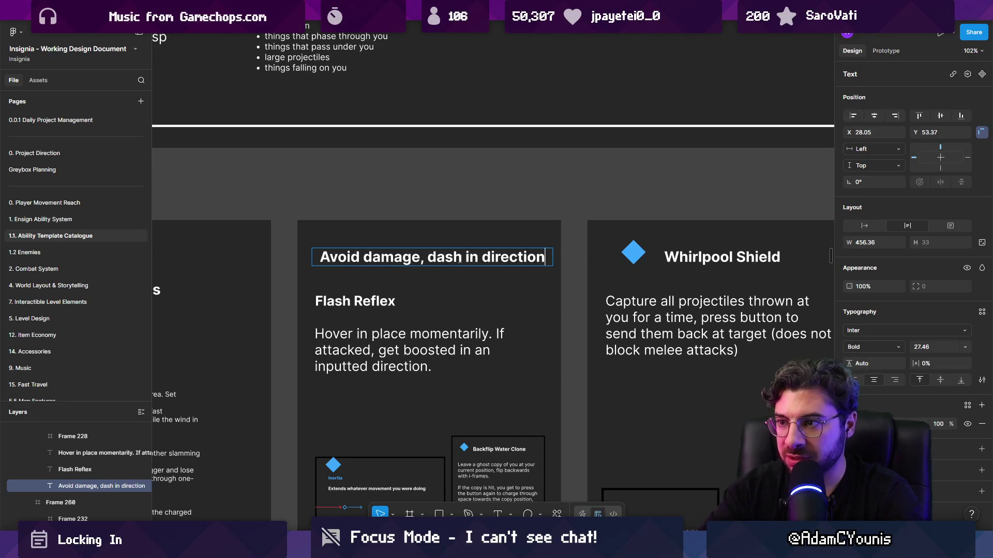
{"action": "key", "text": "Escape"}
{"action": "key", "text": "Escape"}
{"action": "scroll", "coordinate": [460, 260], "scroll_direction": "down", "scroll_amount": 3}
{"action": "scroll", "coordinate": [460, 260], "scroll_direction": "up", "scroll_amount": 3}
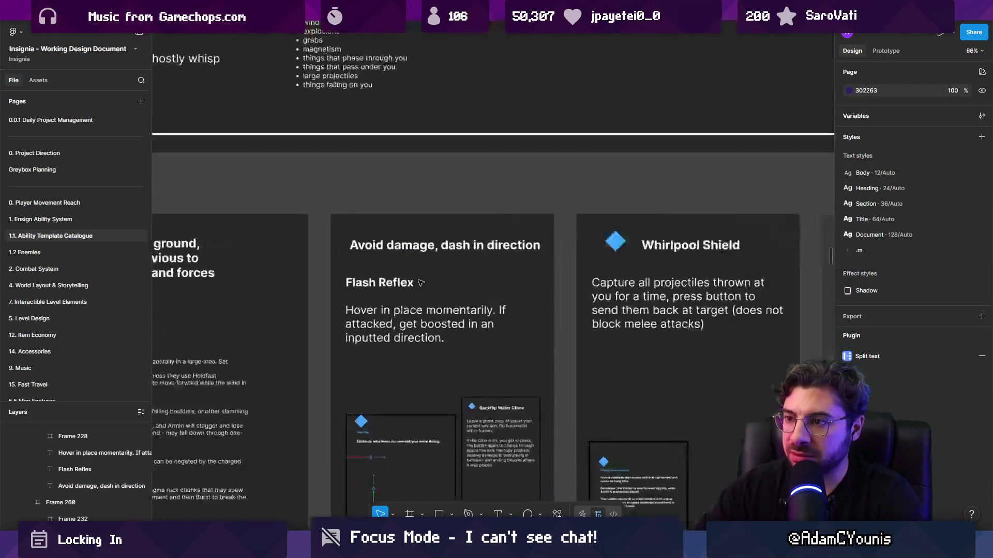
{"action": "left_click", "coordinate": [509, 239]}
{"action": "double_click", "coordinate": [510, 239]}
{"action": "type", "text": "on hit"}
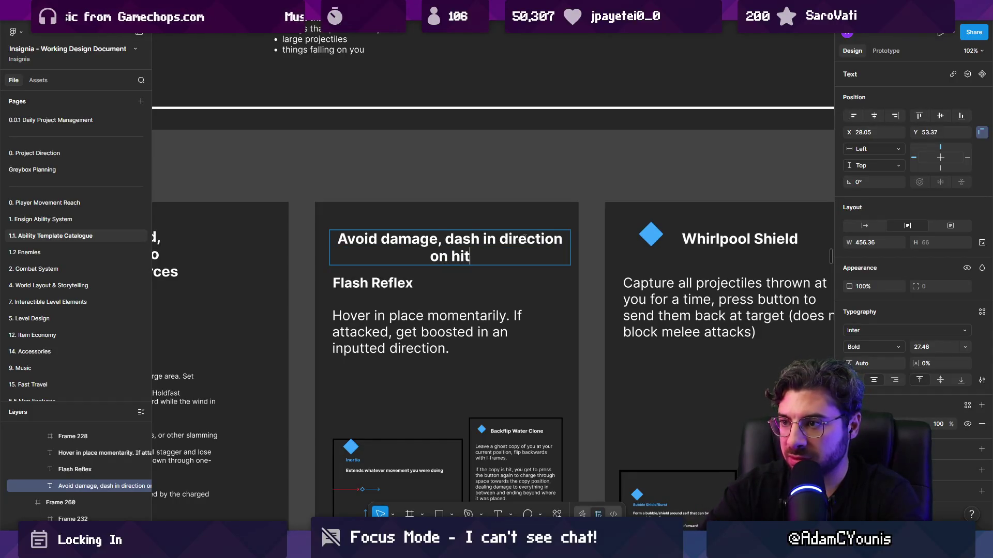
{"action": "type", "text": "ur"}
{"action": "key", "text": "Escape"}
{"action": "key", "text": "Escape"}
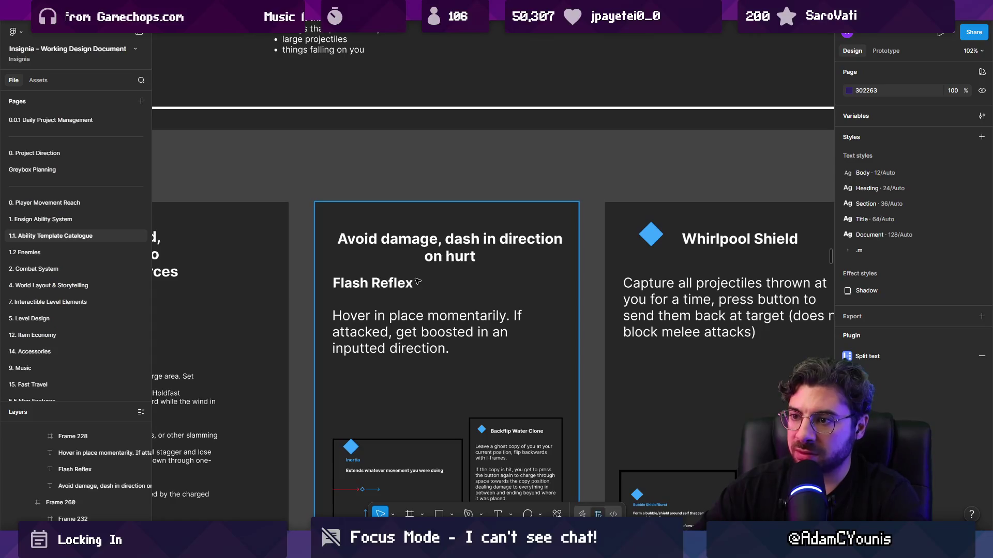
- Move the Flash Reflex heading and its Hover description lower in the card
{"action": "left_click", "coordinate": [418, 282]}
{"action": "left_click", "coordinate": [399, 323], "text": "shift"}
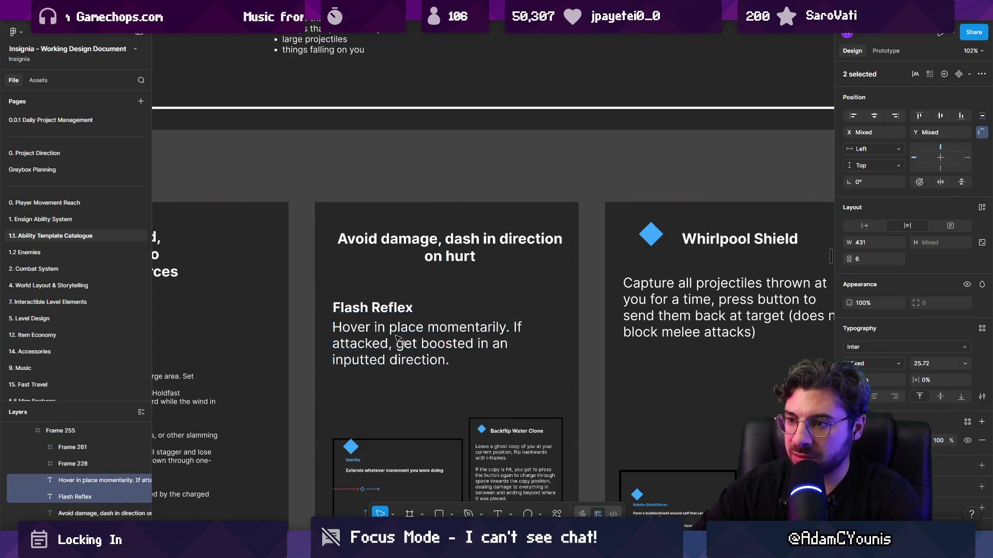
{"action": "left_click_drag", "start_coordinate": [398, 339], "coordinate": [447, 305]}
{"action": "scroll", "coordinate": [494, 284], "scroll_direction": "right", "scroll_amount": 5}
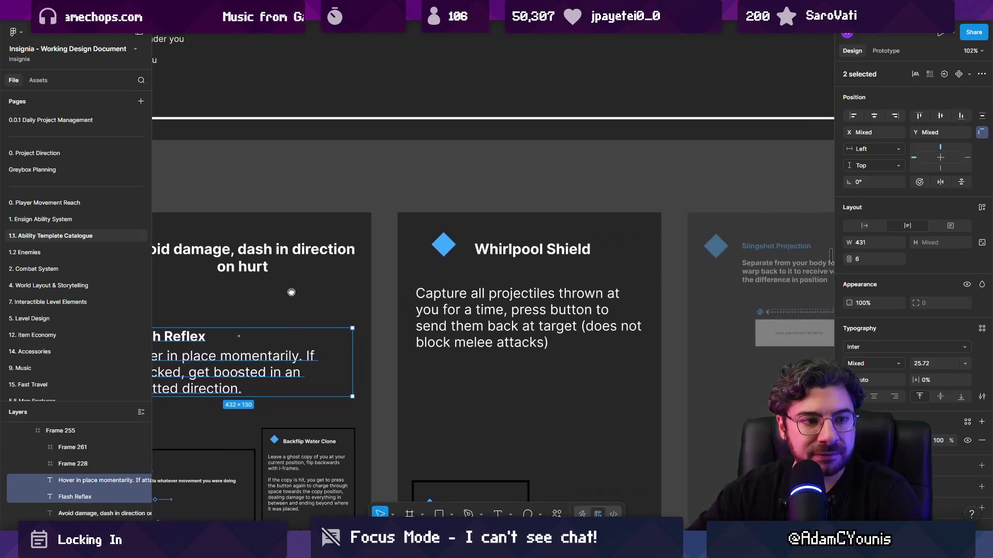
- Narrow the 'Avoid damage' title box to 390 wide so the text rewraps
{"action": "left_click", "coordinate": [446, 239]}
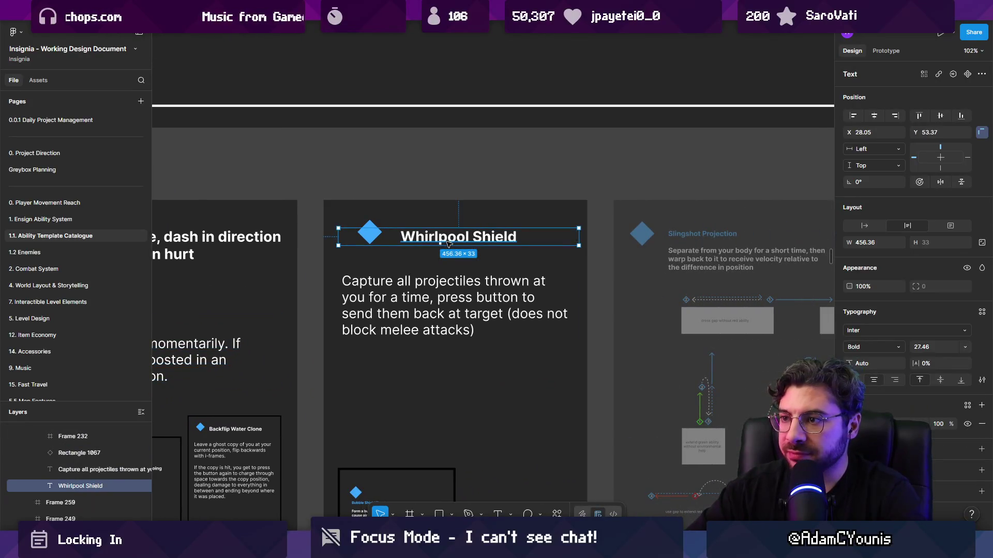
{"action": "left_click", "coordinate": [436, 287]}
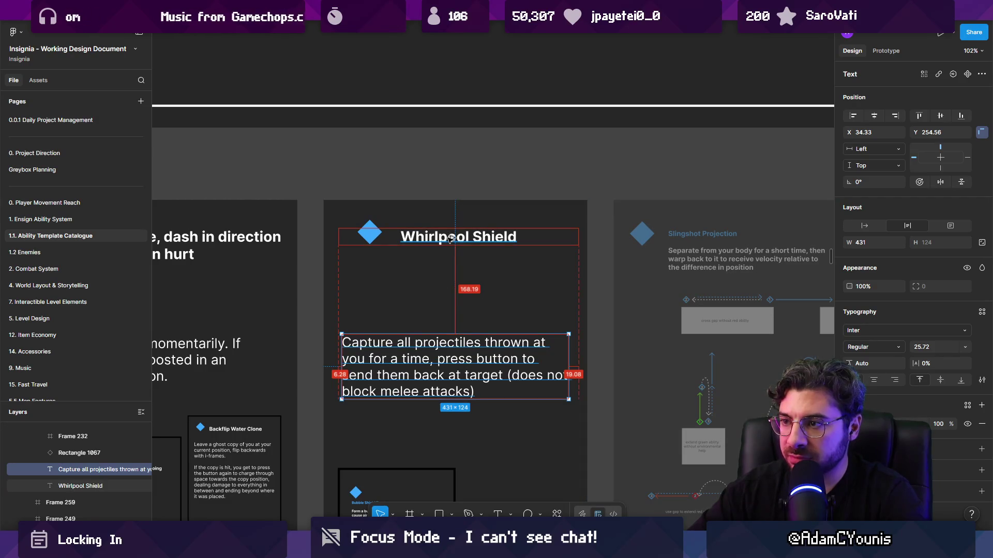
{"action": "mouse_move", "coordinate": [449, 239]}
{"action": "left_mouse_down"}
{"action": "mouse_move", "coordinate": [612, 285]}
{"action": "mouse_move", "coordinate": [549, 273]}
{"action": "left_mouse_up"}
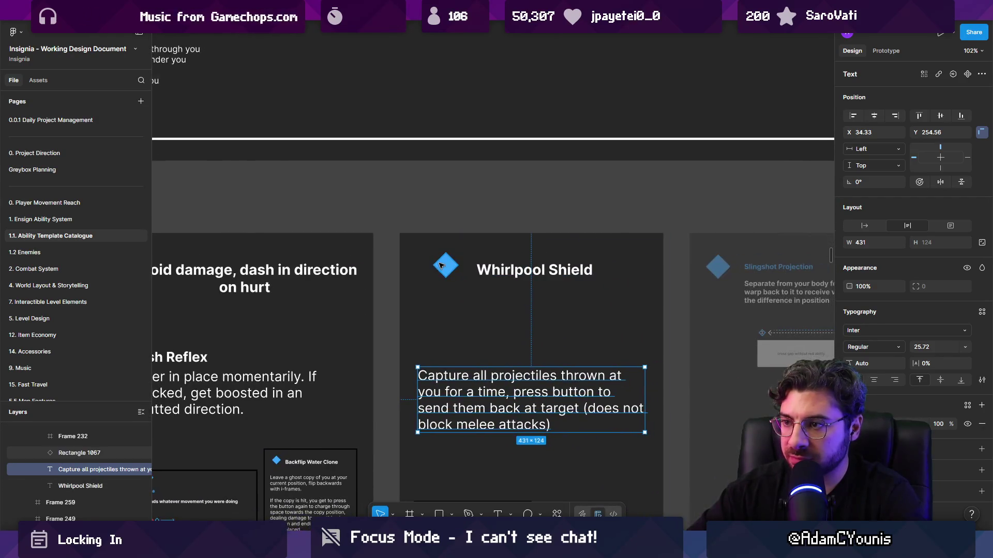
{"action": "scroll", "coordinate": [450, 269], "scroll_direction": "left", "scroll_amount": 4}
{"action": "left_click", "coordinate": [351, 263]}
{"action": "left_click", "coordinate": [393, 277]}
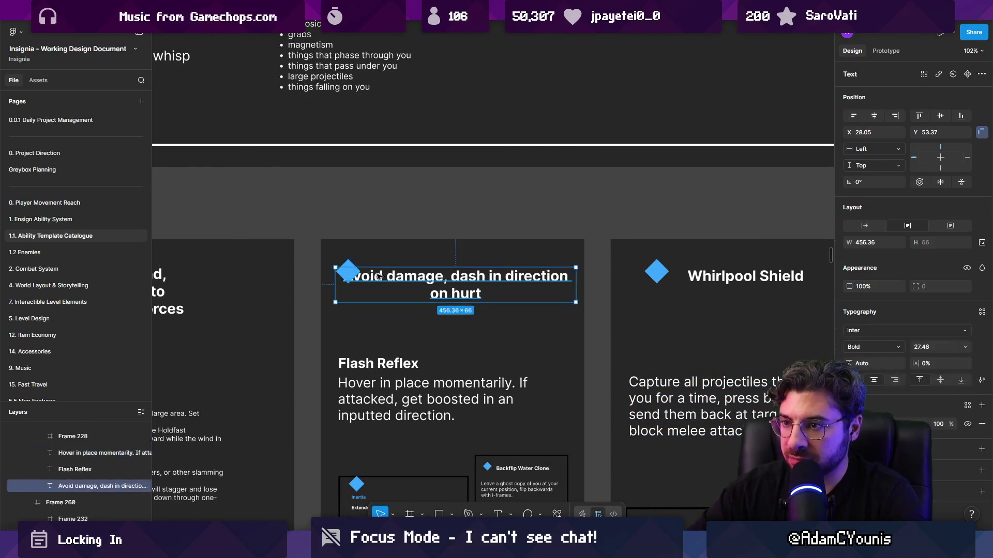
{"action": "left_click_drag", "start_coordinate": [581, 286], "coordinate": [558, 286]}
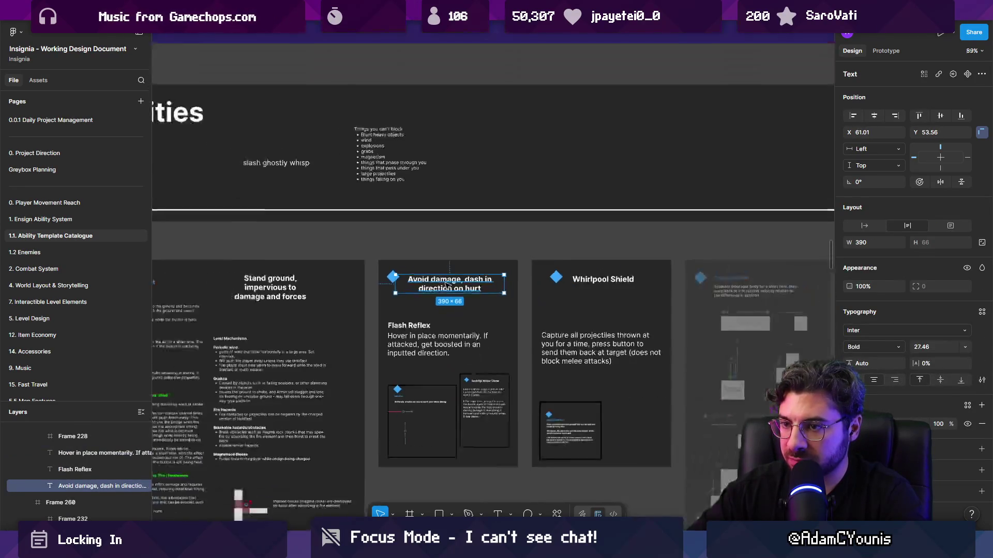
{"action": "scroll", "coordinate": [549, 284], "scroll_direction": "down", "scroll_amount": 6}
{"action": "scroll", "coordinate": [526, 282], "scroll_direction": "up", "scroll_amount": 5}
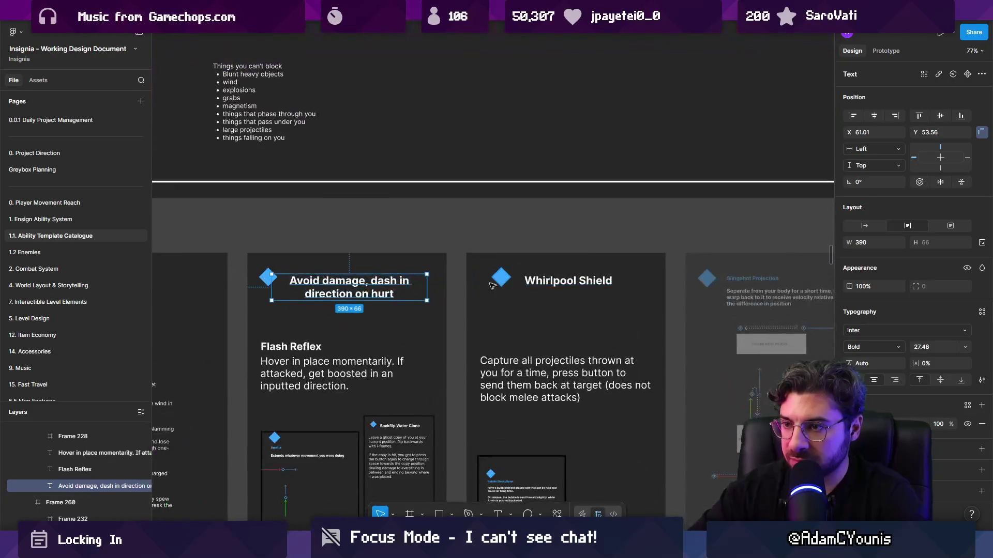
{"action": "left_click", "coordinate": [543, 281]}
{"action": "left_click", "coordinate": [548, 281]}
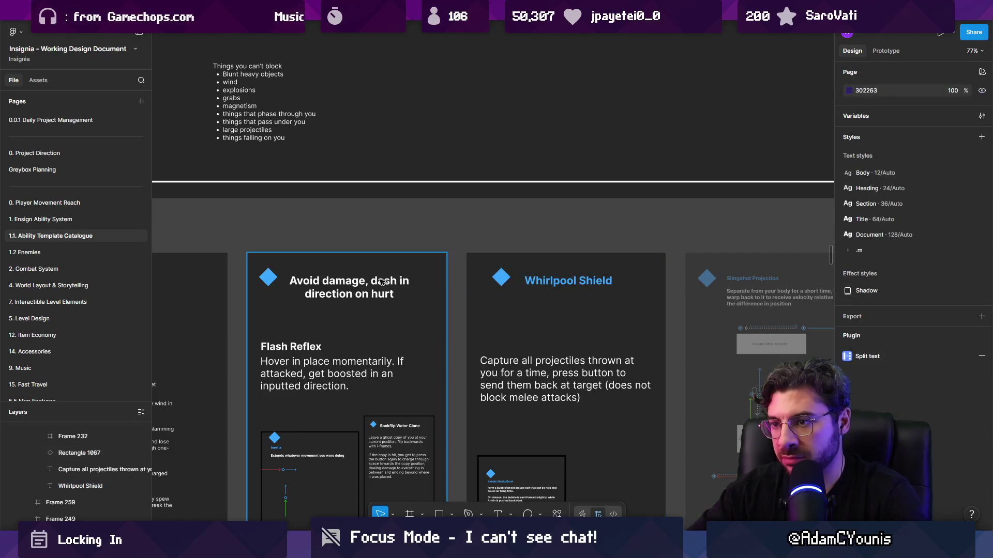
- Copy the Avoid damage title under Whirlpool Shield and retype it as 'Return to sender'
{"action": "left_click", "coordinate": [362, 290]}
{"action": "left_click", "coordinate": [352, 290]}
{"action": "left_click_drag", "start_coordinate": [347, 288], "coordinate": [576, 302]}
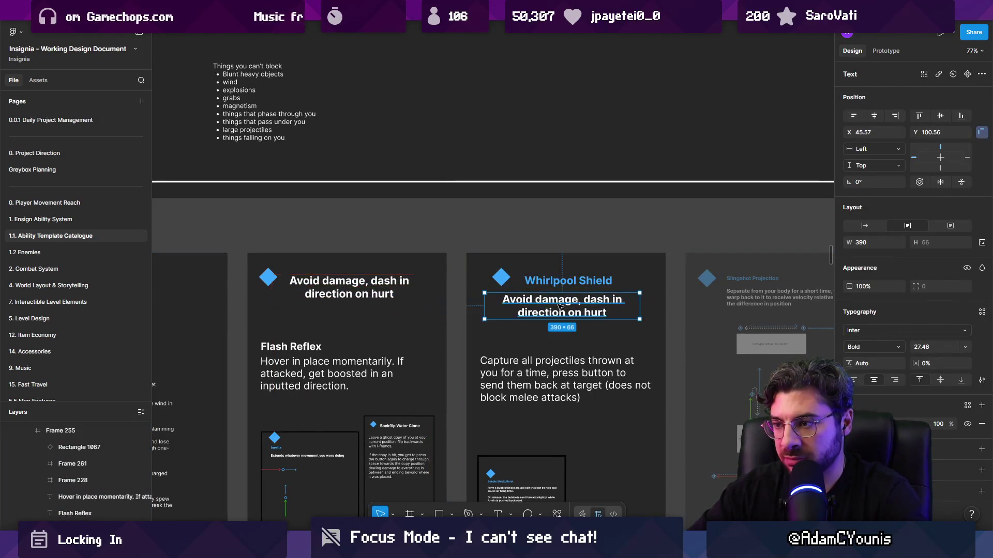
{"action": "scroll", "coordinate": [571, 302], "scroll_direction": "up", "scroll_amount": 3}
{"action": "double_click", "coordinate": [567, 302]}
{"action": "type", "text": "Reutrn"}
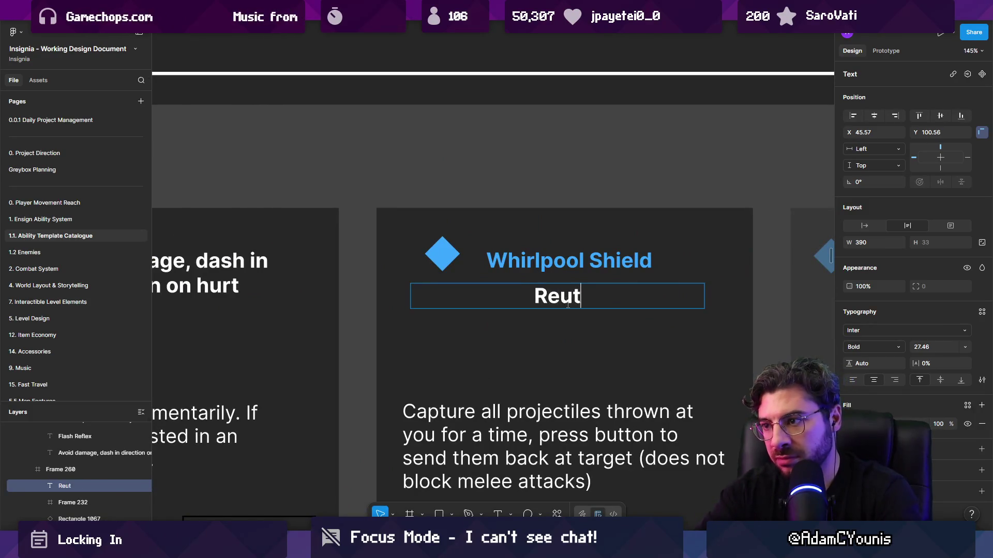
{"action": "key", "text": "BackSpace"}
{"action": "key", "text": "BackSpace"}
{"action": "key", "text": "BackSpace"}
{"action": "type", "text": "turn to sender"}
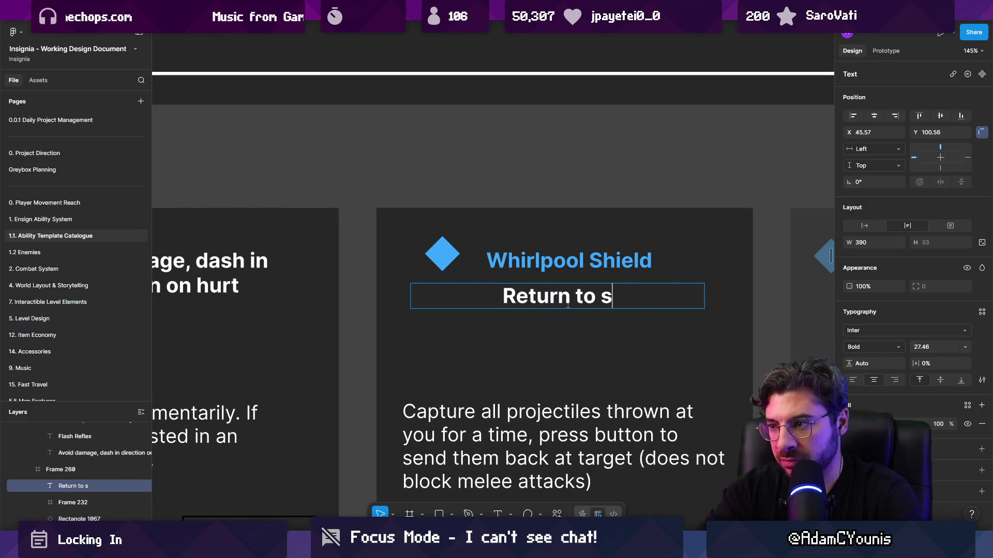
{"action": "key", "text": "Escape"}
{"action": "key", "text": "Escape"}
{"action": "scroll", "coordinate": [569, 305], "scroll_direction": "down", "scroll_amount": 2}
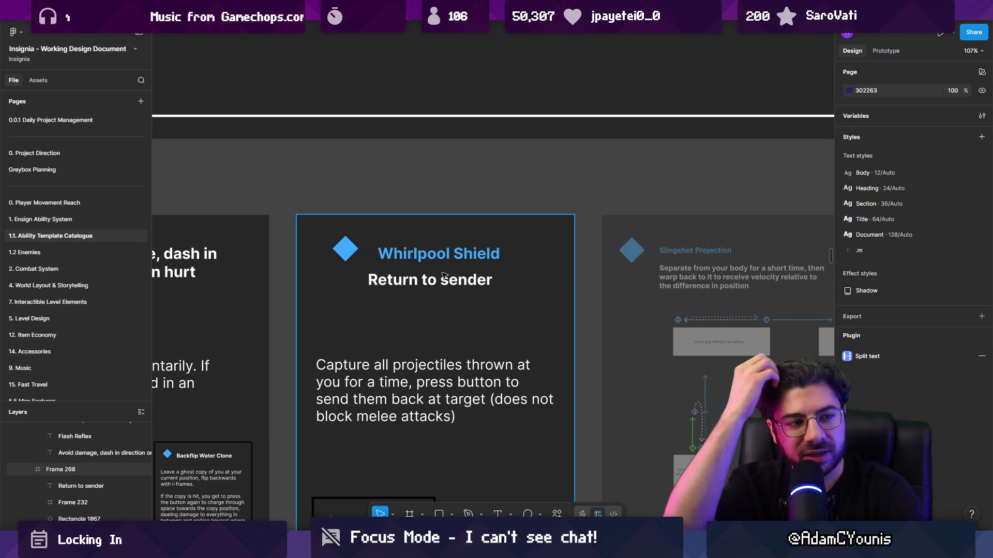
- Prefix the subtitle with 'Channelled' and lowercase 'return' so it reads 'Channelled return to sender'
{"action": "scroll", "coordinate": [444, 276], "scroll_direction": "up", "scroll_amount": 3}
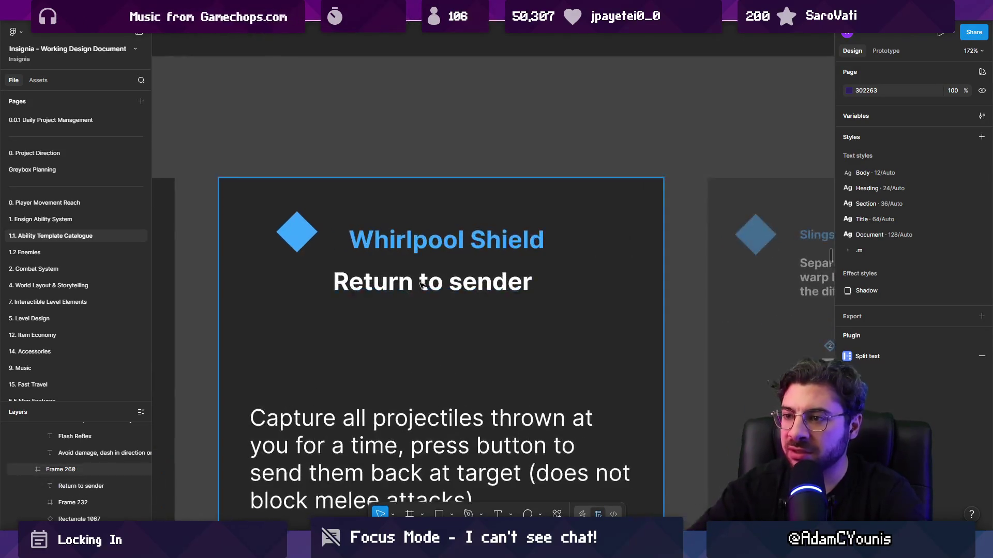
{"action": "left_click", "coordinate": [347, 283]}
{"action": "double_click", "coordinate": [347, 283]}
{"action": "type", "text": "CX"}
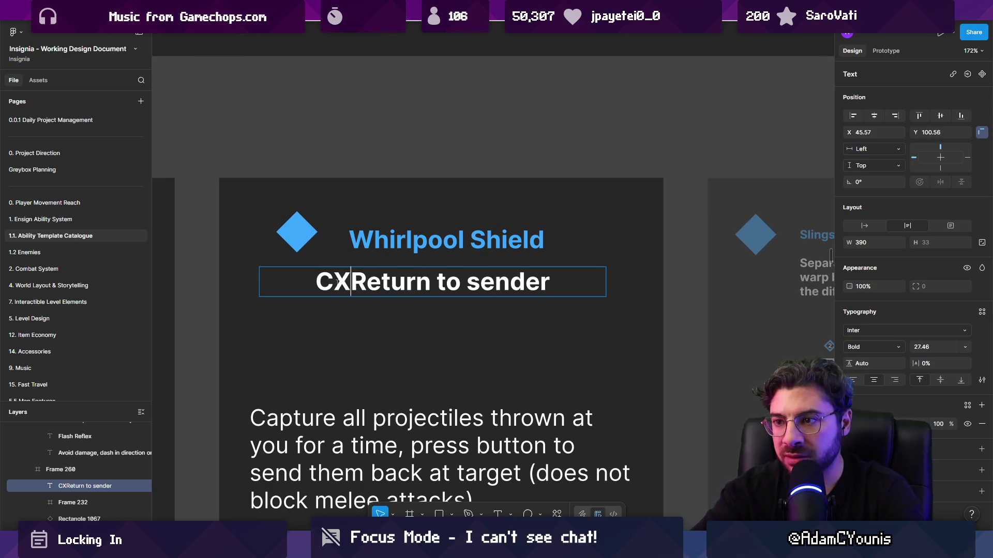
{"action": "key", "text": "BackSpace"}
{"action": "type", "text": "hane"}
{"action": "key", "text": "BackSpace"}
{"action": "type", "text": "nelled"}
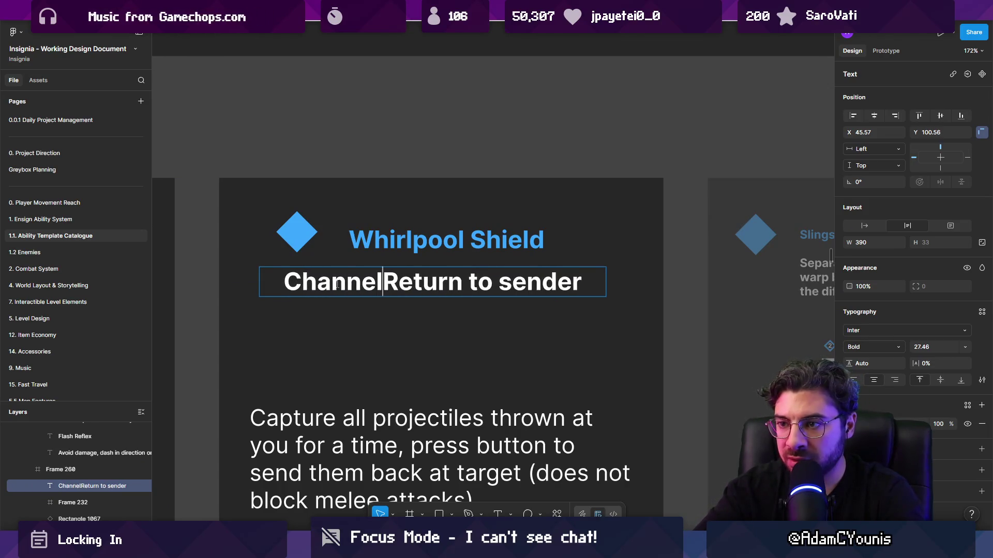
{"action": "key", "text": "Escape"}
{"action": "key", "text": "Escape"}
{"action": "double_click", "coordinate": [376, 284]}
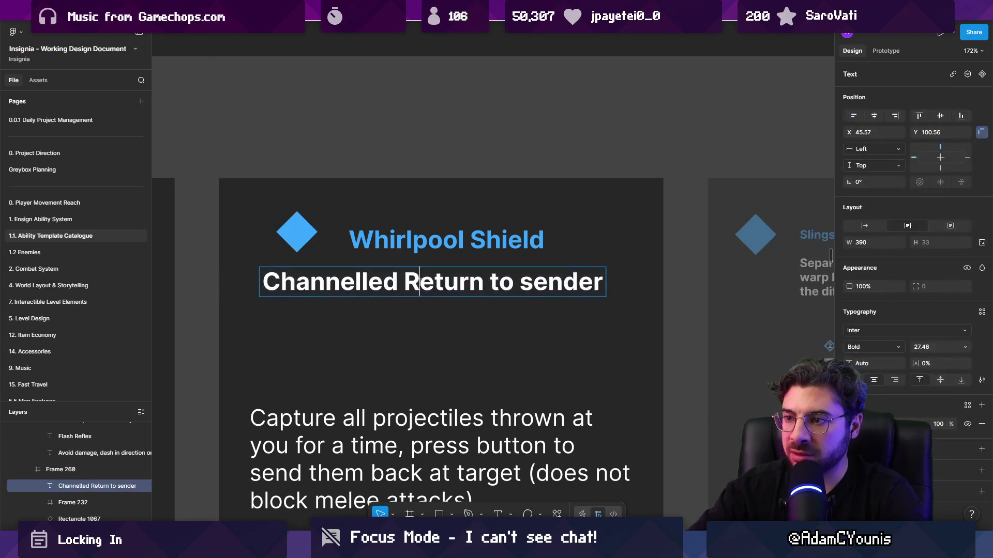
{"action": "left_click", "coordinate": [418, 283]}
{"action": "key", "text": "BackSpace"}
{"action": "type", "text": "r"}
{"action": "key", "text": "Escape"}
{"action": "key", "text": "Escape"}
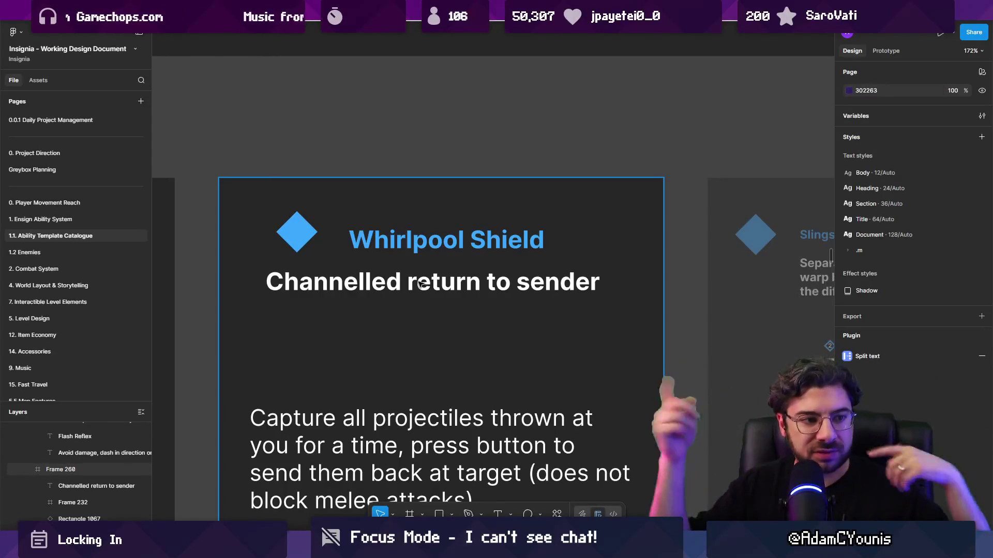
- Select the Whirlpool Shield card and its projectile-capture text, zooming out around the card
{"action": "left_click", "coordinate": [383, 282]}
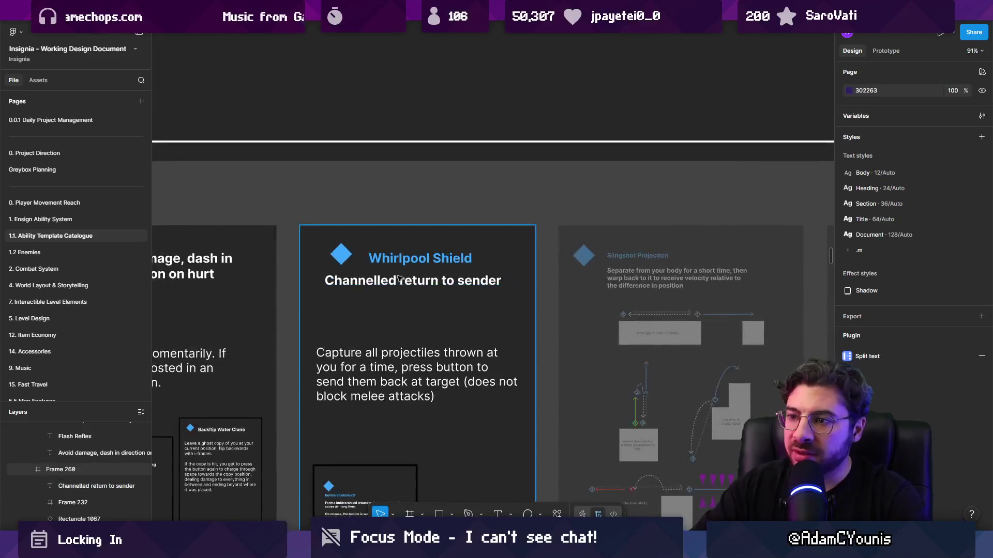
{"action": "scroll", "coordinate": [383, 282], "scroll_direction": "down", "scroll_amount": 5, "text": "ctrl"}
{"action": "scroll", "coordinate": [435, 325], "scroll_direction": "down", "scroll_amount": 2}
{"action": "left_click", "coordinate": [434, 325]}
{"action": "scroll", "coordinate": [435, 325], "scroll_direction": "left", "scroll_amount": 3}
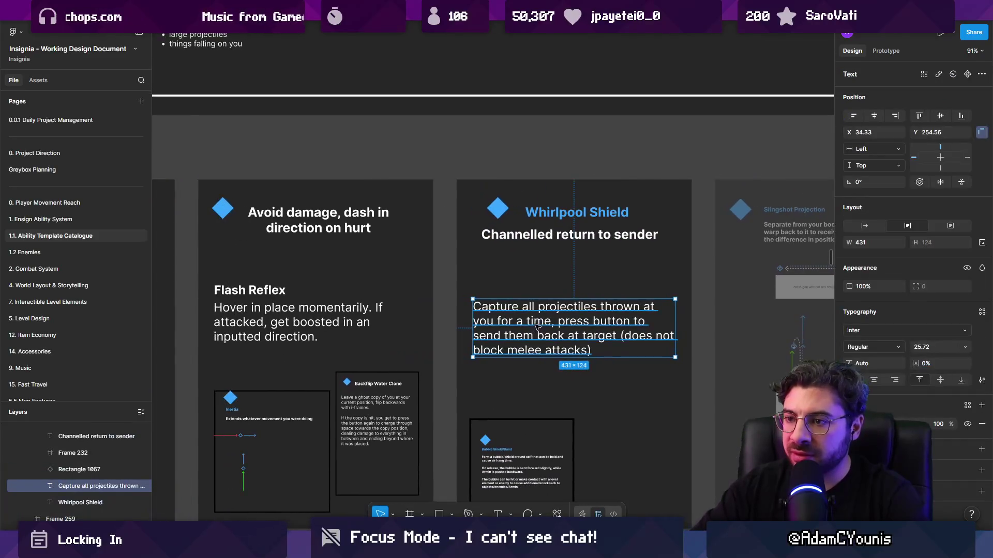
{"action": "scroll", "coordinate": [459, 266], "scroll_direction": "right", "scroll_amount": 5}
{"action": "scroll", "coordinate": [459, 266], "scroll_direction": "down", "scroll_amount": 5, "text": "ctrl"}
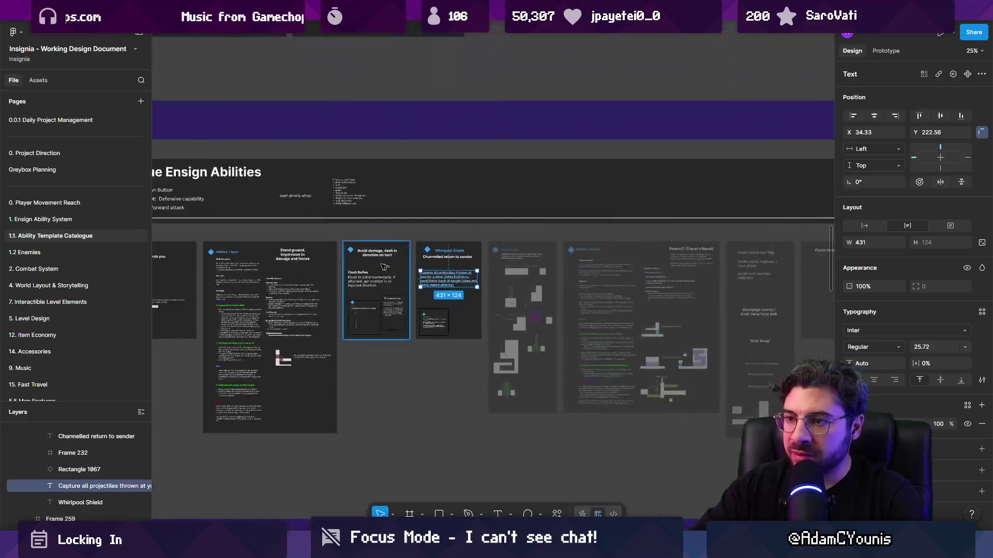
{"action": "scroll", "coordinate": [424, 257], "scroll_direction": "up", "scroll_amount": 7}
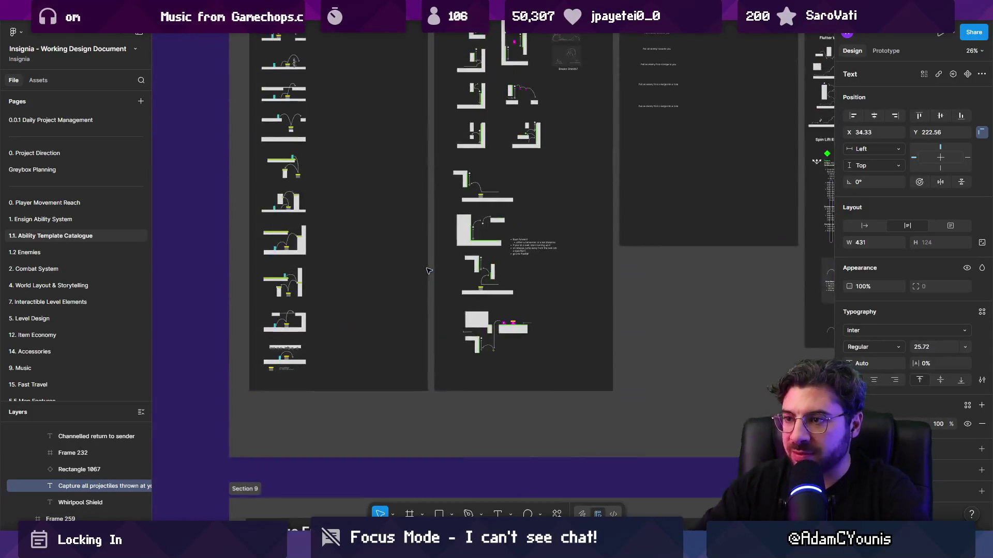
{"action": "scroll", "coordinate": [437, 352], "scroll_direction": "down", "scroll_amount": 5}
{"action": "scroll", "coordinate": [451, 445], "scroll_direction": "up", "scroll_amount": 3, "text": "ctrl"}
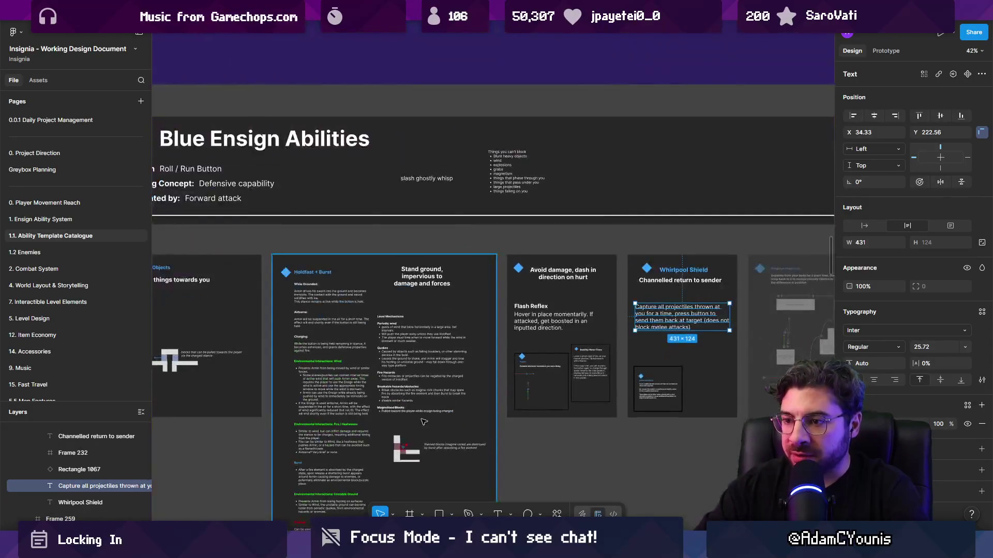
{"action": "scroll", "coordinate": [466, 413], "scroll_direction": "up", "scroll_amount": 1}
- Hide the interface panels and zoom to the CH3 - Naso and CH4 - Ustan ability lists
{"action": "key", "text": "ctrl+backslash"}
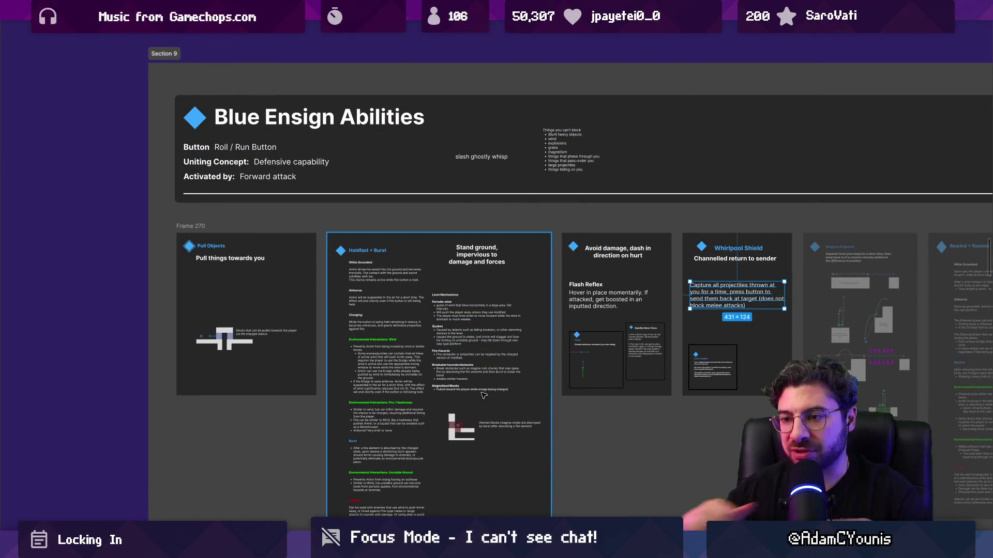
{"action": "scroll", "coordinate": [465, 396], "scroll_direction": "down", "scroll_amount": 5}
{"action": "scroll", "coordinate": [376, 392], "scroll_direction": "up", "scroll_amount": 2}
{"action": "scroll", "coordinate": [828, 310], "scroll_direction": "up", "scroll_amount": 3, "text": "ctrl"}
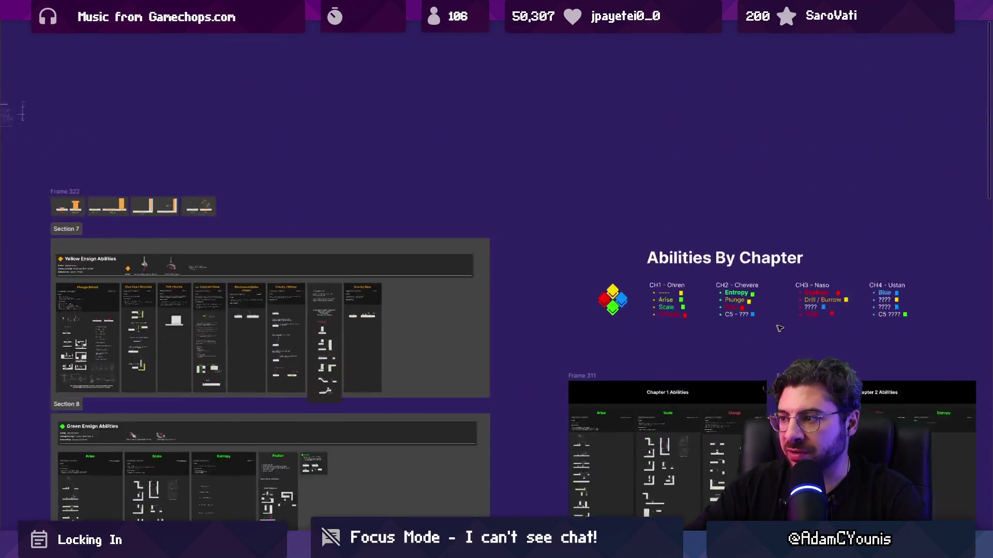
{"action": "scroll", "coordinate": [576, 308], "scroll_direction": "right", "scroll_amount": 3}
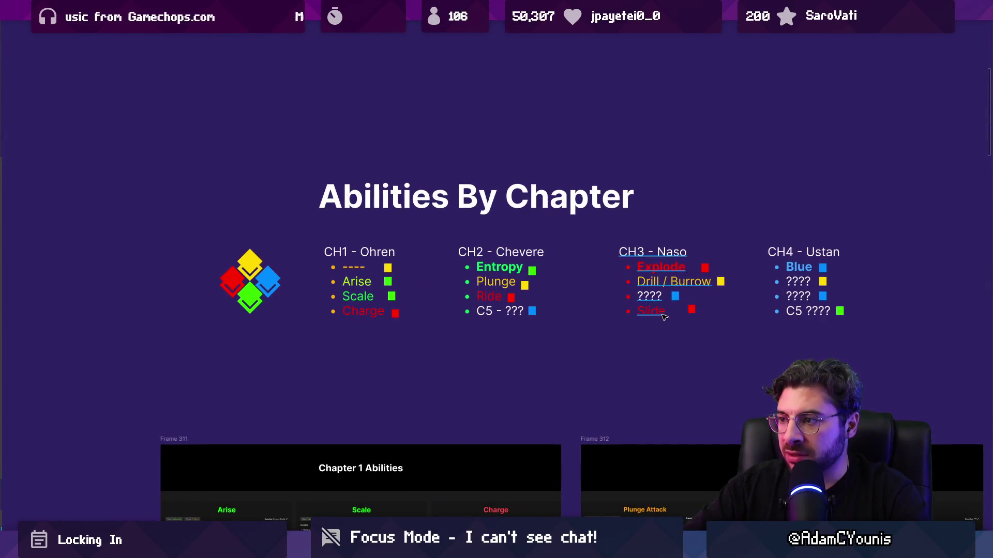
{"action": "scroll", "coordinate": [488, 312], "scroll_direction": "up", "scroll_amount": 3, "text": "ctrl"}
{"action": "scroll", "coordinate": [397, 326], "scroll_direction": "up", "scroll_amount": 2, "text": "ctrl"}
{"action": "scroll", "coordinate": [397, 327], "scroll_direction": "down", "scroll_amount": 1, "text": "ctrl"}
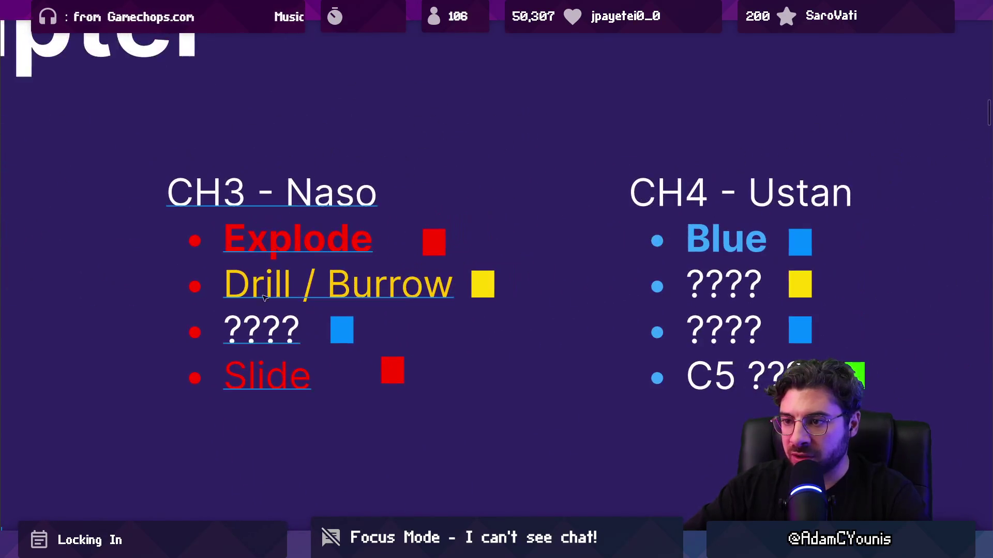
{"action": "left_click", "coordinate": [256, 331]}
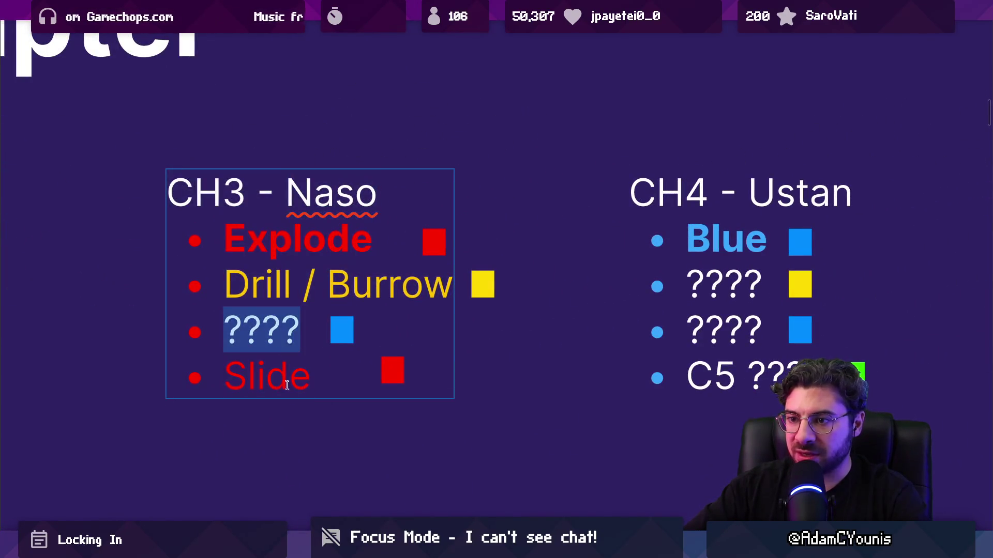
{"action": "left_click", "coordinate": [295, 419]}
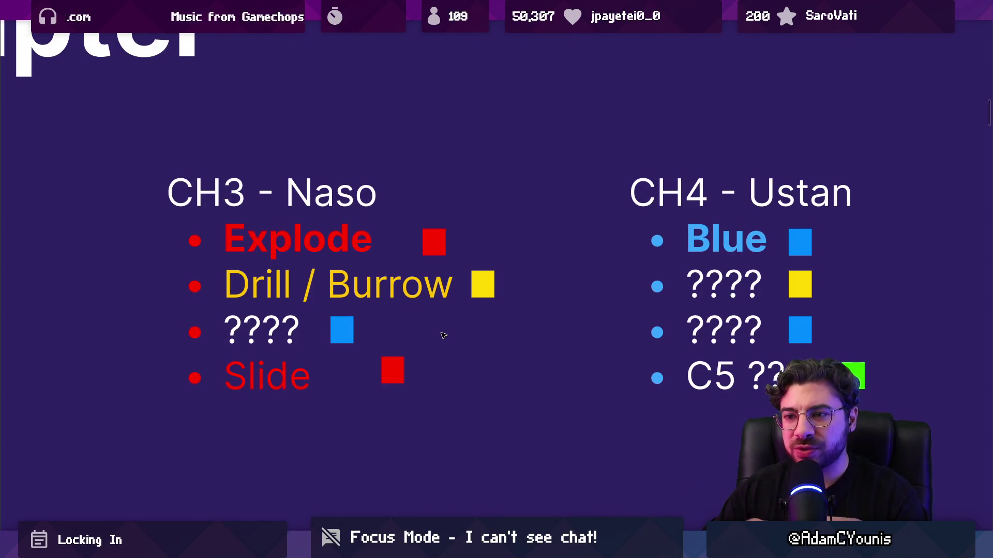
- Zoom out, jump to the Holdfast + Burst card, step to Flash Reflex, then return to Holdfast + Burst
{"action": "scroll", "coordinate": [561, 246], "scroll_direction": "down", "scroll_amount": 10}
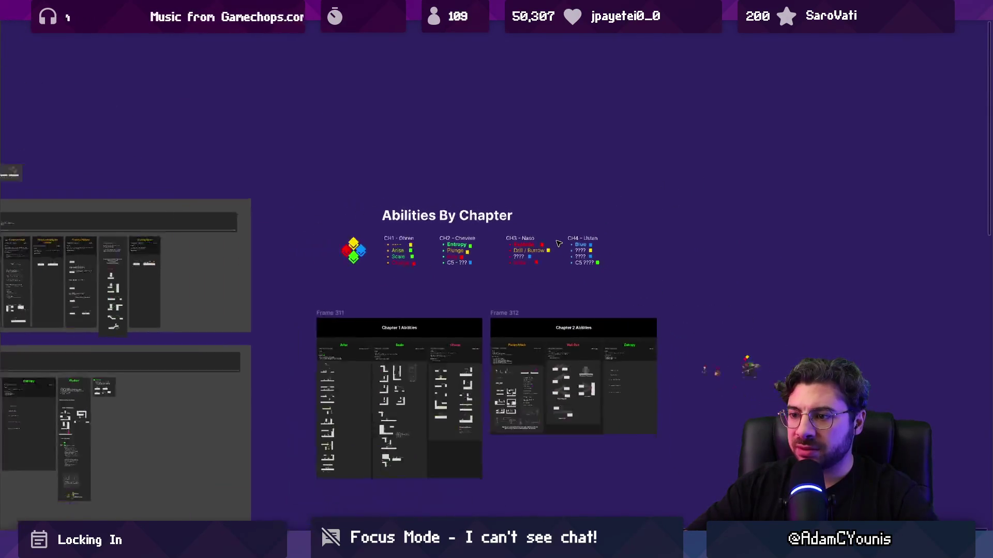
{"action": "scroll", "coordinate": [559, 244], "scroll_direction": "down", "scroll_amount": 3}
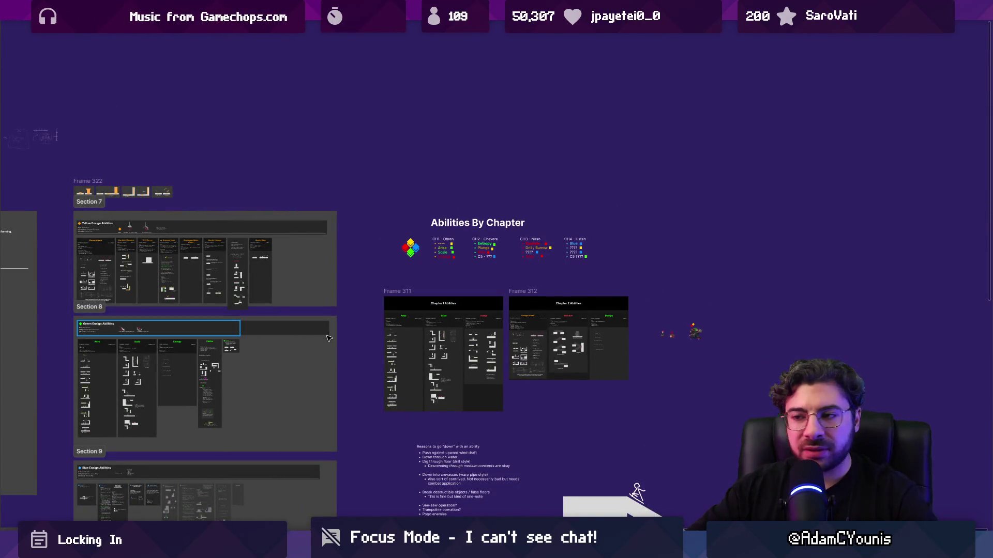
{"action": "scroll", "coordinate": [327, 338], "scroll_direction": "down", "scroll_amount": 3}
{"action": "scroll", "coordinate": [428, 326], "scroll_direction": "left", "scroll_amount": 5}
{"action": "scroll", "coordinate": [354, 350], "scroll_direction": "up", "scroll_amount": 3}
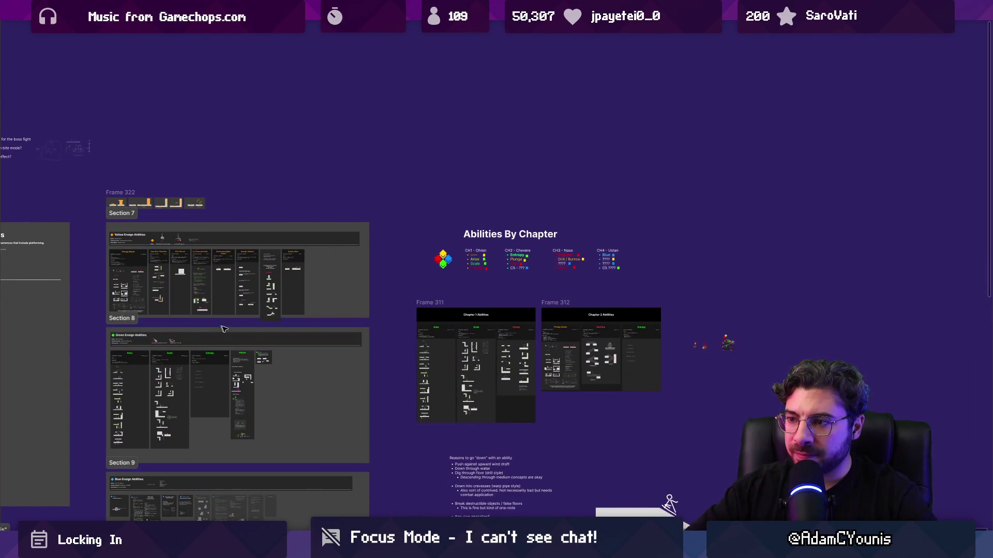
{"action": "scroll", "coordinate": [620, 235], "scroll_direction": "left", "scroll_amount": 5}
{"action": "scroll", "coordinate": [620, 235], "scroll_direction": "down", "scroll_amount": 3}
{"action": "key", "text": "n"}
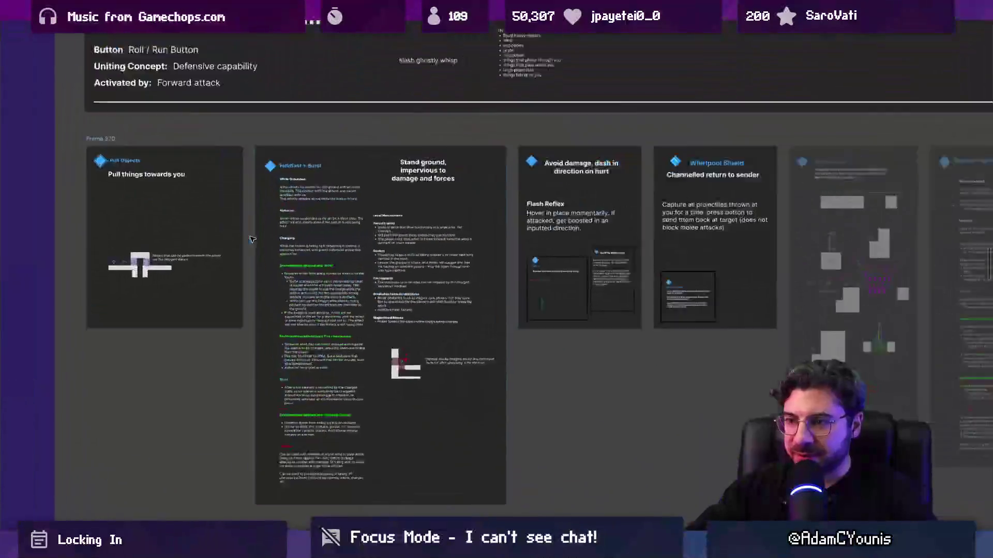
{"action": "key", "text": "n"}
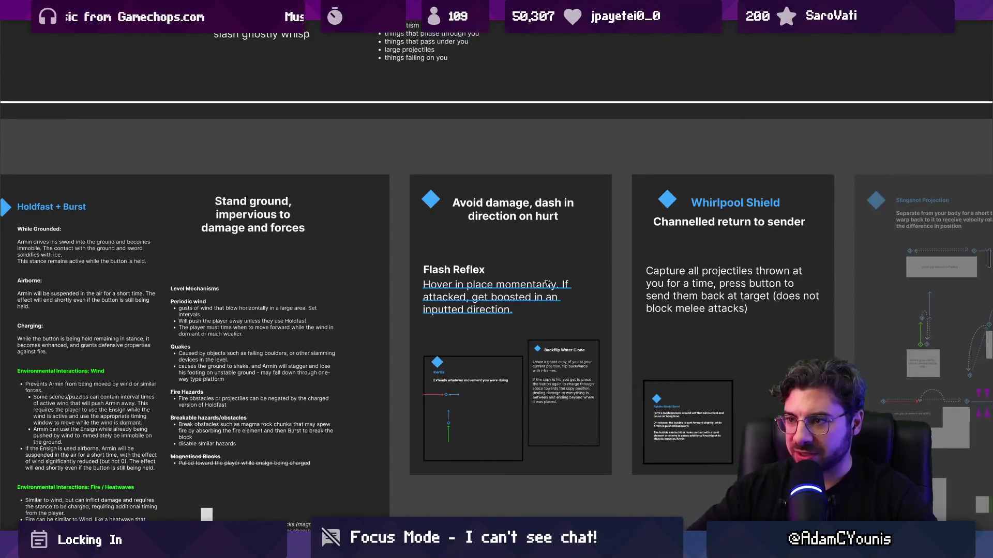
{"action": "scroll", "coordinate": [515, 293], "scroll_direction": "down", "scroll_amount": 3}
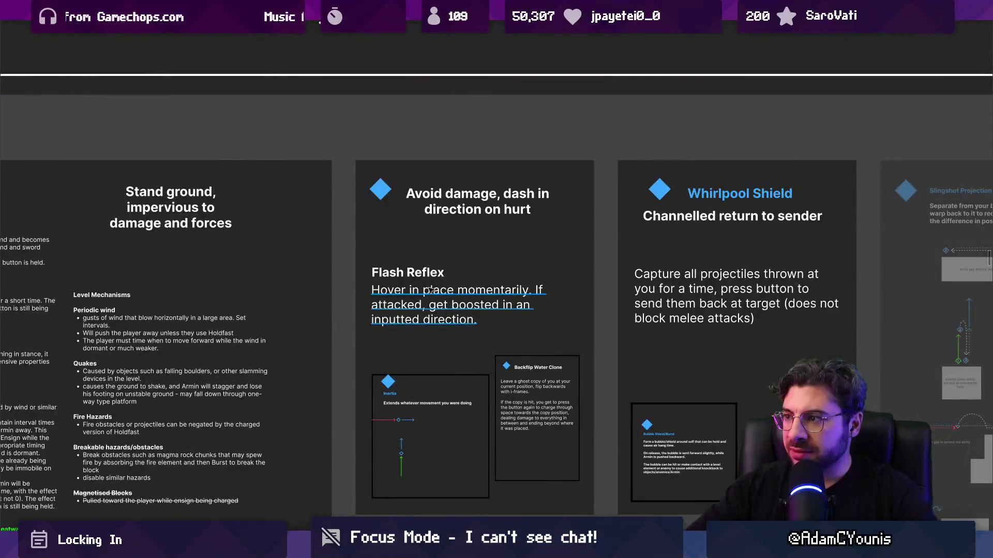
{"action": "key", "text": "shift+n"}
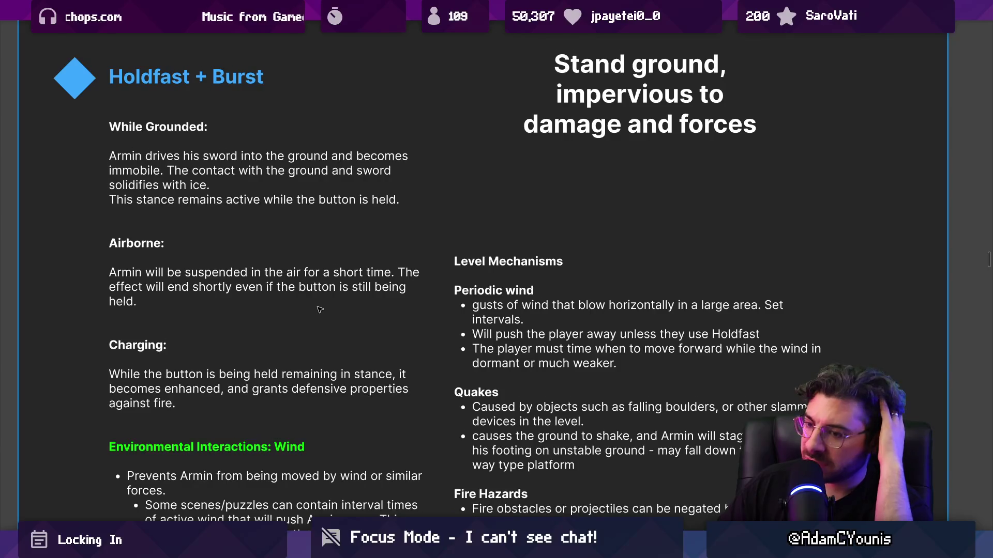
- Scroll through the Holdfast + Burst card, then zoom out to the full Blue Ensign Abilities row
{"action": "scroll", "coordinate": [316, 305], "scroll_direction": "down", "scroll_amount": 2}
{"action": "scroll", "coordinate": [317, 309], "scroll_direction": "down", "scroll_amount": 1}
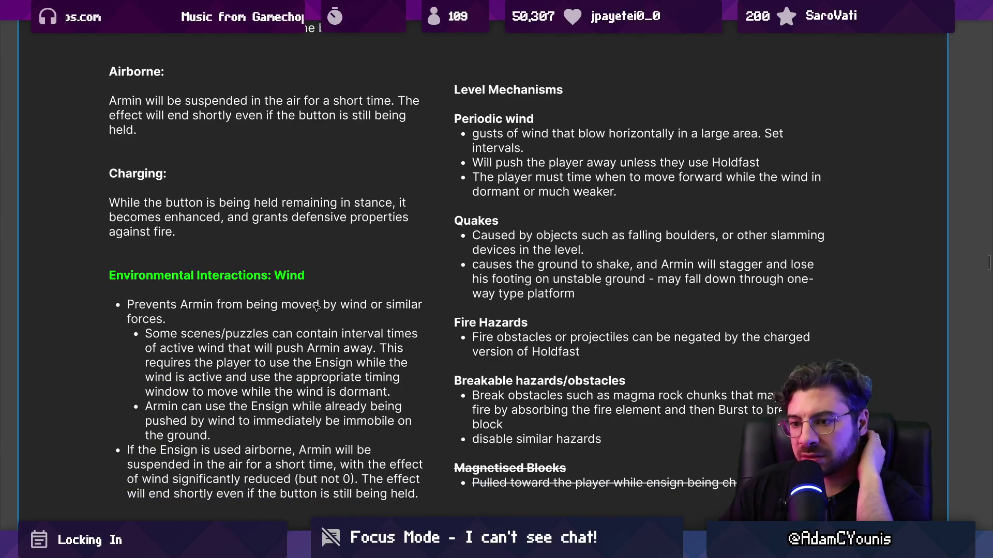
{"action": "scroll", "coordinate": [317, 306], "scroll_direction": "down", "scroll_amount": 1}
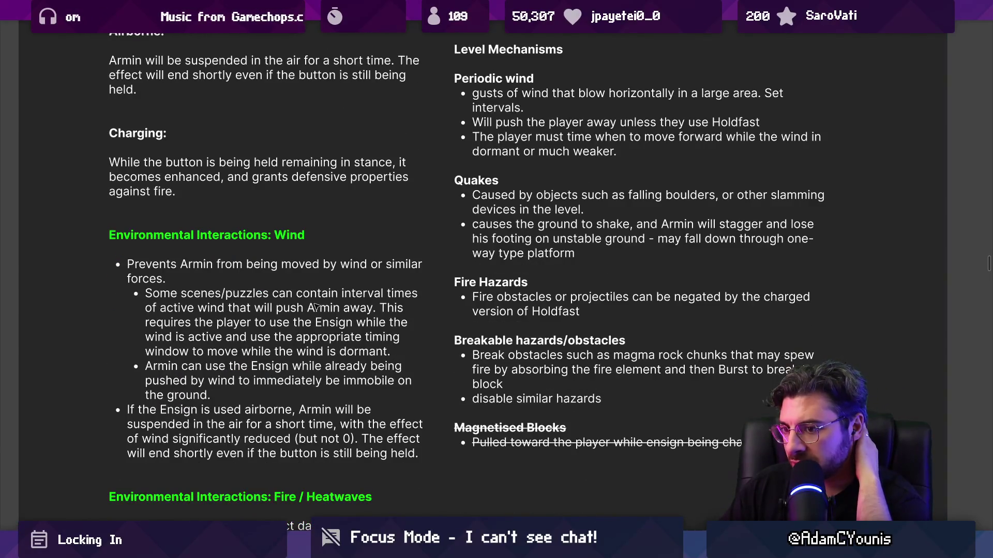
{"action": "scroll", "coordinate": [316, 306], "scroll_direction": "down", "scroll_amount": 3}
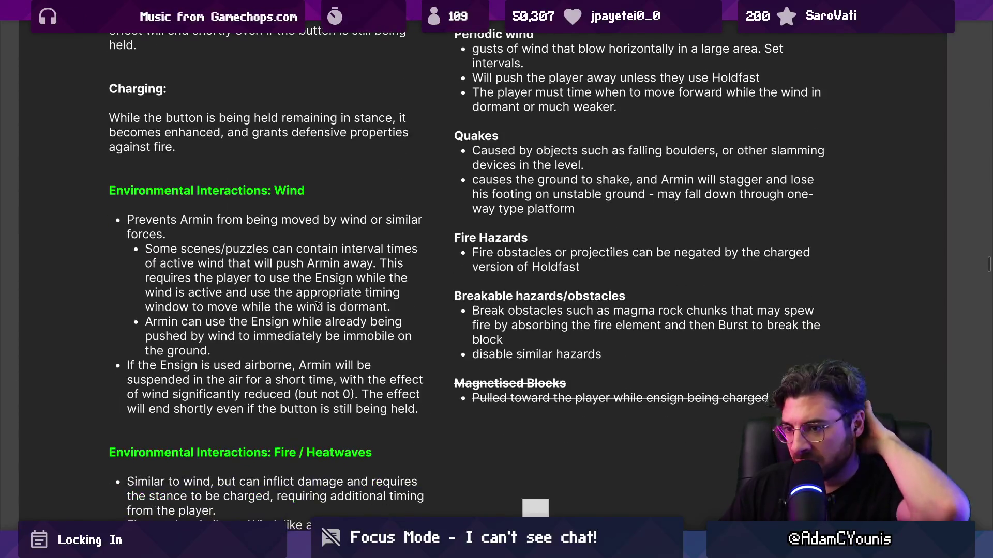
{"action": "scroll", "coordinate": [317, 305], "scroll_direction": "down", "scroll_amount": 1}
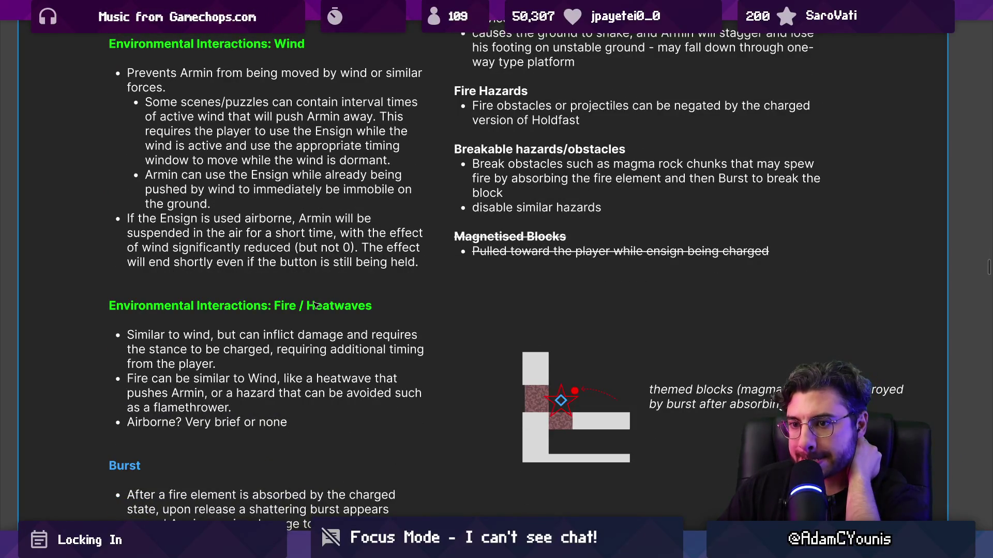
{"action": "scroll", "coordinate": [315, 304], "scroll_direction": "down", "scroll_amount": 4}
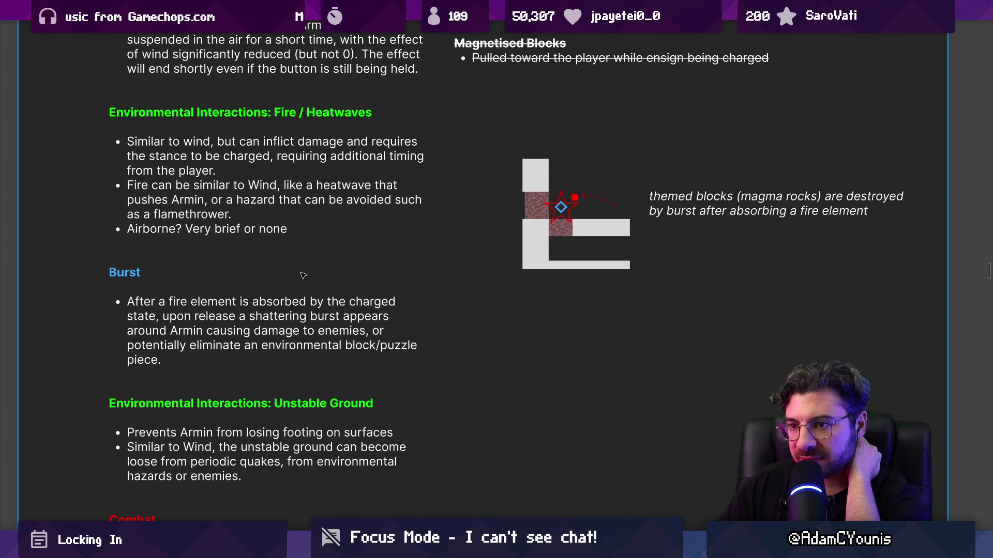
{"action": "scroll", "coordinate": [303, 275], "scroll_direction": "down", "scroll_amount": 1}
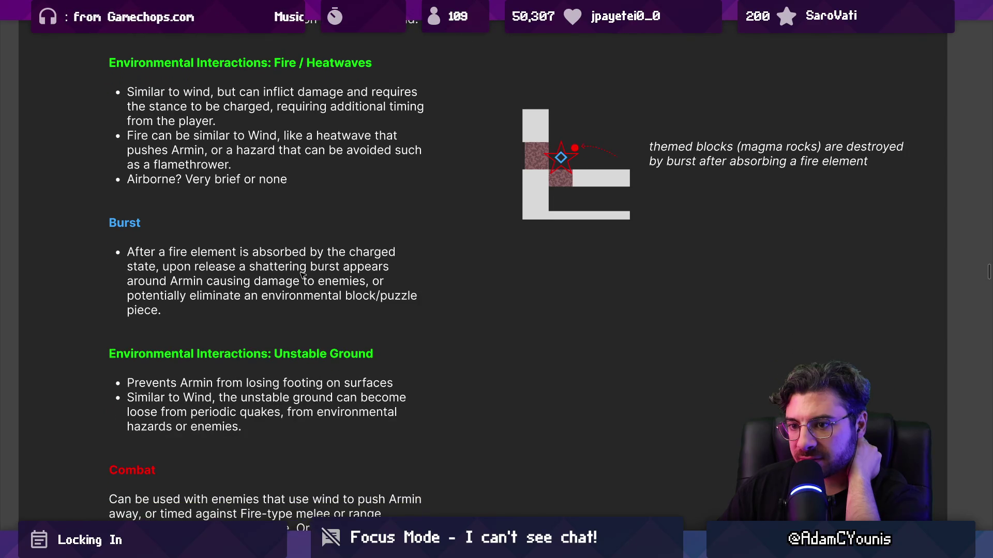
{"action": "left_click", "coordinate": [302, 275]}
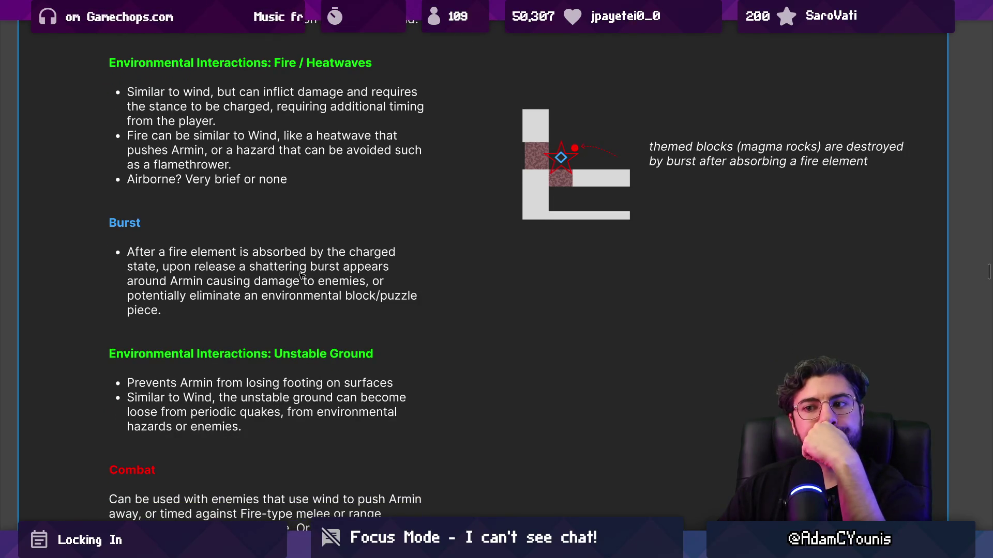
{"action": "scroll", "coordinate": [303, 275], "scroll_direction": "down", "scroll_amount": 2}
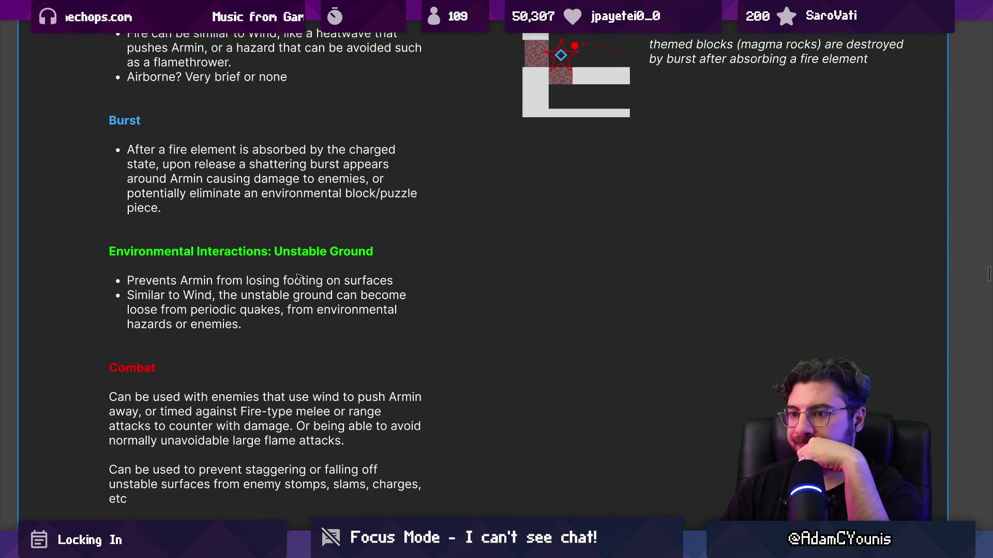
{"action": "scroll", "coordinate": [297, 277], "scroll_direction": "down", "scroll_amount": 1}
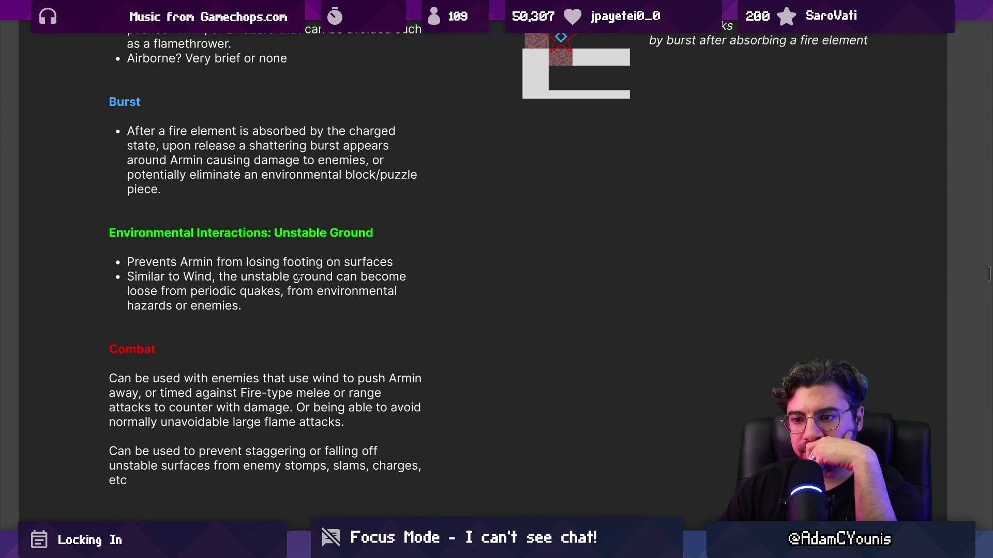
{"action": "scroll", "coordinate": [298, 277], "scroll_direction": "down", "scroll_amount": 3}
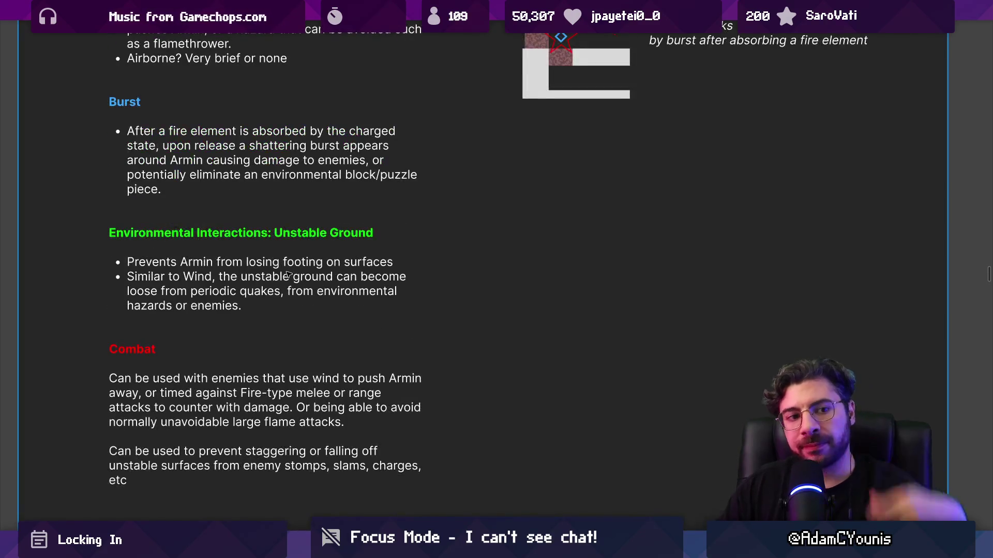
{"action": "key", "text": "ctrl+minus"}
{"action": "key", "text": "ctrl+minus"}
{"action": "key", "text": "ctrl+minus"}
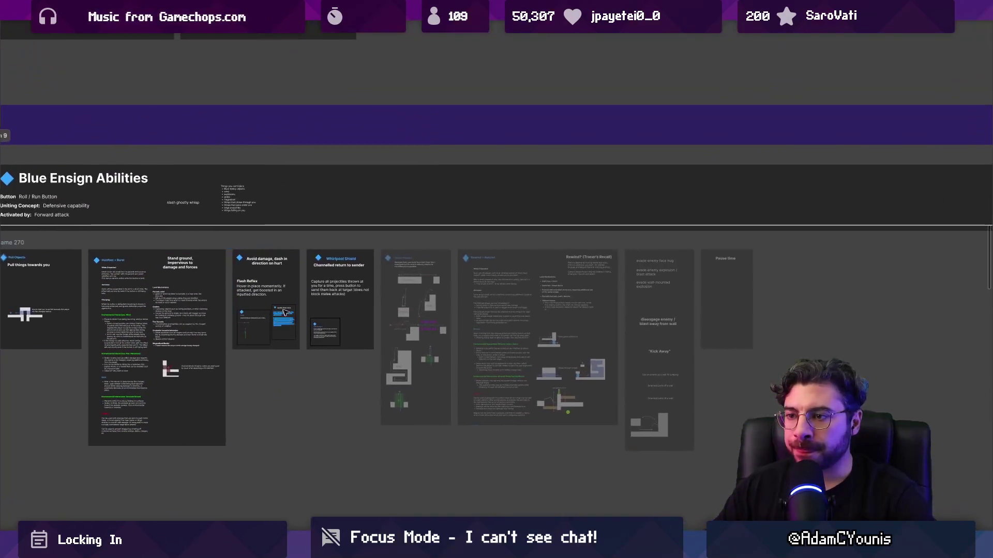
- Zoom in on the Flash Reflex and Whirlpool Shield cards and pan slightly left
{"action": "scroll", "coordinate": [317, 241], "scroll_direction": "up", "scroll_amount": 5}
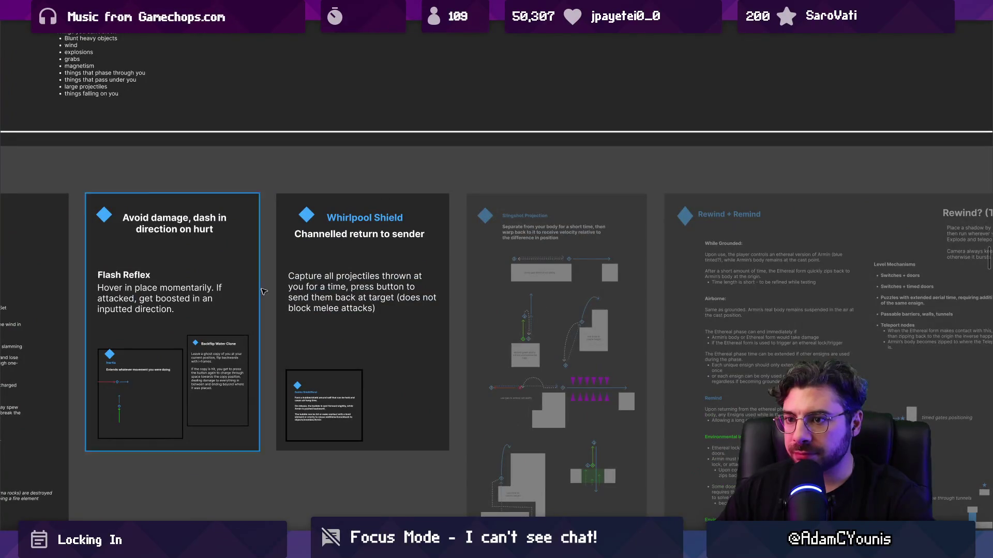
{"action": "scroll", "coordinate": [218, 306], "scroll_direction": "up", "scroll_amount": 3}
{"action": "scroll", "coordinate": [350, 310], "scroll_direction": "left", "scroll_amount": 5}
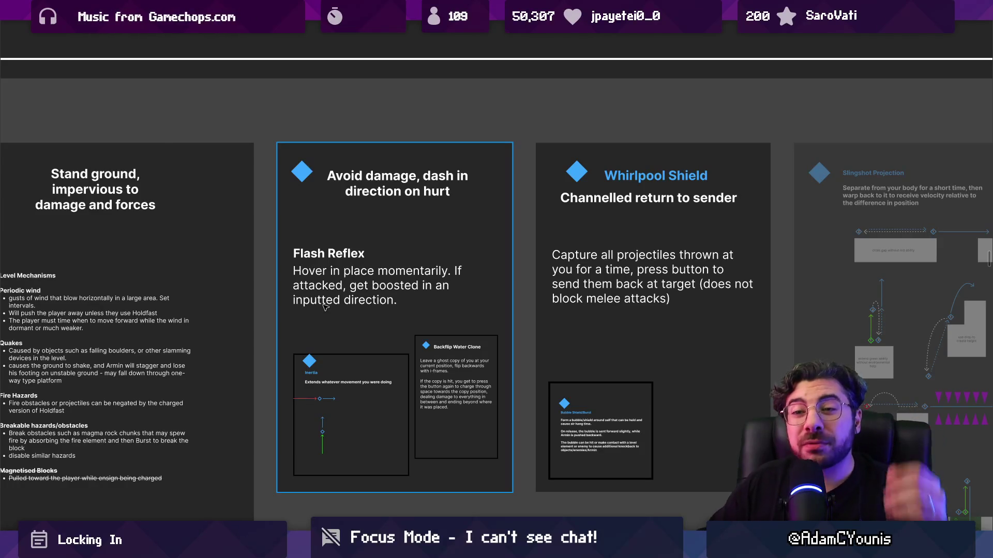
- Zoom out to the Blue Ensign Abilities row, then back in on the L-shaped magma block diagram
{"action": "scroll", "coordinate": [693, 242], "scroll_direction": "down", "scroll_amount": 5}
{"action": "scroll", "coordinate": [481, 218], "scroll_direction": "up", "scroll_amount": 5}
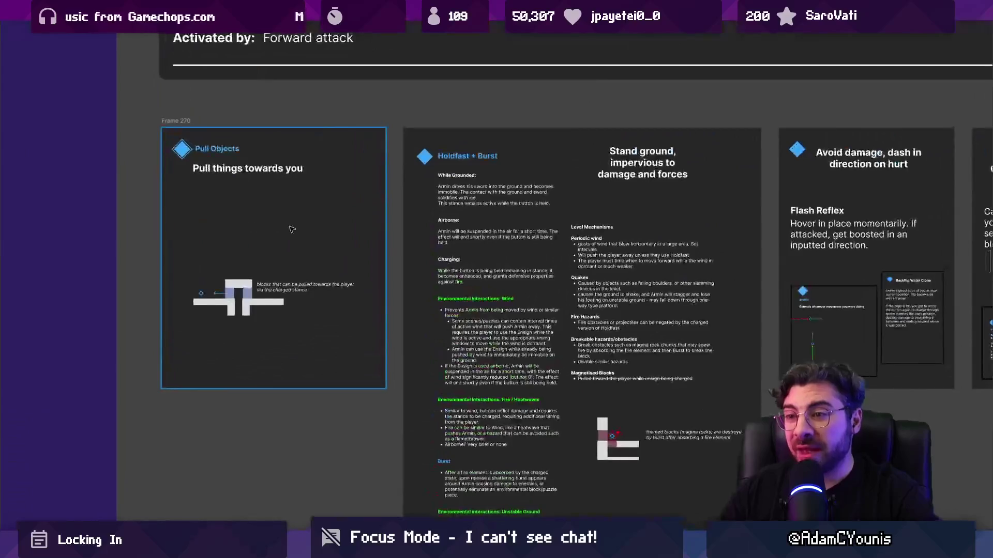
{"action": "scroll", "coordinate": [390, 191], "scroll_direction": "up", "scroll_amount": 2}
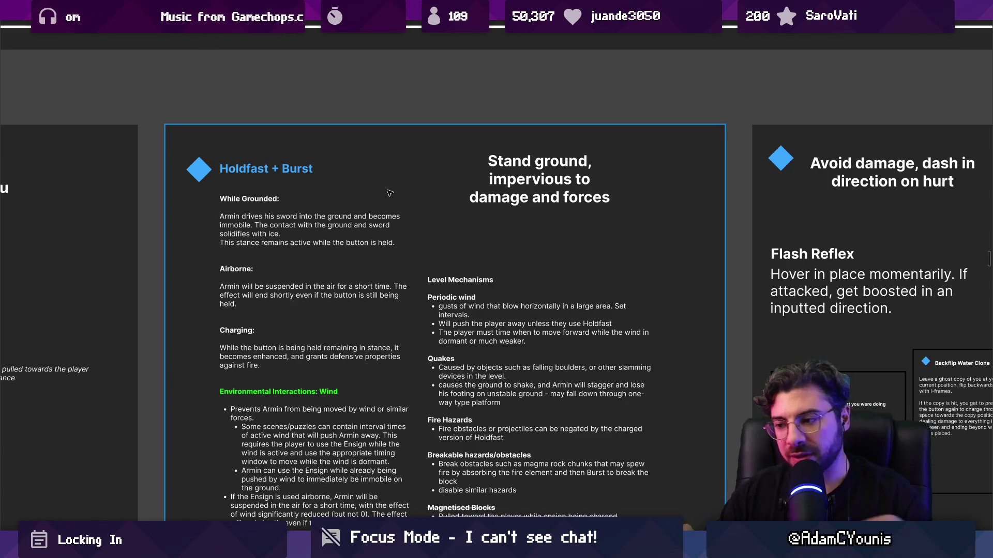
{"action": "scroll", "coordinate": [406, 296], "scroll_direction": "down", "scroll_amount": 5}
{"action": "scroll", "coordinate": [406, 296], "scroll_direction": "up", "scroll_amount": 5}
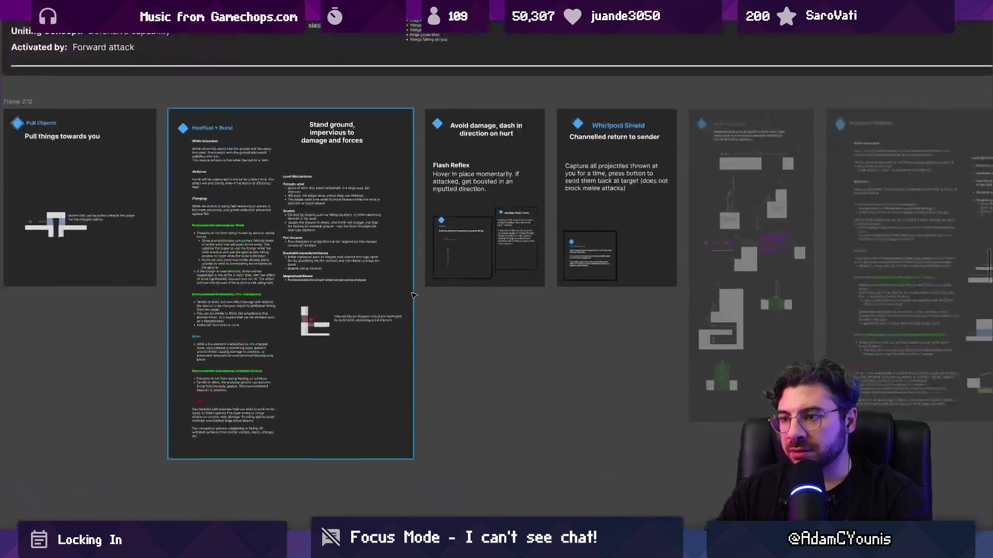
{"action": "scroll", "coordinate": [382, 305], "scroll_direction": "down", "scroll_amount": 2}
{"action": "scroll", "coordinate": [362, 313], "scroll_direction": "up", "scroll_amount": 8}
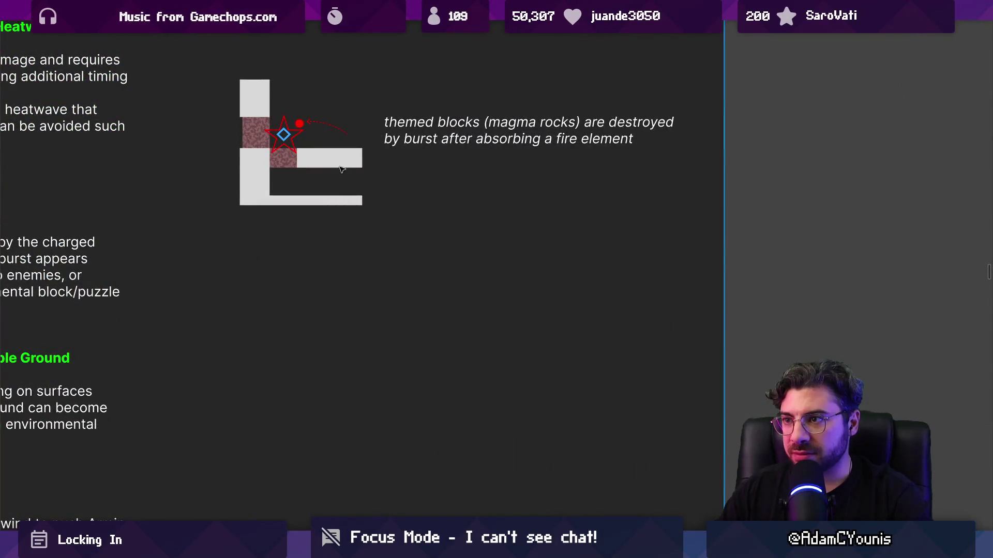
- Place a copy of the L illustration's bottom bar lower in the Holdfast + Burst card
{"action": "left_click", "coordinate": [342, 168]}
{"action": "left_click", "coordinate": [341, 201]}
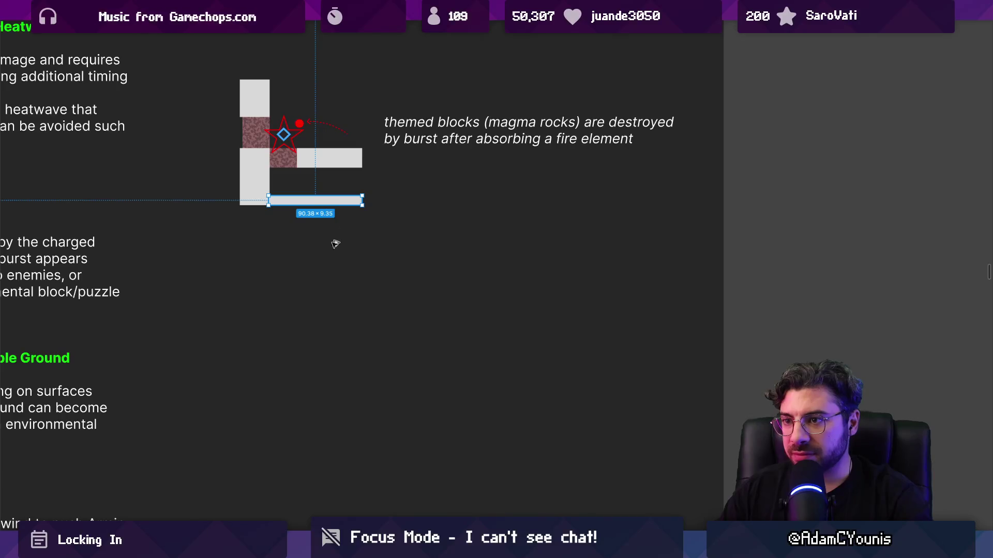
{"action": "mouse_move", "coordinate": [357, 202]}
{"action": "left_mouse_down"}
{"action": "mouse_move", "coordinate": [362, 406]}
{"action": "mouse_move", "coordinate": [340, 370]}
{"action": "mouse_move", "coordinate": [340, 384]}
{"action": "left_mouse_up"}
{"action": "scroll", "coordinate": [336, 371], "scroll_direction": "down", "scroll_amount": 10}
{"action": "scroll", "coordinate": [504, 208], "scroll_direction": "up", "scroll_amount": 5}
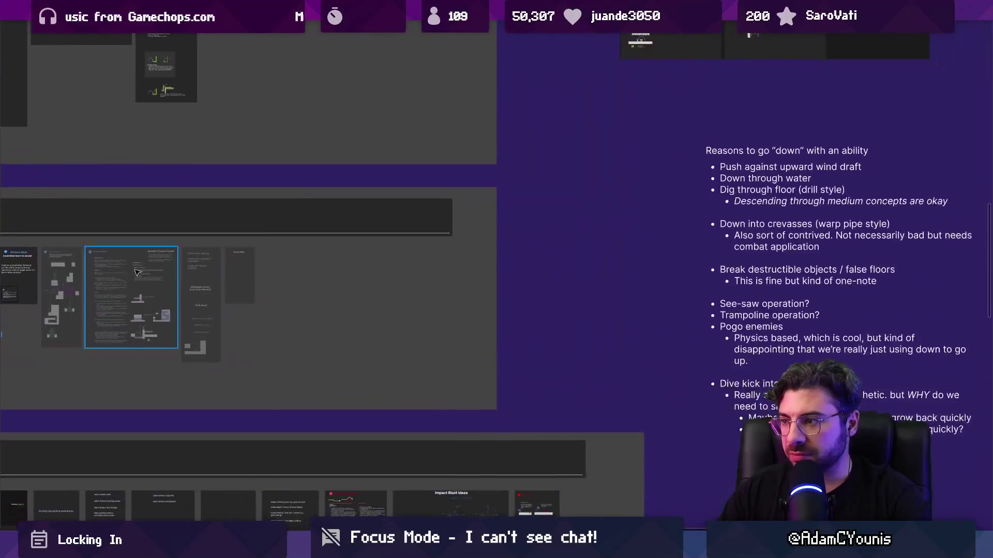
- Drag the character sprite into the card and enlarge the bar copy into a block covering it
{"action": "mouse_move", "coordinate": [769, 96]}
{"action": "left_mouse_down"}
{"action": "mouse_move", "coordinate": [765, 202]}
{"action": "mouse_move", "coordinate": [128, 314]}
{"action": "left_mouse_up"}
{"action": "scroll", "coordinate": [362, 331], "scroll_direction": "up", "scroll_amount": 10}
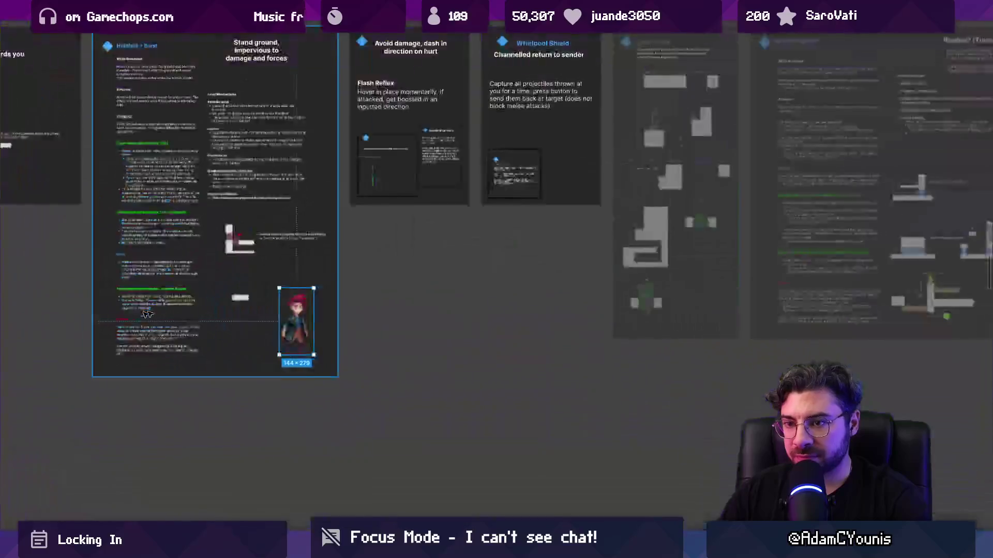
{"action": "mouse_move", "coordinate": [502, 212]}
{"action": "left_mouse_down"}
{"action": "mouse_move", "coordinate": [482, 266]}
{"action": "mouse_move", "coordinate": [245, 258]}
{"action": "mouse_move", "coordinate": [310, 224]}
{"action": "left_mouse_up"}
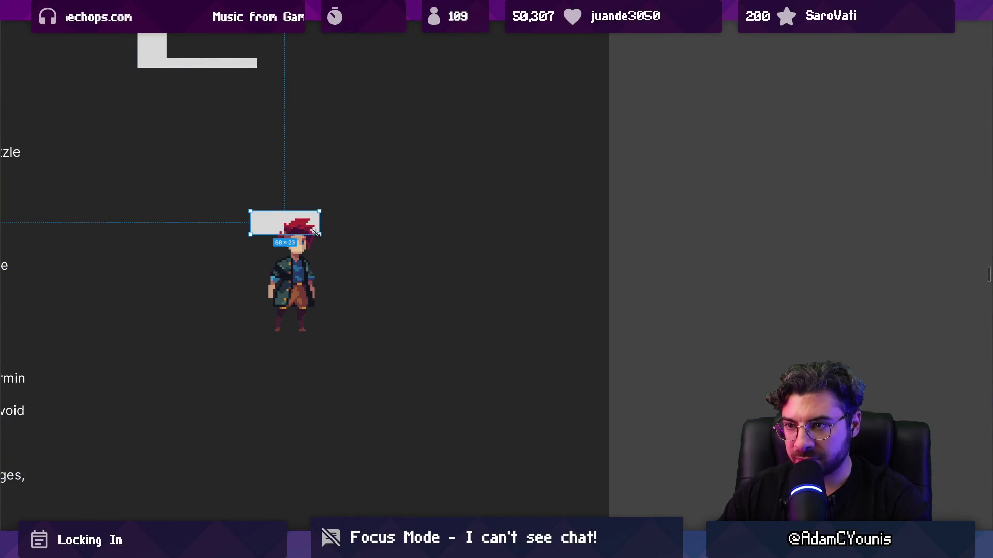
{"action": "key", "text": "ctrl+z"}
{"action": "key", "text": "ctrl+z"}
{"action": "left_click_drag", "start_coordinate": [479, 276], "coordinate": [270, 328]}
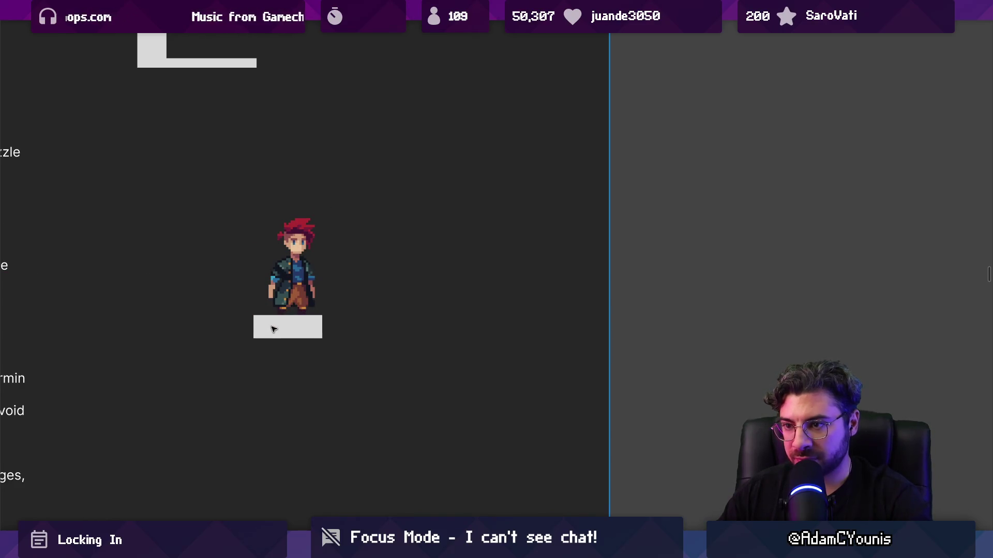
{"action": "mouse_move", "coordinate": [328, 316]}
{"action": "left_mouse_down"}
{"action": "mouse_move", "coordinate": [343, 231]}
{"action": "mouse_move", "coordinate": [367, 262]}
{"action": "mouse_move", "coordinate": [313, 264]}
{"action": "left_mouse_up"}
- Resize the square to 140×137 and position it behind the character sprite
{"action": "left_click_drag", "start_coordinate": [365, 213], "coordinate": [364, 203]}
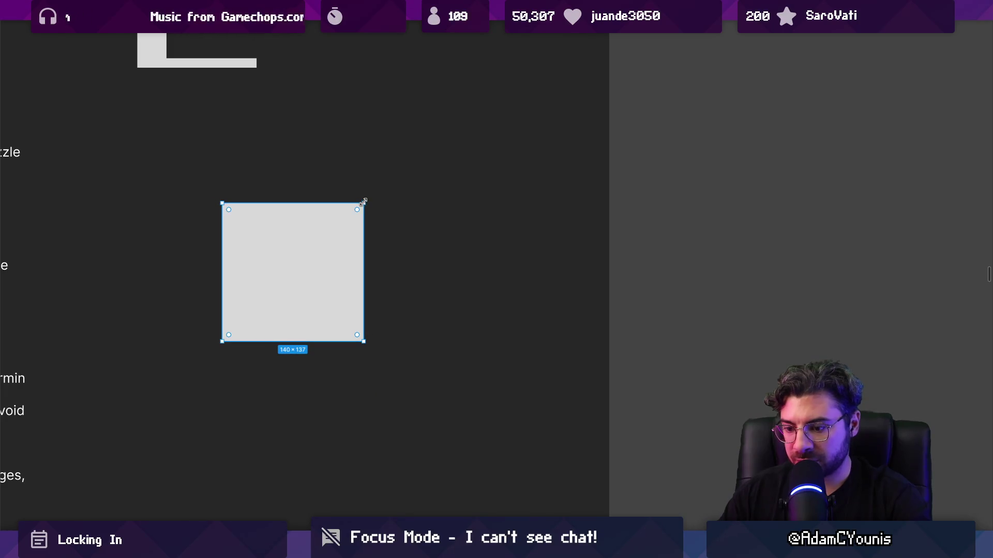
{"action": "key", "text": "ctrl+shift+h"}
{"action": "key", "text": "ctrl+shift+h"}
{"action": "key", "text": "ctrl+shift+h"}
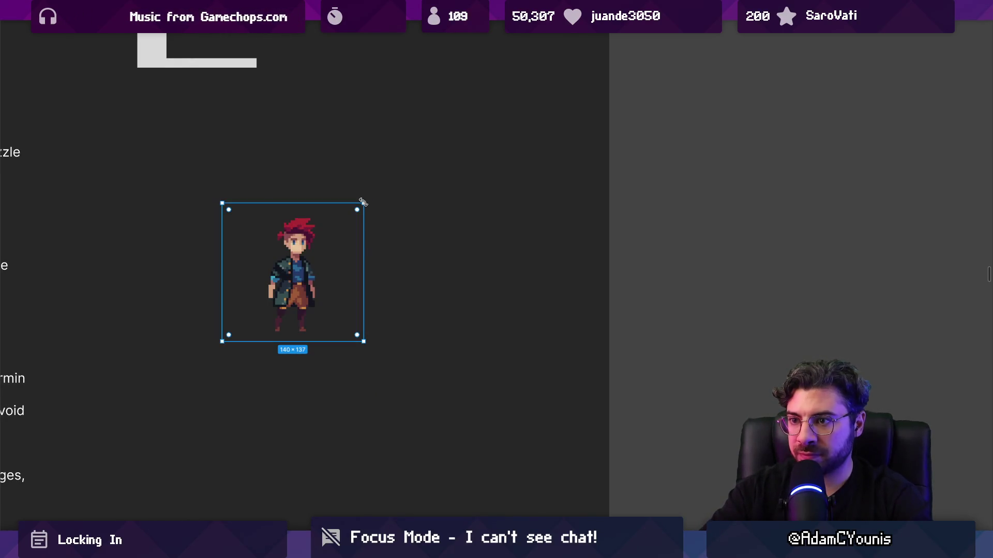
{"action": "key", "text": "ctrl+shift+h"}
{"action": "left_click_drag", "start_coordinate": [312, 270], "coordinate": [373, 270]}
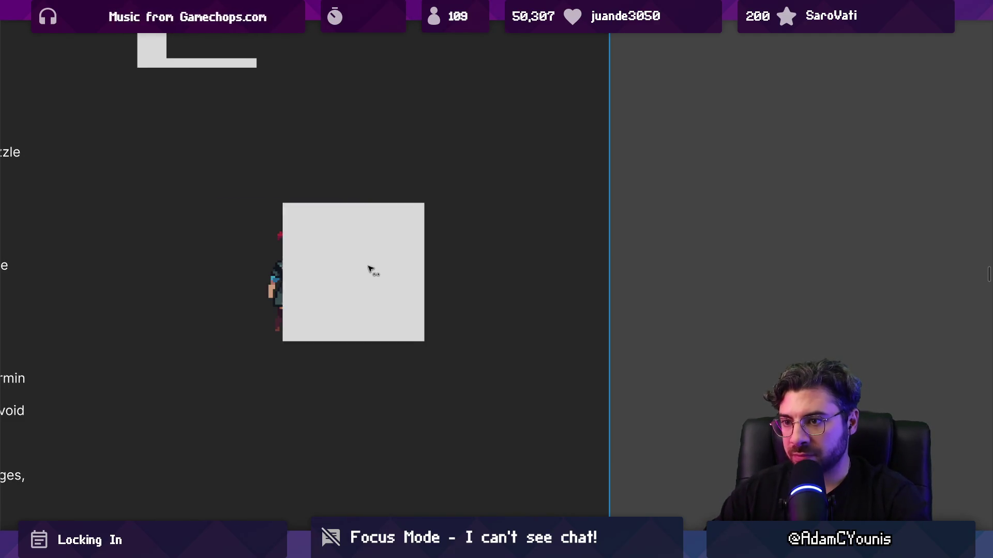
{"action": "key", "text": "Escape"}
{"action": "key", "text": "r"}
{"action": "left_click_drag", "start_coordinate": [263, 206], "coordinate": [327, 332]}
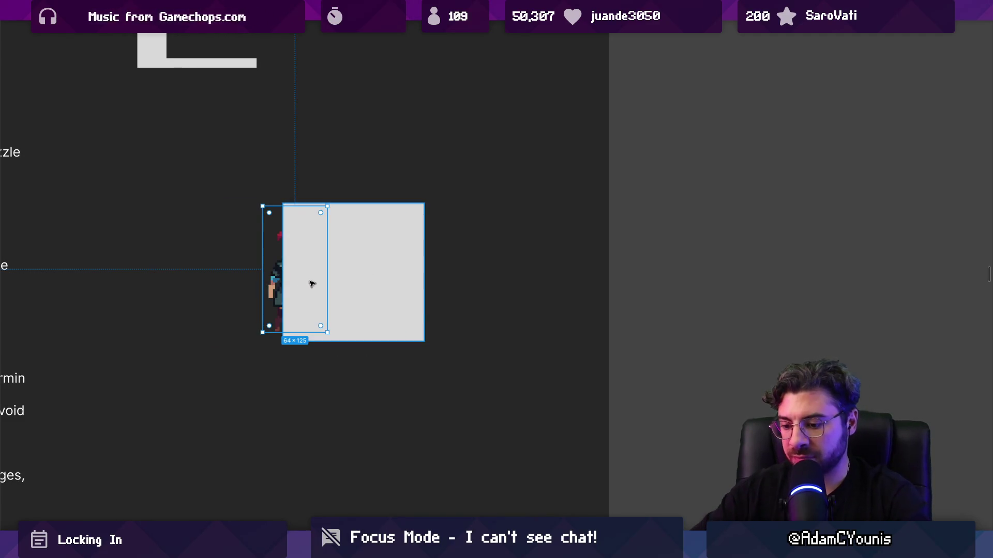
{"action": "key", "text": "ctrl+z"}
{"action": "key", "text": "ctrl+z"}
{"action": "key", "text": "ctrl+z"}
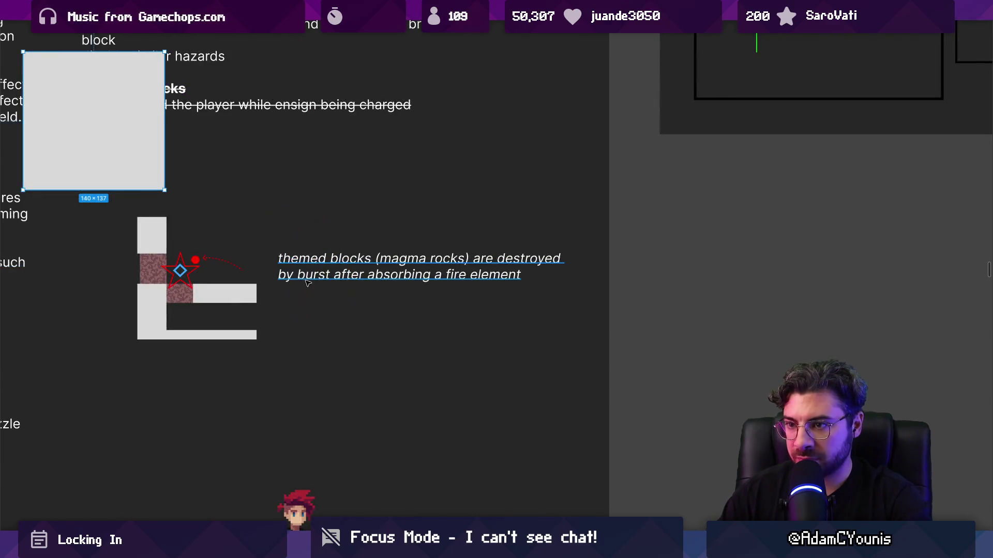
{"action": "scroll", "coordinate": [296, 292], "scroll_direction": "down", "scroll_amount": 5}
{"action": "mouse_move", "coordinate": [222, 223]}
{"action": "left_mouse_down"}
{"action": "mouse_move", "coordinate": [312, 394]}
{"action": "mouse_move", "coordinate": [312, 417]}
{"action": "mouse_move", "coordinate": [333, 397]}
{"action": "left_mouse_up"}
{"action": "scroll", "coordinate": [312, 417], "scroll_direction": "up", "scroll_amount": 3}
{"action": "key", "text": "ctrl+z"}
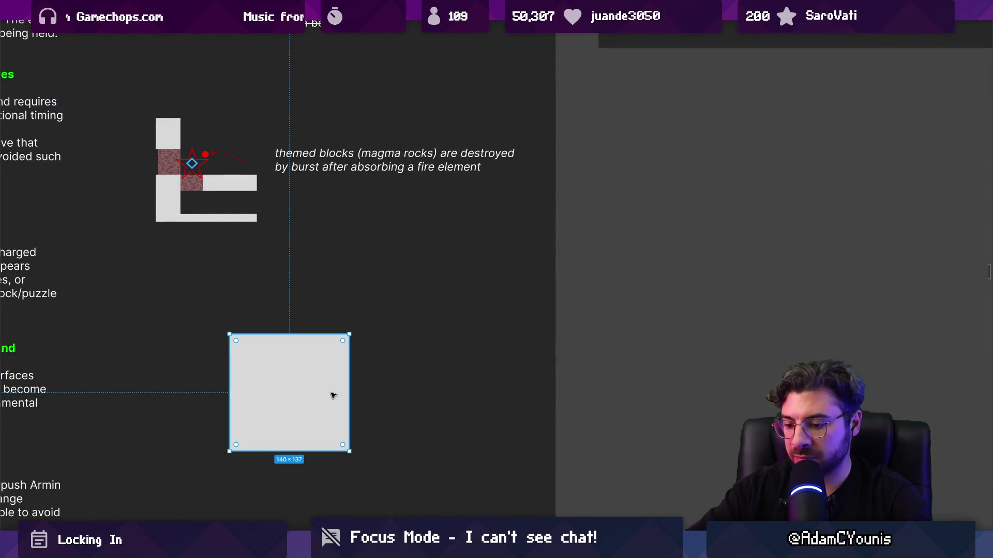
{"action": "key", "text": "ctrl+backslash"}
- Fill the square with 009DFF blue at about 52% opacity and give it a white FFFFFF stroke
{"action": "left_click", "coordinate": [849, 314]}
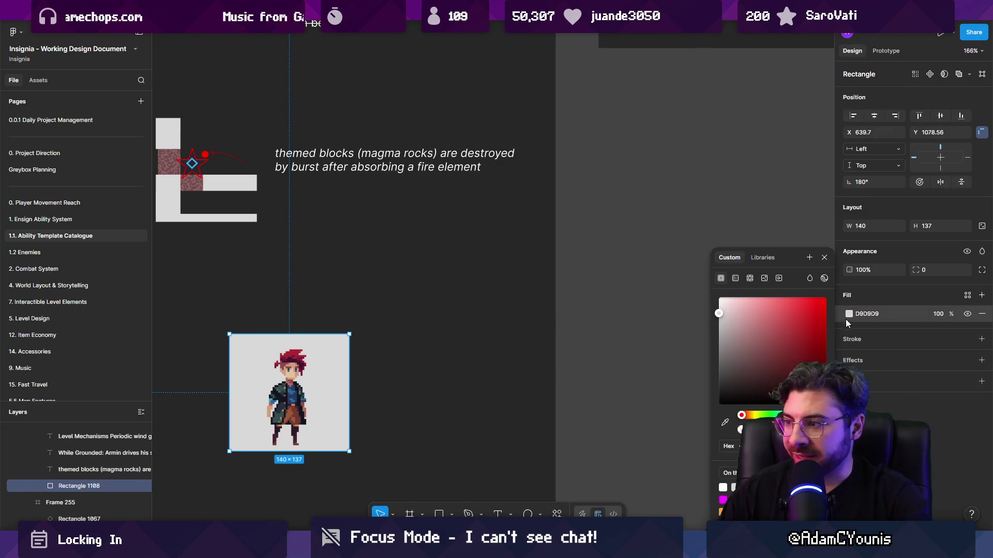
{"action": "left_click", "coordinate": [867, 314]}
{"action": "key", "text": "ctrl+v"}
{"action": "key", "text": "Return"}
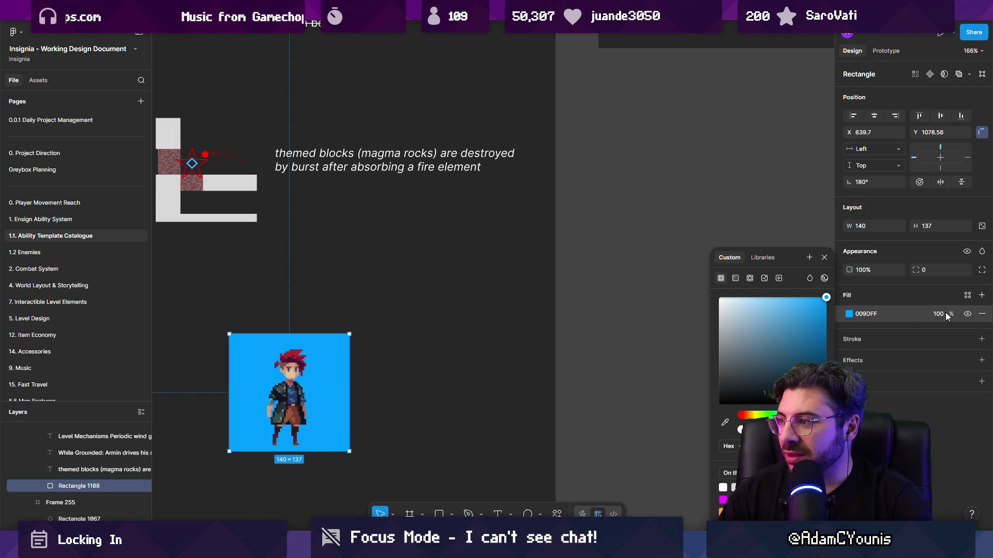
{"action": "left_click_drag", "start_coordinate": [947, 316], "coordinate": [883, 313]}
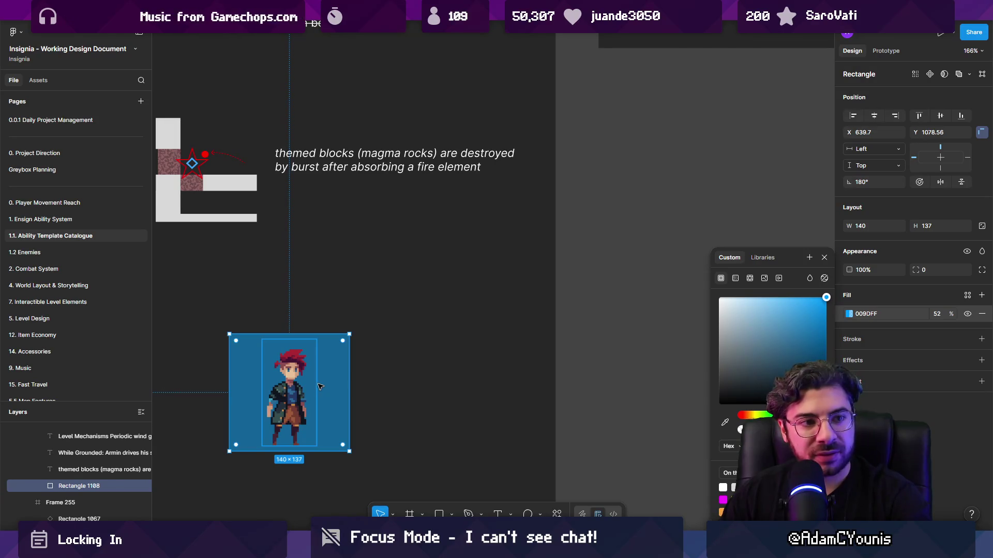
{"action": "left_click", "coordinate": [981, 339]}
{"action": "left_click", "coordinate": [848, 358]}
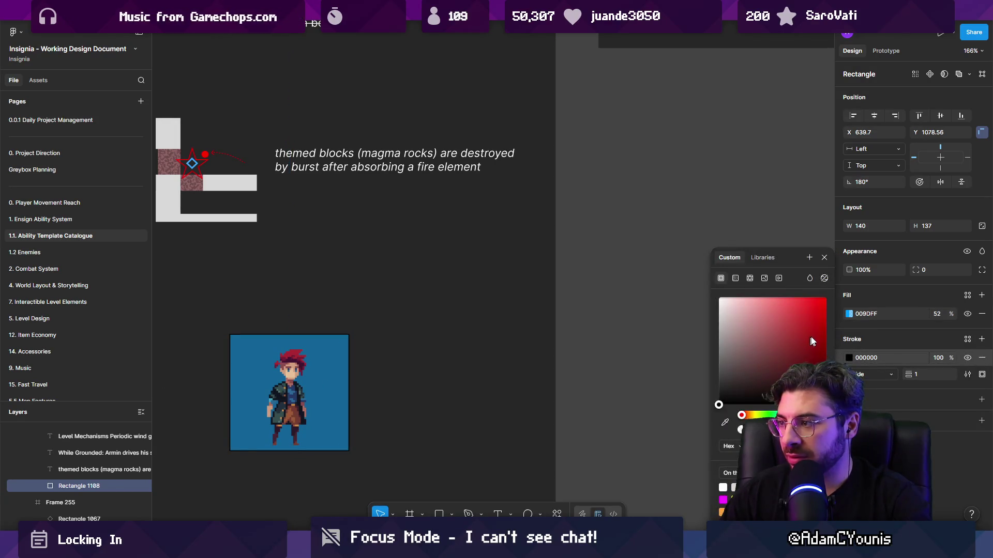
{"action": "left_click_drag", "start_coordinate": [800, 337], "coordinate": [621, 255]}
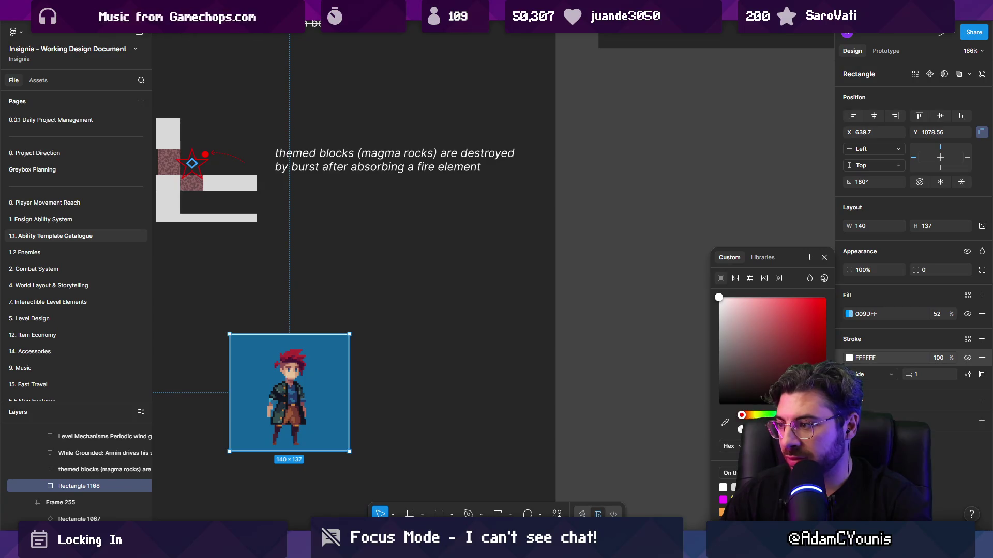
- Set the white stroke weight to 5, then duplicate the tile and angle its top-right corner without stroke
{"action": "mouse_move", "coordinate": [907, 374]}
{"action": "left_mouse_down"}
{"action": "mouse_move", "coordinate": [923, 374]}
{"action": "mouse_move", "coordinate": [911, 374]}
{"action": "left_mouse_up"}
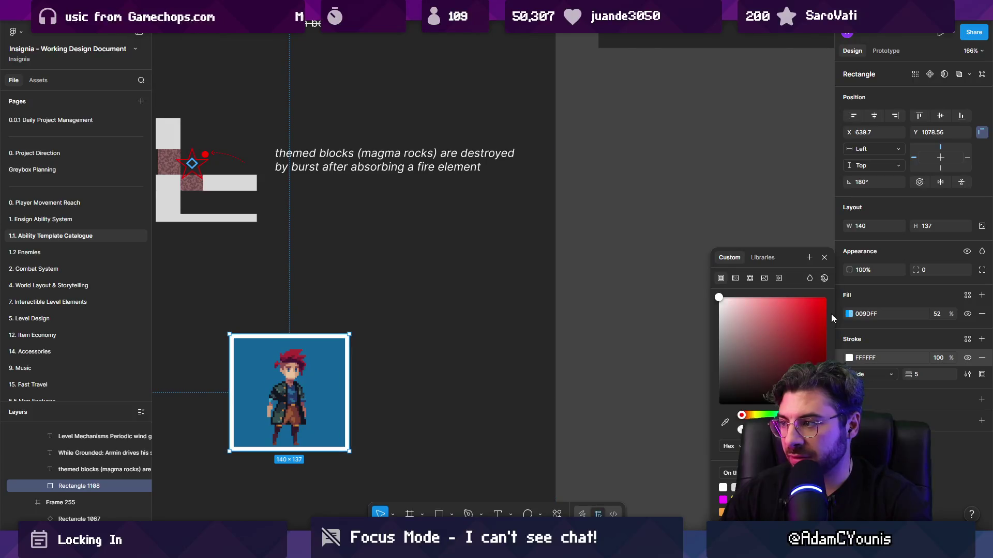
{"action": "left_click", "coordinate": [341, 407]}
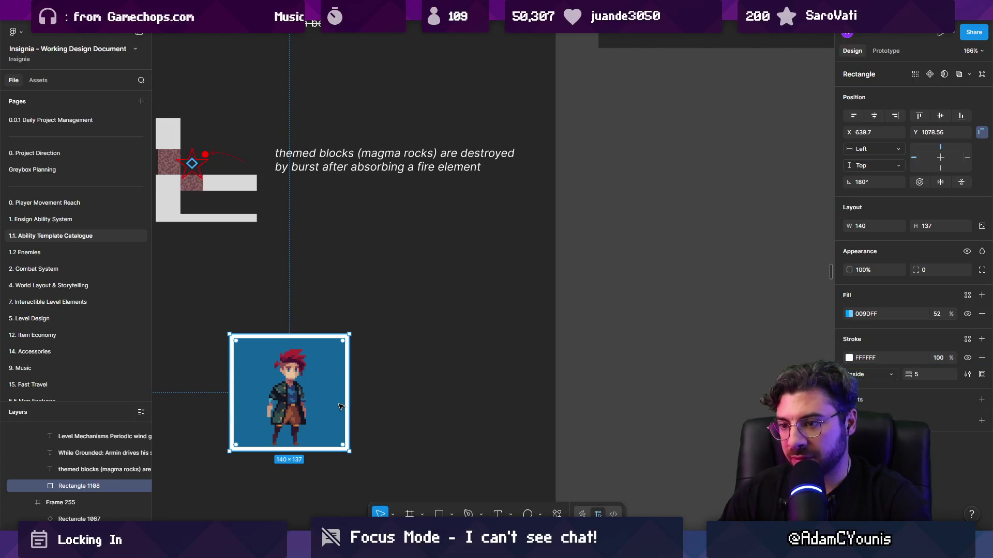
{"action": "key", "text": "ctrl+d"}
{"action": "double_click", "coordinate": [231, 453]}
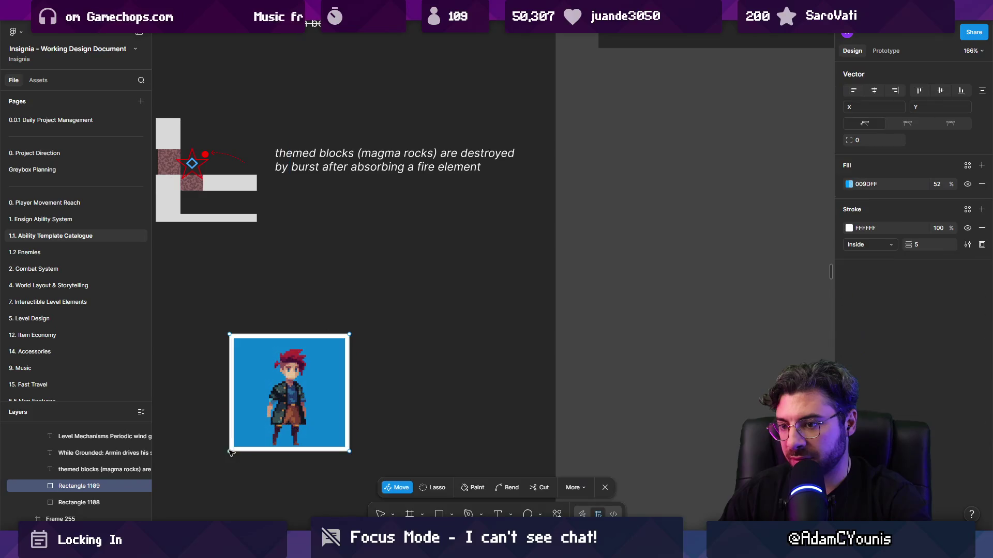
{"action": "left_click_drag", "start_coordinate": [349, 335], "coordinate": [328, 354]}
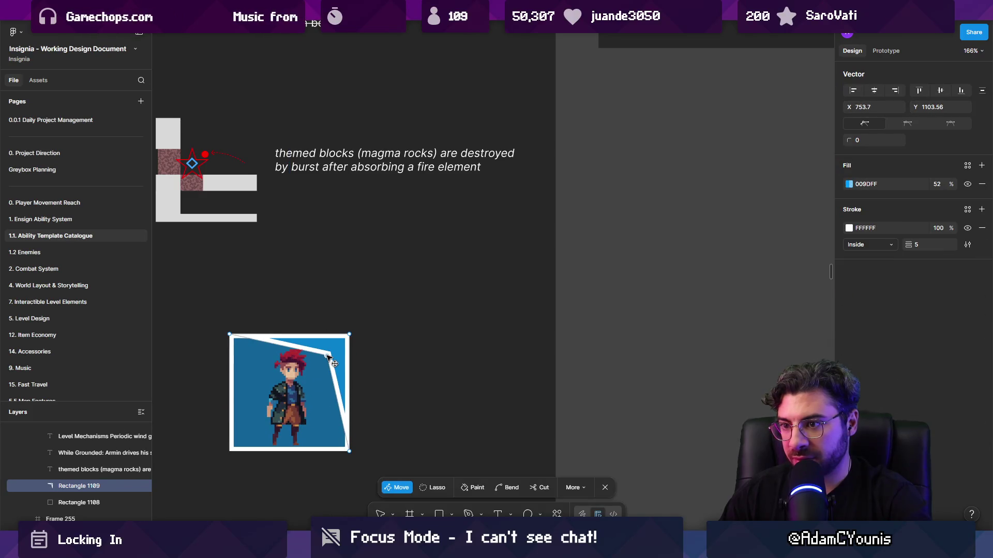
{"action": "left_click", "coordinate": [982, 228]}
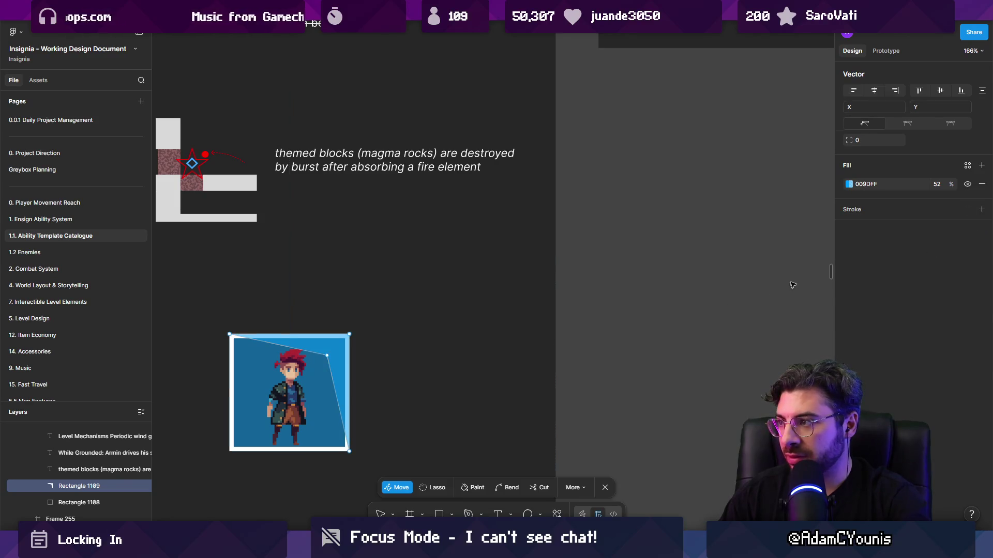
{"action": "key", "text": "Escape"}
- Fill the angled highlight with 7BCCFF and set the base tile's fill opacity to 100%
{"action": "left_click", "coordinate": [849, 315]}
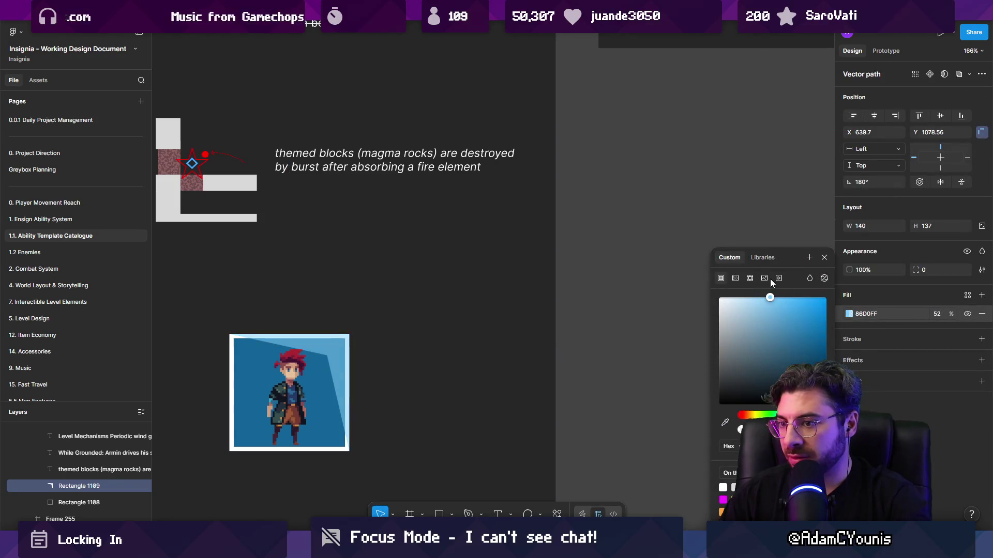
{"action": "left_click", "coordinate": [774, 297]}
{"action": "left_click", "coordinate": [330, 400]}
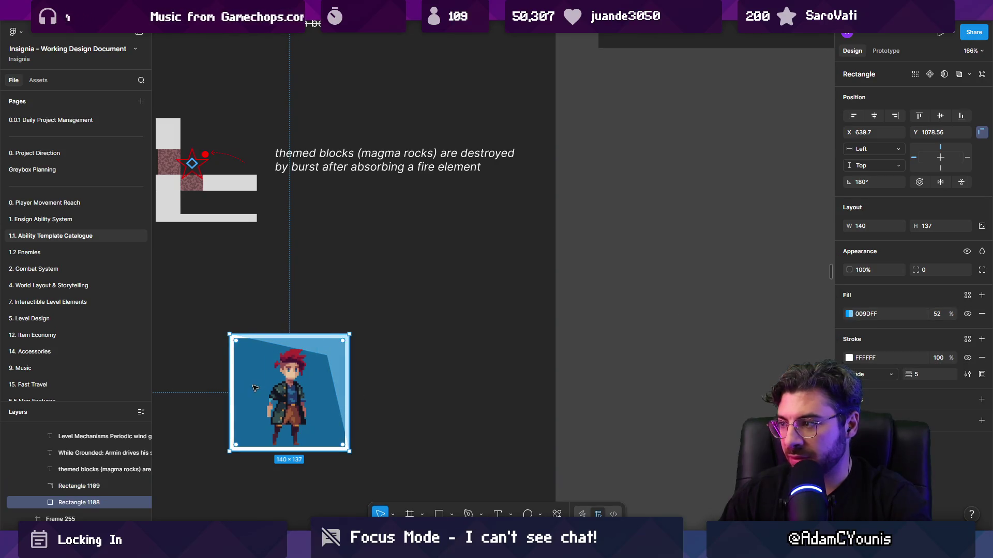
{"action": "left_click", "coordinate": [849, 314]}
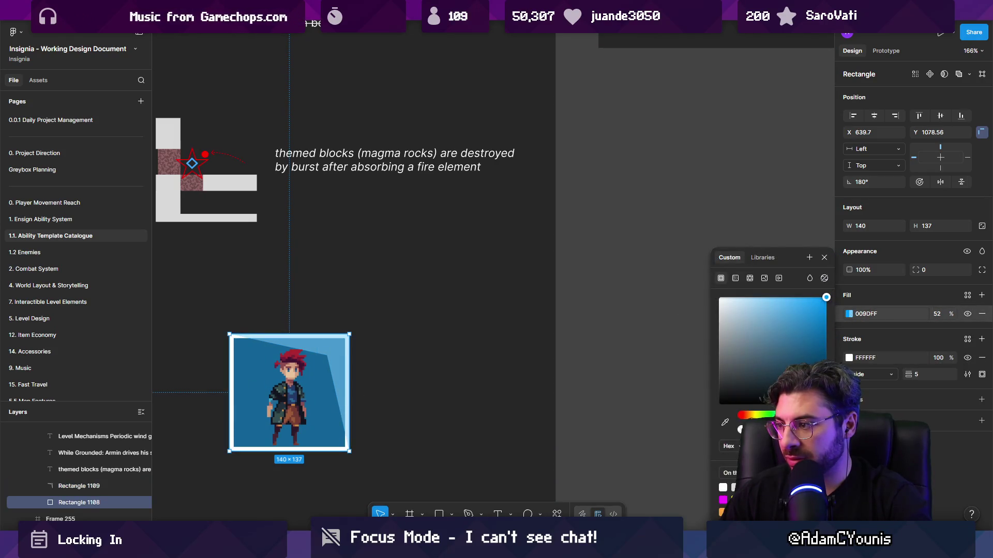
{"action": "type", "text": "100"}
{"action": "key", "text": "Return"}
{"action": "key", "text": "Escape"}
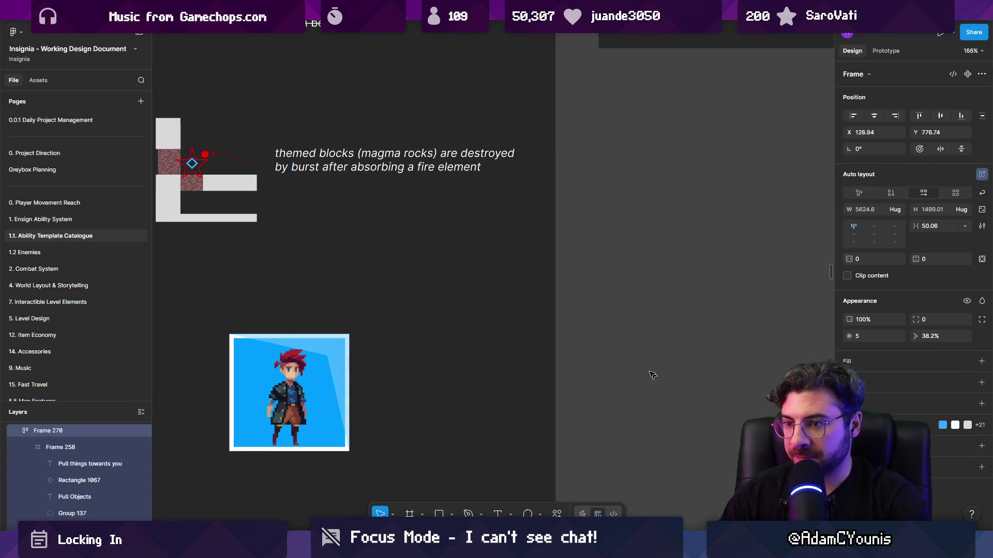
{"action": "key", "text": "shift+2"}
- Zoom out around the blue tile and select the character sprite image inside it
{"action": "scroll", "coordinate": [563, 362], "scroll_direction": "up", "scroll_amount": 3}
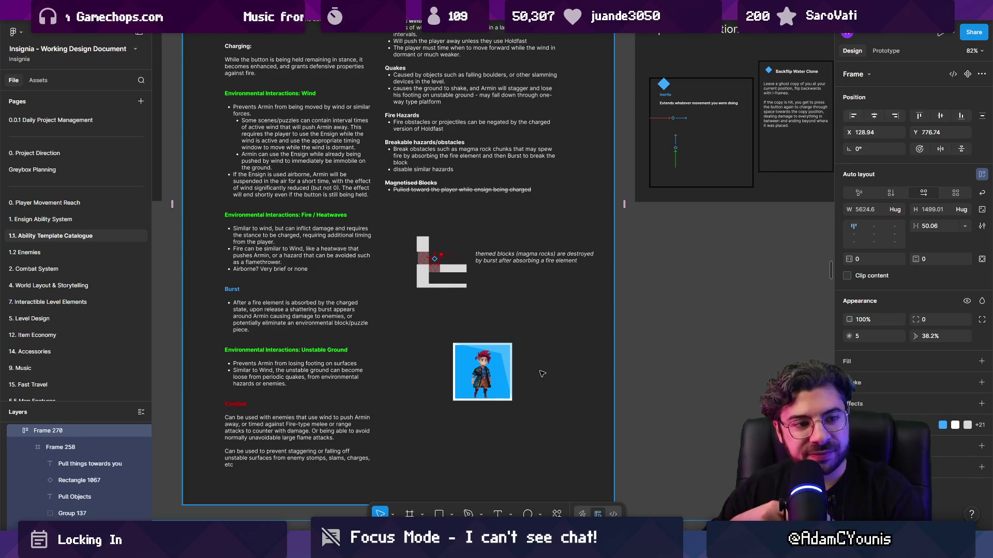
{"action": "scroll", "coordinate": [542, 373], "scroll_direction": "up", "scroll_amount": 3}
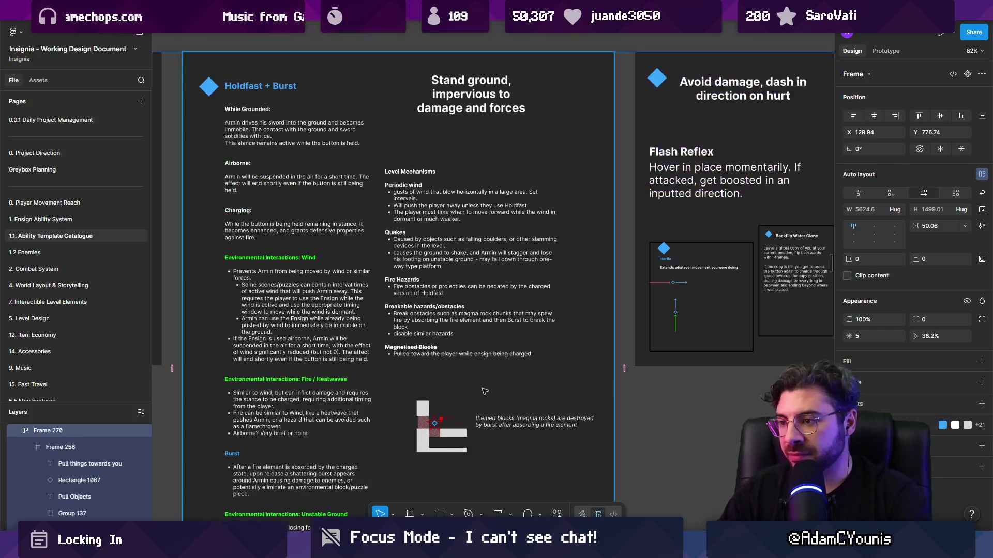
{"action": "scroll", "coordinate": [406, 338], "scroll_direction": "up", "scroll_amount": 5}
{"action": "double_click", "coordinate": [362, 306]}
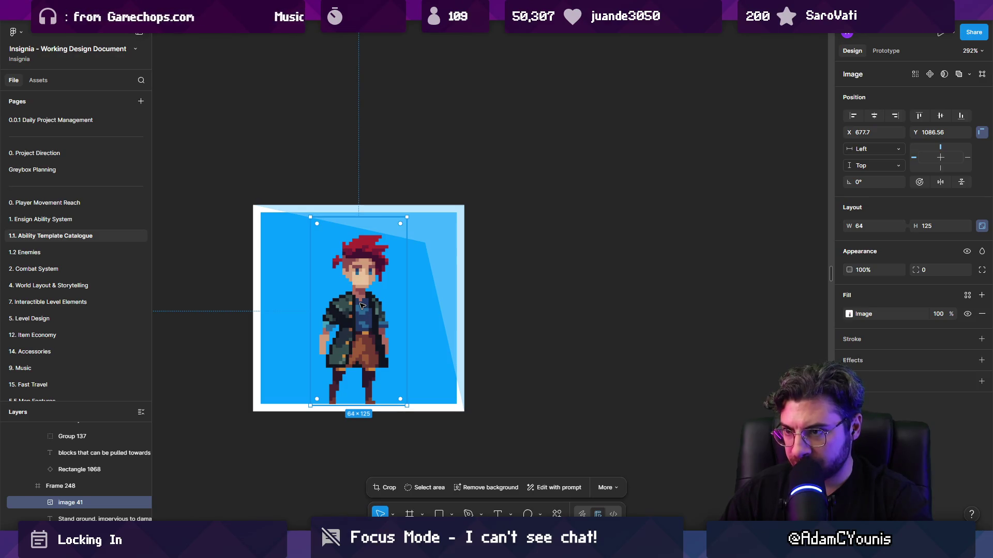
{"action": "scroll", "coordinate": [408, 314], "scroll_direction": "down", "scroll_amount": 3}
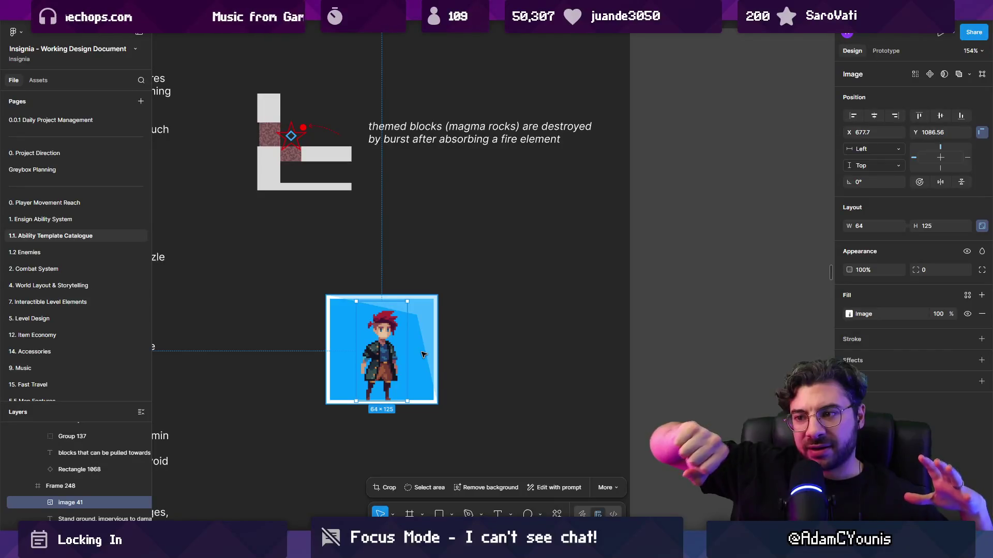
- Search for 'plungease' and open the Armin Plunge sprite file in Aseprite
{"action": "key", "text": "alt+Tab"}
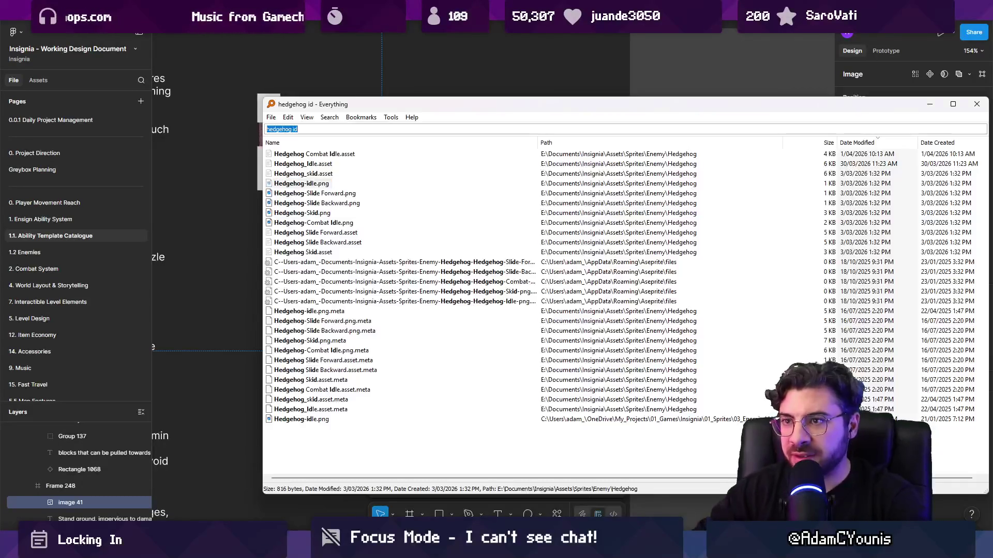
{"action": "type", "text": "plunge"}
{"action": "type", "text": " .ase"}
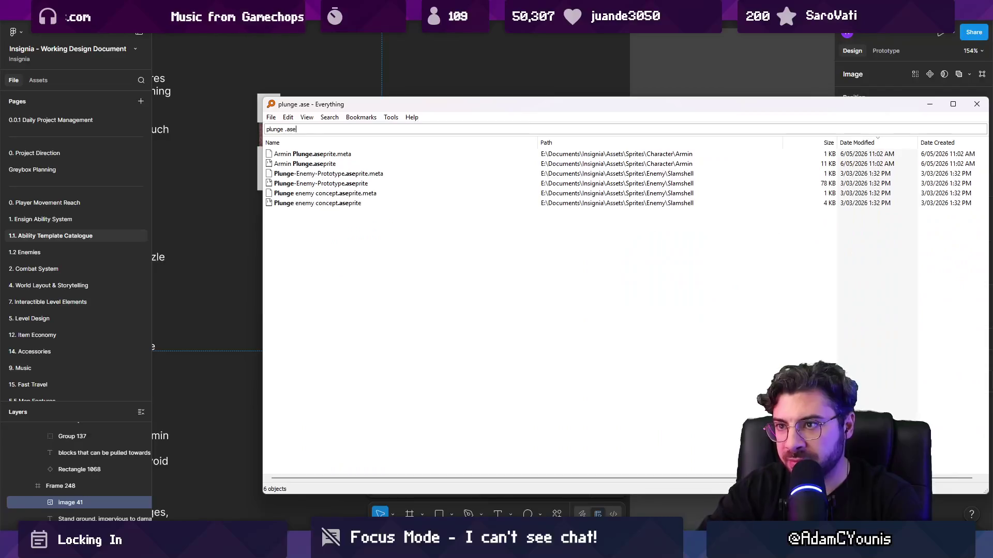
{"action": "key", "text": "Down"}
{"action": "key", "text": "Down"}
{"action": "key", "text": "Return"}
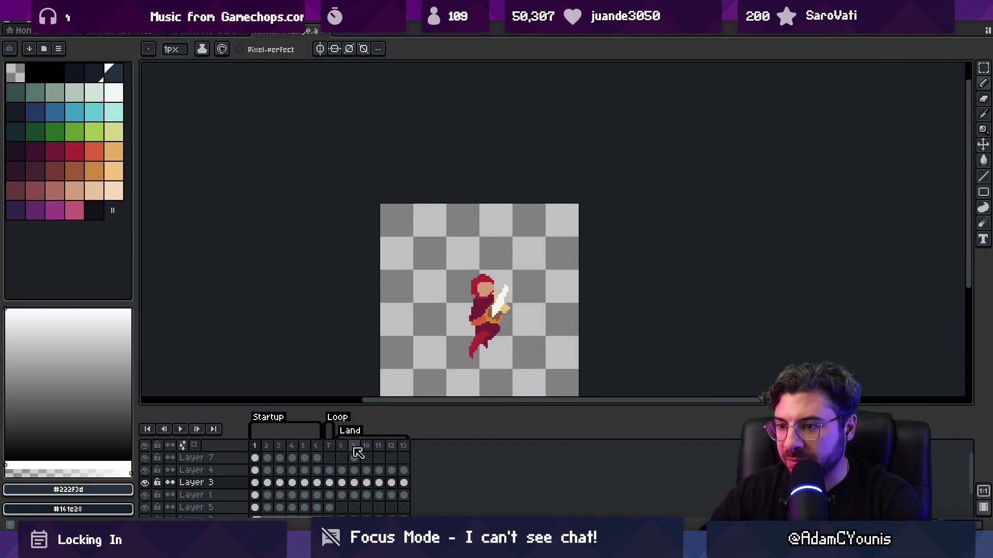
- Show the frame 8 crouching pose of the plunge sprite in Aseprite, then return to Figma
{"action": "left_click", "coordinate": [346, 447]}
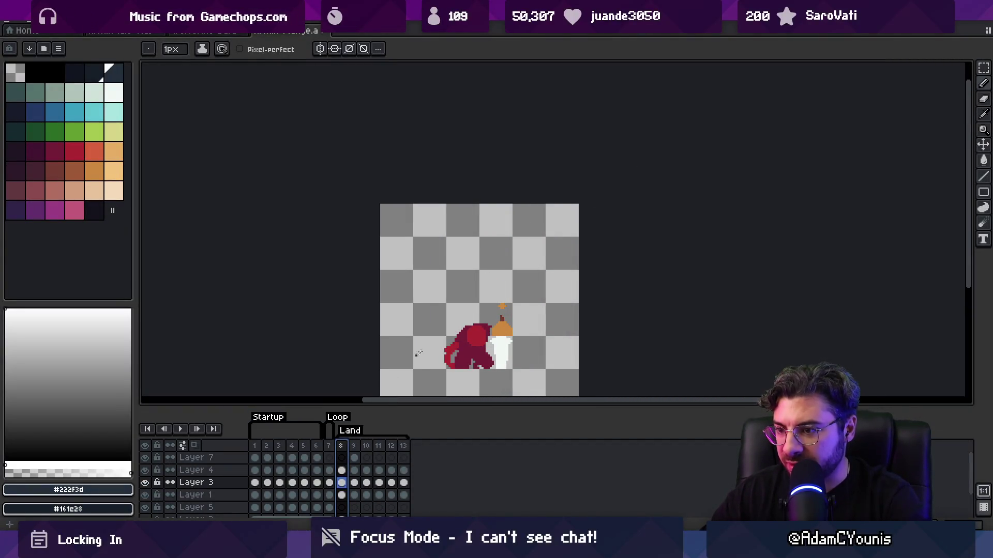
{"action": "key", "text": "v"}
{"action": "right_click", "coordinate": [207, 483]}
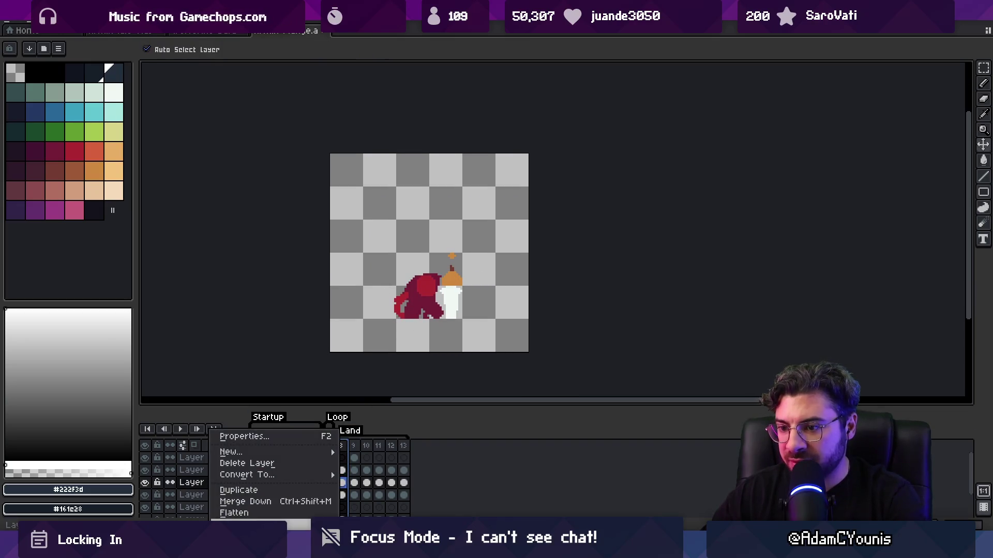
{"action": "left_click", "coordinate": [289, 511]}
{"action": "key", "text": "ctrl+z"}
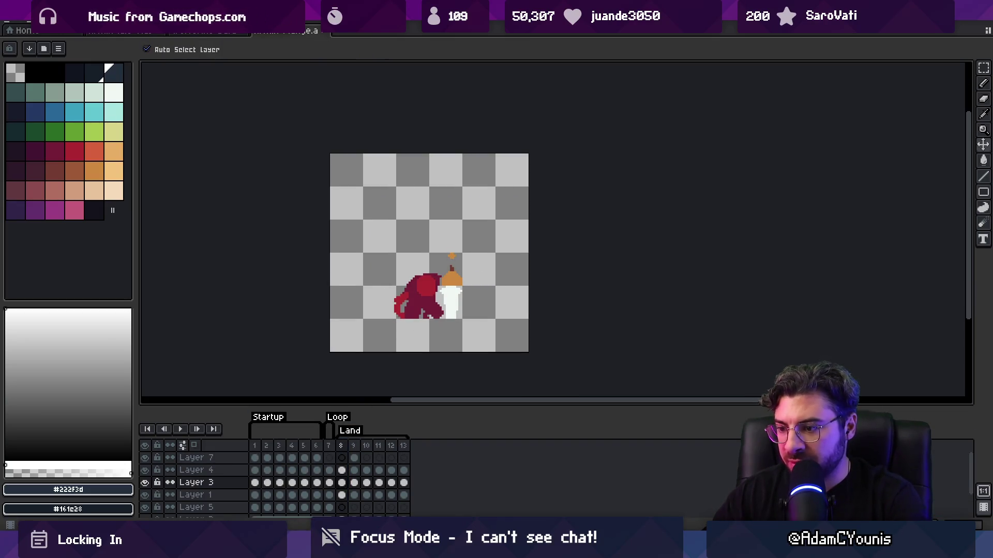
{"action": "key", "text": "alt+Tab"}
- Paste the plunge sprite next to the character tile and enlarge it slightly
{"action": "key", "text": "ctrl+v"}
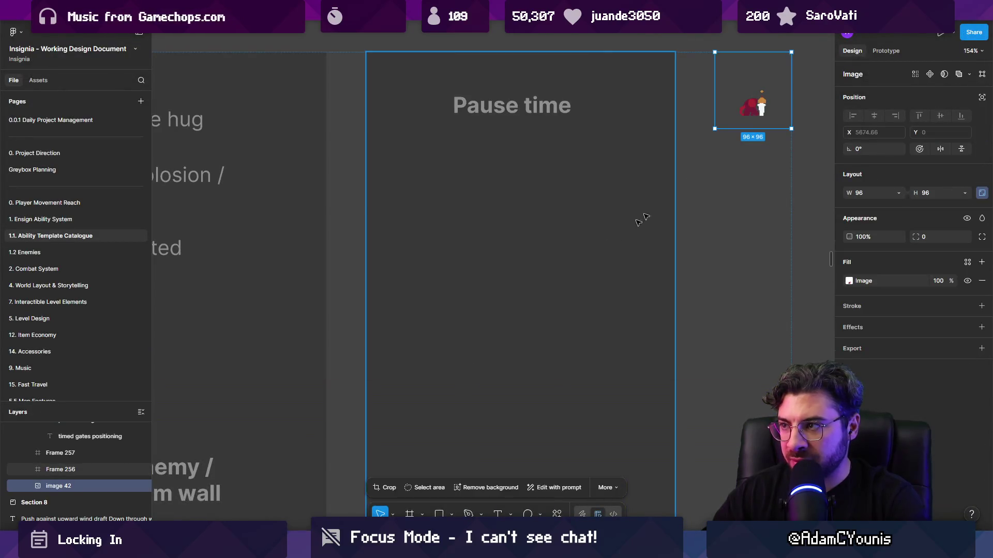
{"action": "key", "text": "Delete"}
{"action": "scroll", "coordinate": [639, 221], "scroll_direction": "down", "scroll_amount": 10}
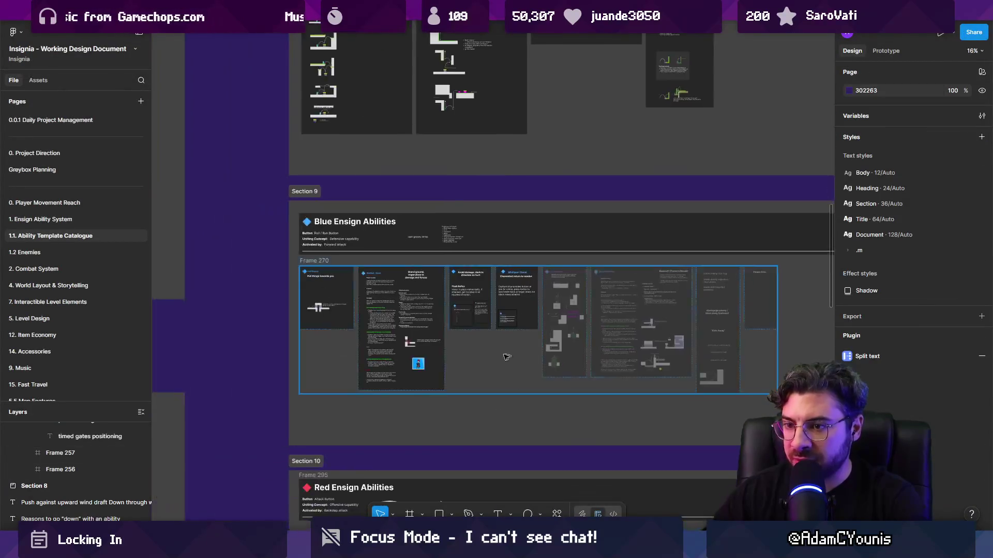
{"action": "scroll", "coordinate": [424, 360], "scroll_direction": "up", "scroll_amount": 10}
{"action": "left_click", "coordinate": [443, 361]}
{"action": "key", "text": "ctrl+v"}
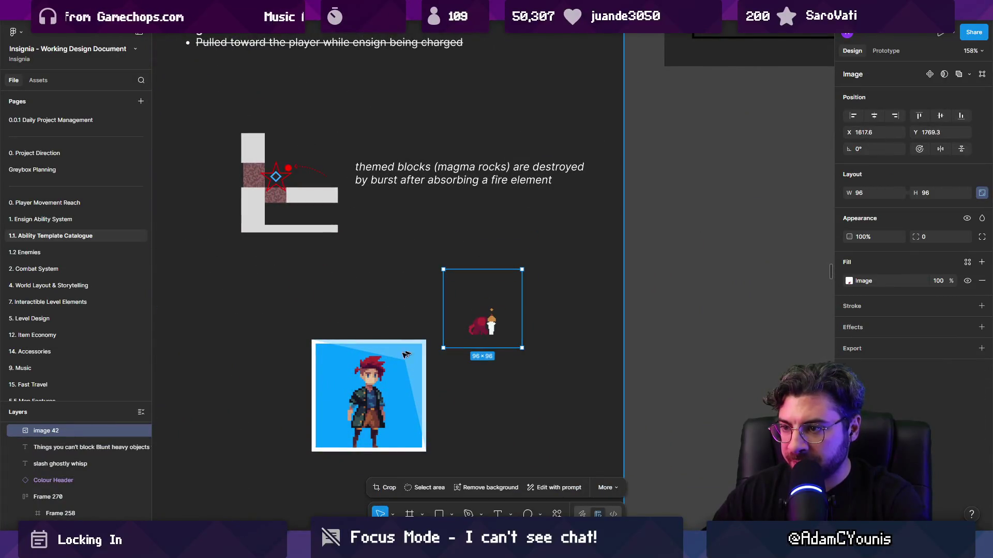
{"action": "key", "text": "Escape"}
{"action": "left_click", "coordinate": [481, 326]}
{"action": "mouse_move", "coordinate": [522, 343]}
{"action": "left_mouse_down"}
{"action": "mouse_move", "coordinate": [556, 371]}
{"action": "mouse_move", "coordinate": [526, 359]}
{"action": "left_mouse_up"}
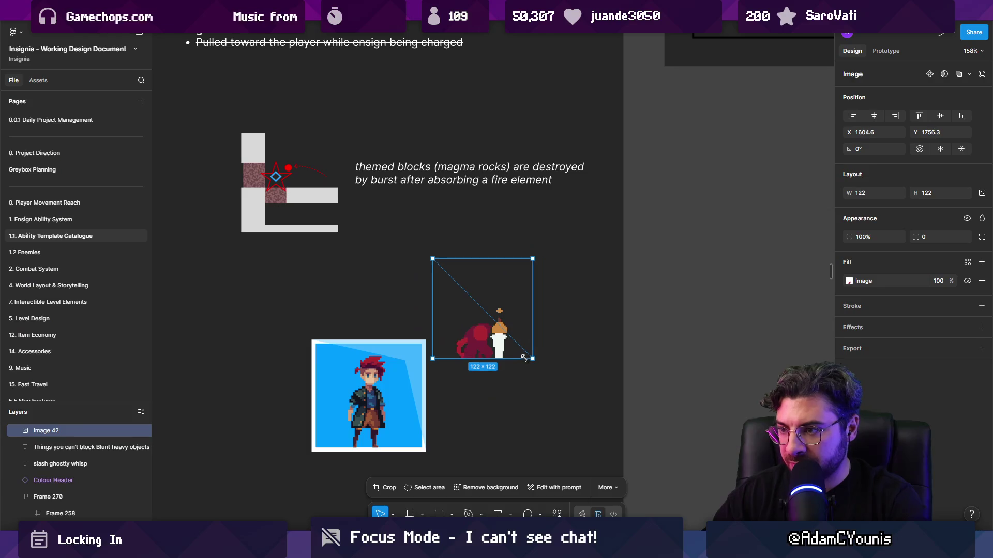
- Duplicate the blue character tile's two rectangles to the right as a second blue tile
{"action": "left_click", "coordinate": [416, 374]}
{"action": "left_click", "coordinate": [412, 376]}
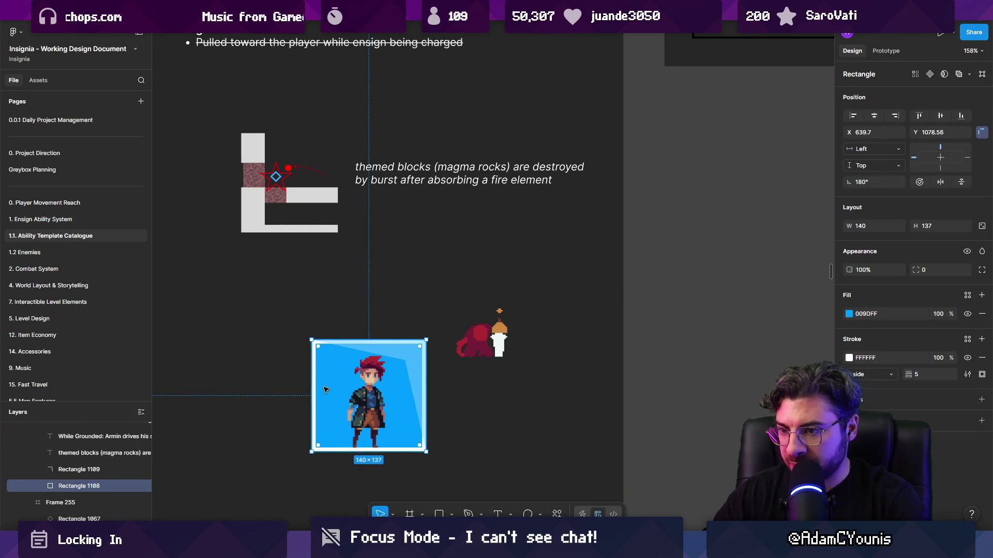
{"action": "left_click", "coordinate": [324, 427], "text": "shift"}
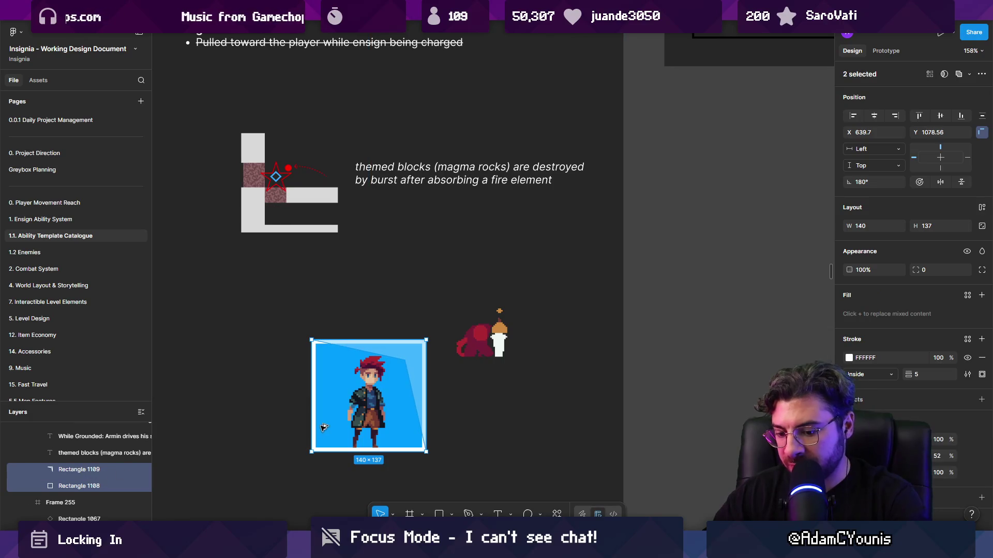
{"action": "left_click_drag", "start_coordinate": [323, 427], "coordinate": [462, 427]}
- Scale the plunge sprite to 105×85 and place it just above the new blue tile
{"action": "left_click", "coordinate": [510, 319]}
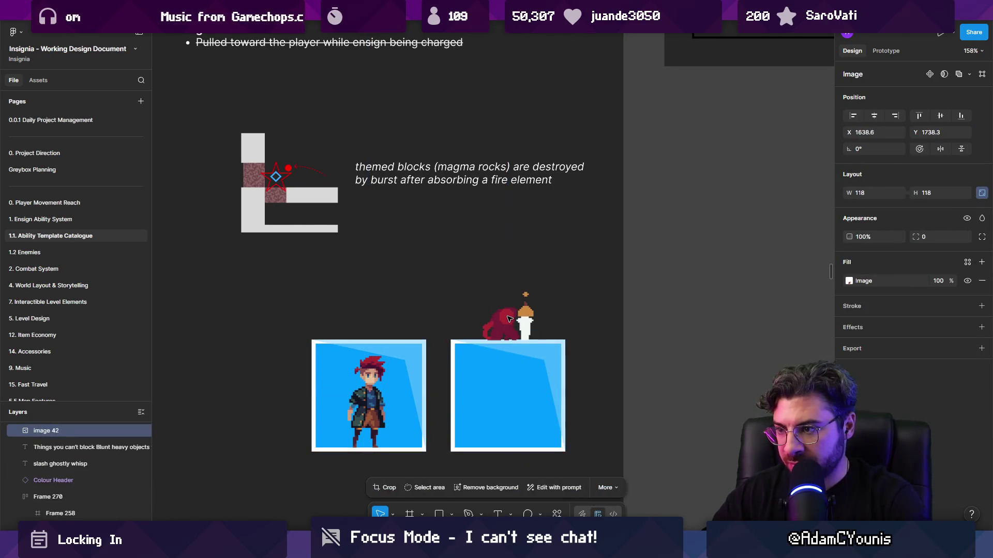
{"action": "mouse_move", "coordinate": [481, 243]}
{"action": "left_mouse_down"}
{"action": "mouse_move", "coordinate": [459, 274]}
{"action": "mouse_move", "coordinate": [432, 216]}
{"action": "left_mouse_up"}
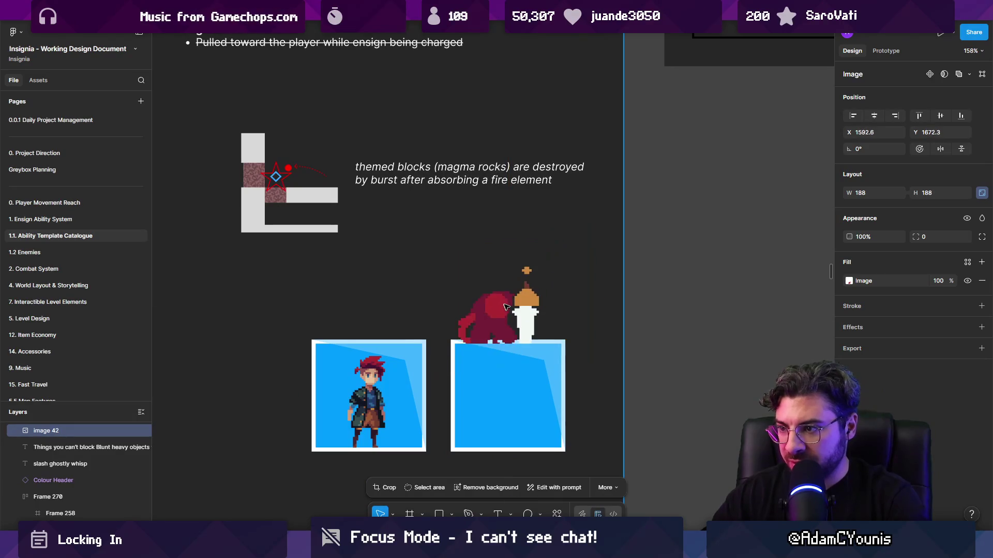
{"action": "left_click_drag", "start_coordinate": [506, 308], "coordinate": [492, 303]}
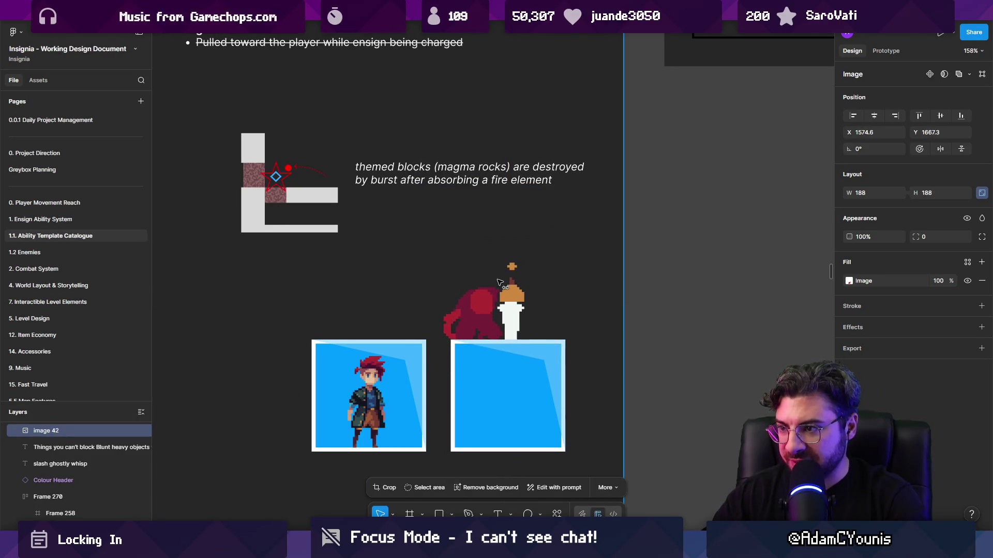
{"action": "left_click_drag", "start_coordinate": [565, 184], "coordinate": [529, 255]}
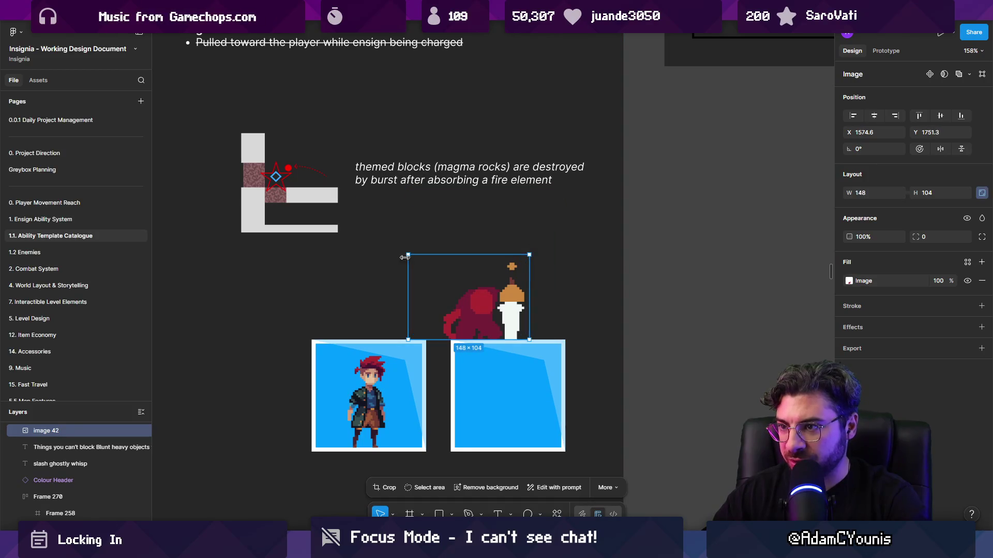
{"action": "mouse_move", "coordinate": [405, 257]}
{"action": "left_mouse_down"}
{"action": "mouse_move", "coordinate": [455, 266]}
{"action": "mouse_move", "coordinate": [443, 266]}
{"action": "mouse_move", "coordinate": [489, 299]}
{"action": "left_mouse_up"}
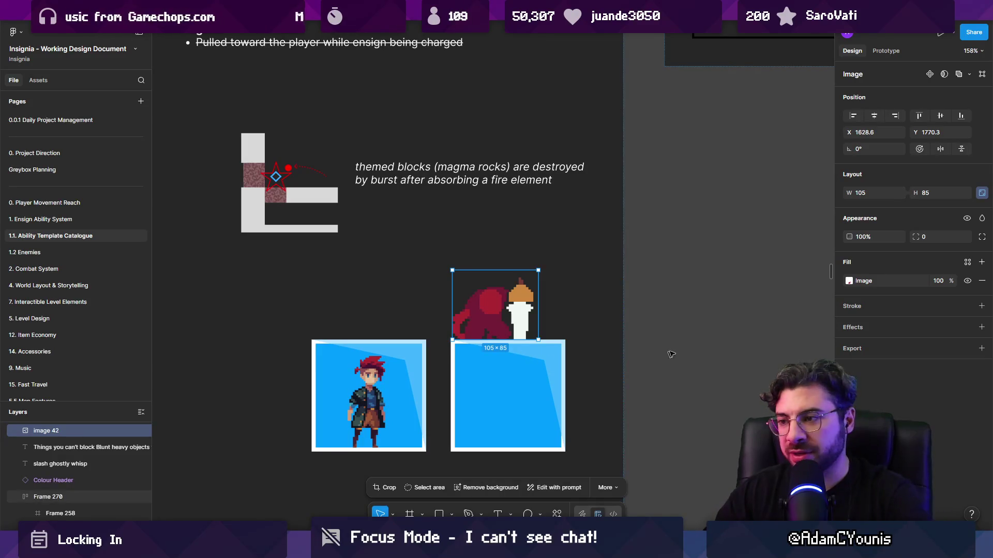
{"action": "left_click", "coordinate": [587, 373]}
- Move the plunge sprite down into the right blue tile, then delete it
{"action": "scroll", "coordinate": [512, 383], "scroll_direction": "down", "scroll_amount": 5}
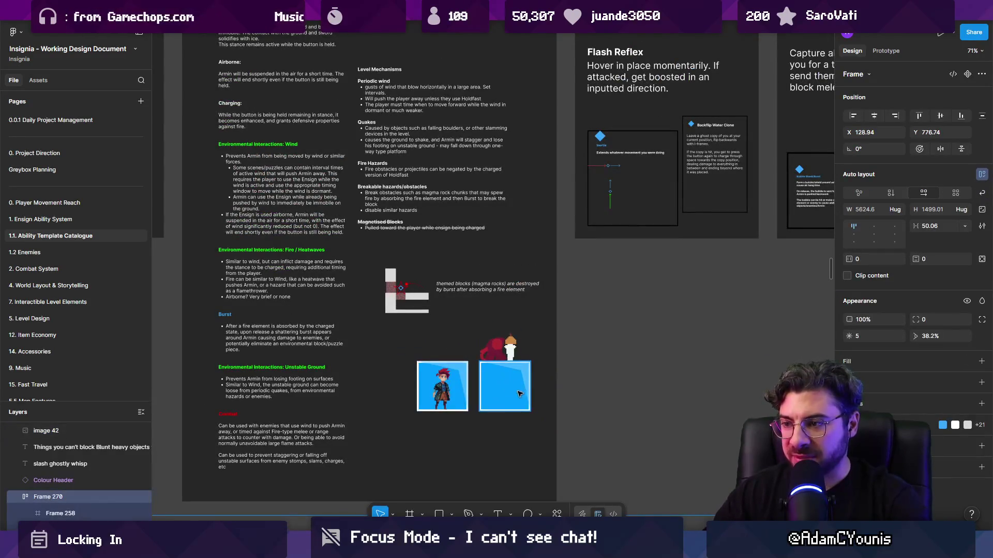
{"action": "scroll", "coordinate": [517, 395], "scroll_direction": "up", "scroll_amount": 3}
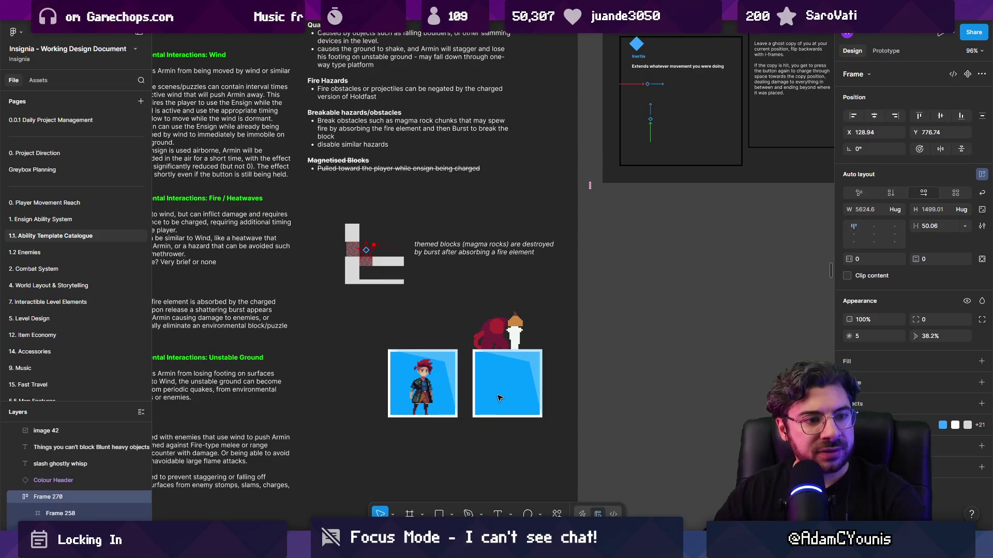
{"action": "scroll", "coordinate": [499, 398], "scroll_direction": "up", "scroll_amount": 5}
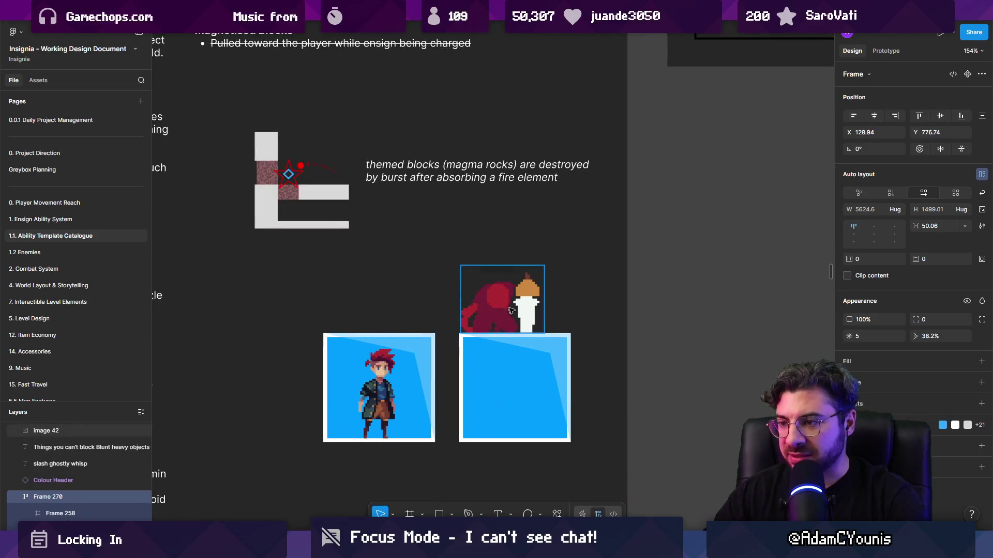
{"action": "left_click_drag", "start_coordinate": [511, 310], "coordinate": [505, 381]}
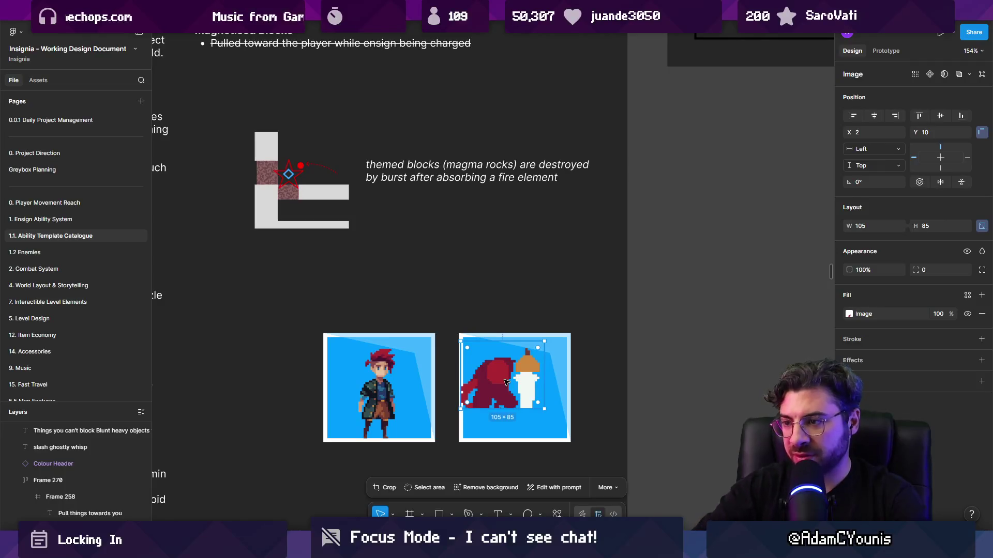
{"action": "key", "text": "Delete"}
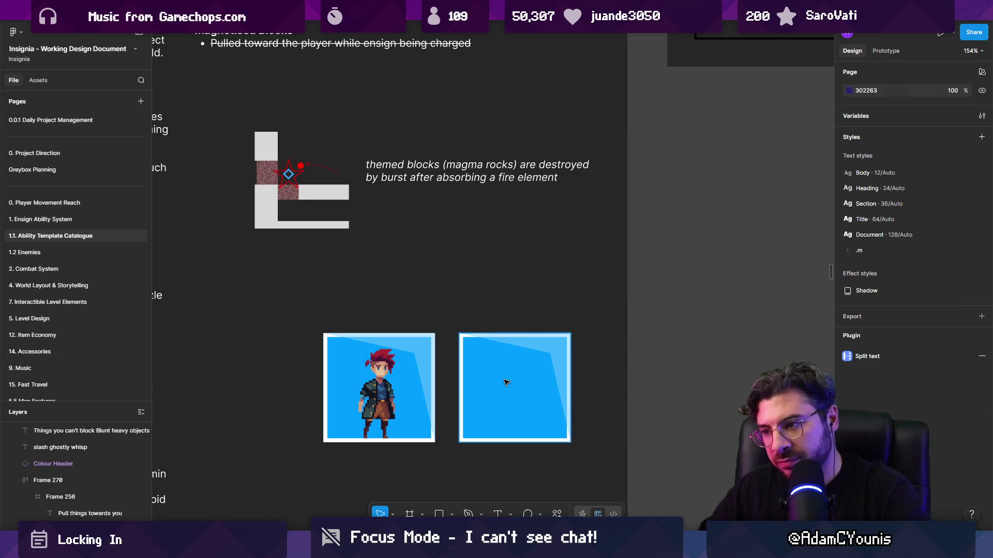
- Paste the sprite again, then delete it together with the second blue tile
{"action": "key", "text": "ctrl+v"}
{"action": "key", "text": "Escape"}
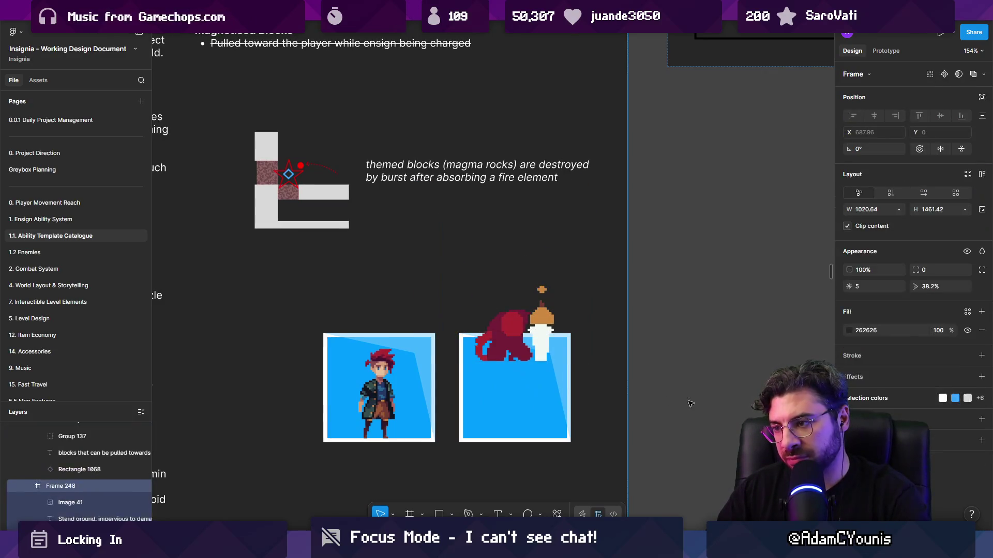
{"action": "left_click_drag", "start_coordinate": [670, 458], "coordinate": [487, 286]}
{"action": "key", "text": "Delete"}
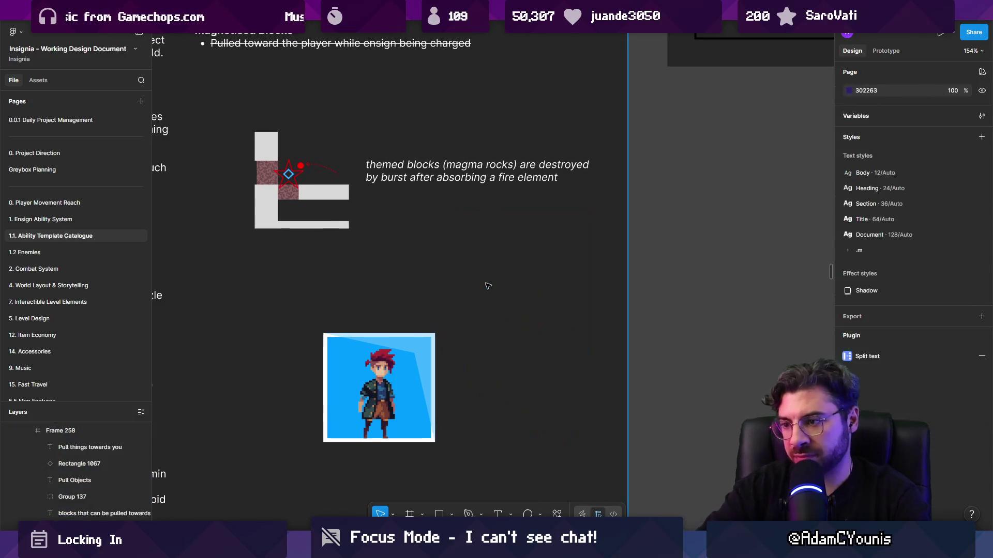
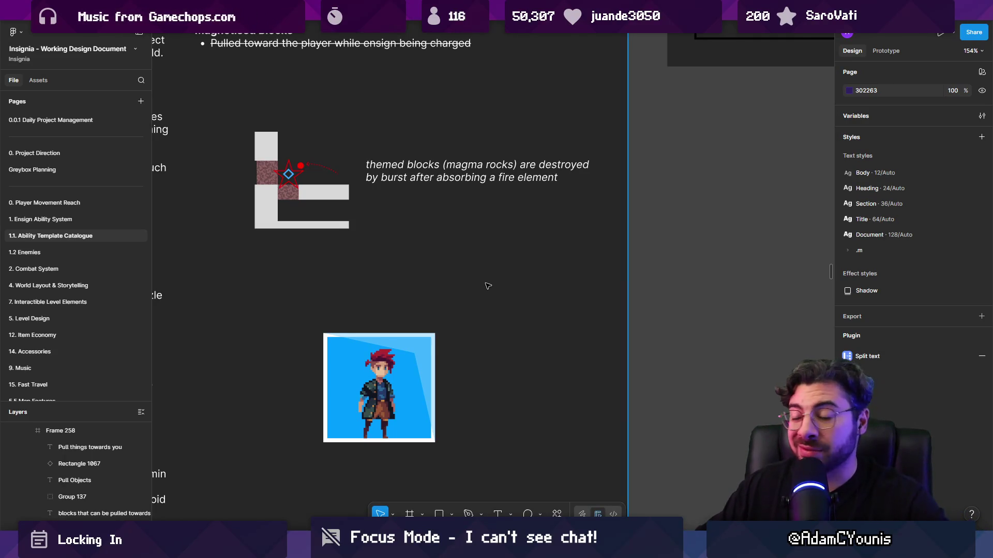
- Glance at the sprite editor, then search Everything for 'wall slide .ase' sprite files
{"action": "key", "text": "alt+Tab"}
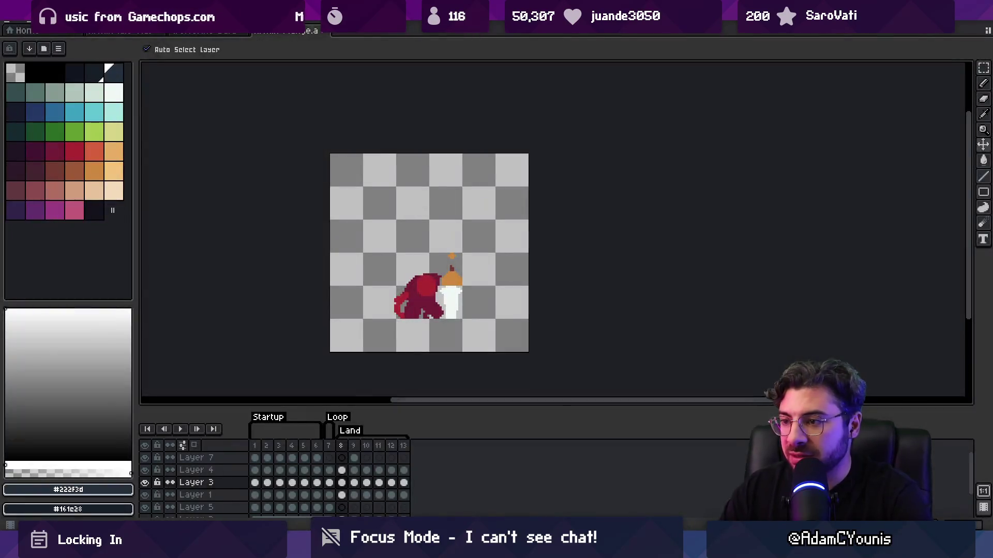
{"action": "key", "text": "alt+Tab"}
{"action": "left_click_drag", "start_coordinate": [419, 399], "coordinate": [469, 272]}
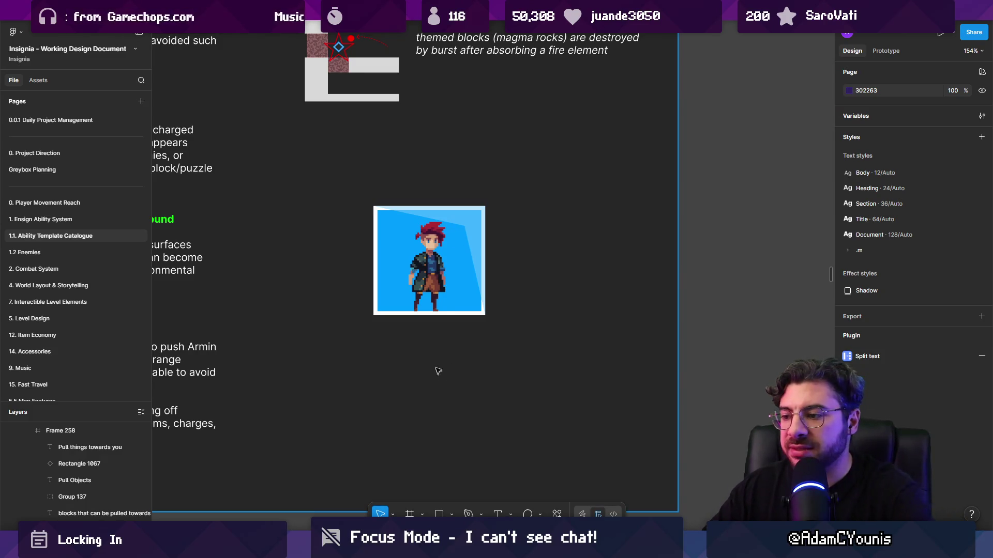
{"action": "type", "text": "wal"}
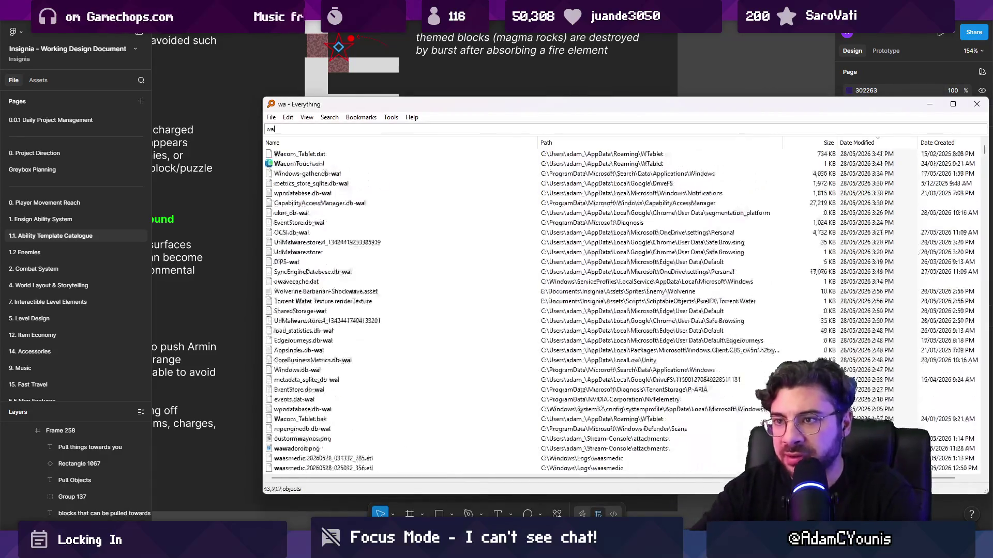
{"action": "type", "text": "l slide .ase"}
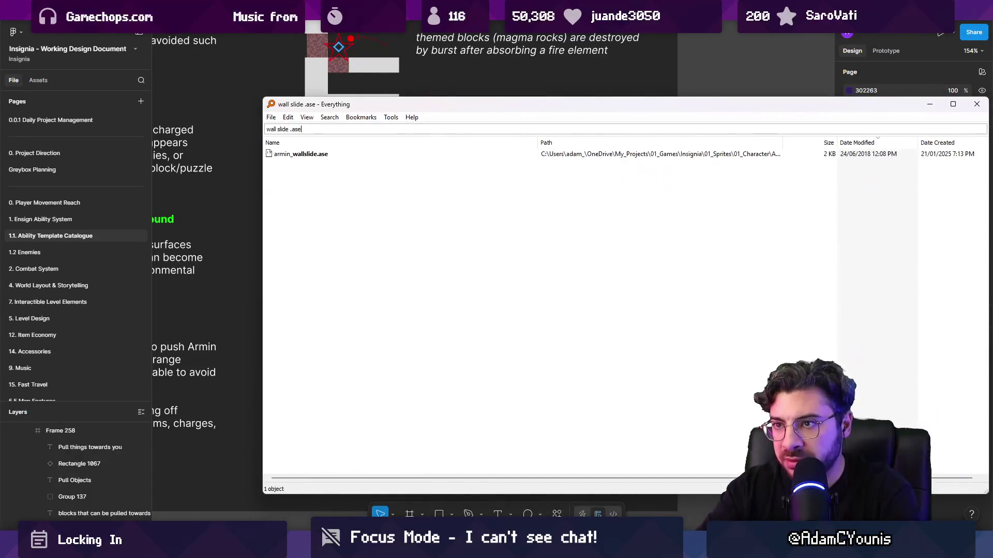
{"action": "key", "text": "Down"}
{"action": "key", "text": "Return"}
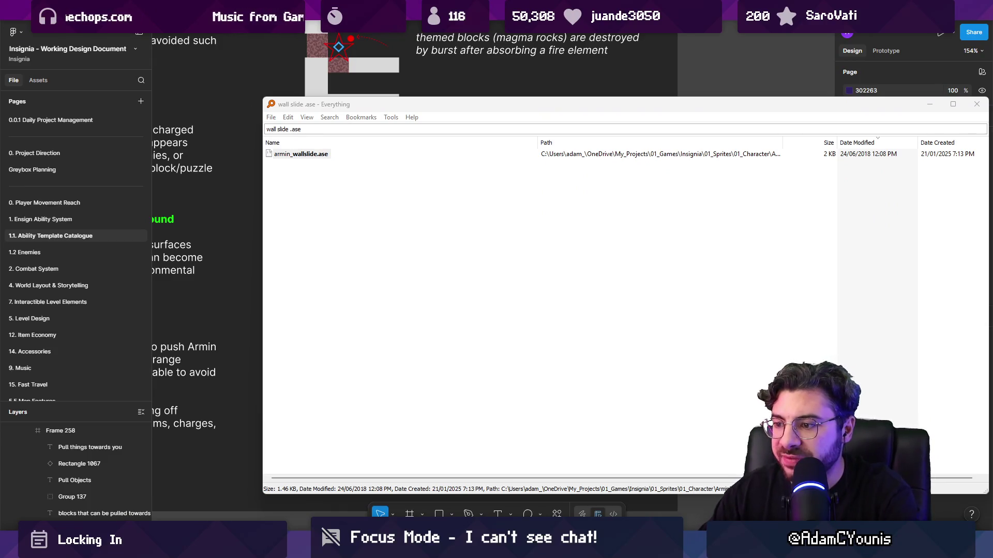
{"action": "key", "text": "alt+Tab"}
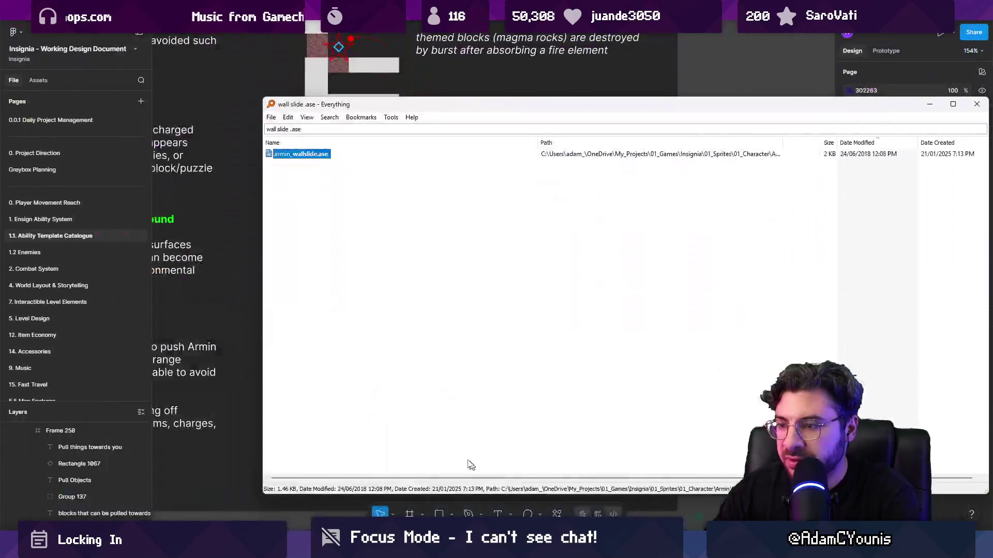
{"action": "key", "text": "super"}
{"action": "key", "text": "Escape"}
{"action": "key", "text": "Home"}
{"action": "key", "text": "ctrl+Delete"}
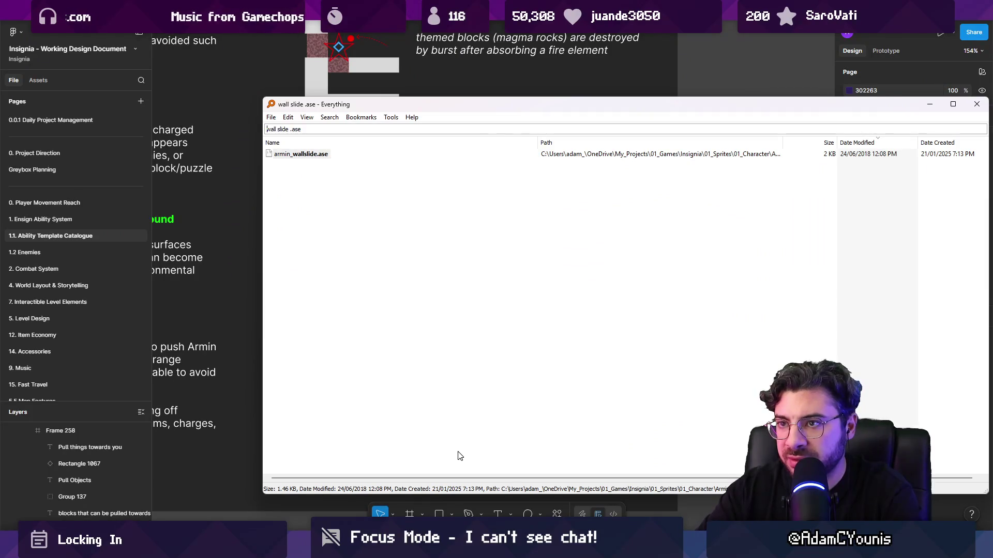
{"action": "key", "text": "Down"}
{"action": "key", "text": "Down"}
{"action": "key", "text": "Down"}
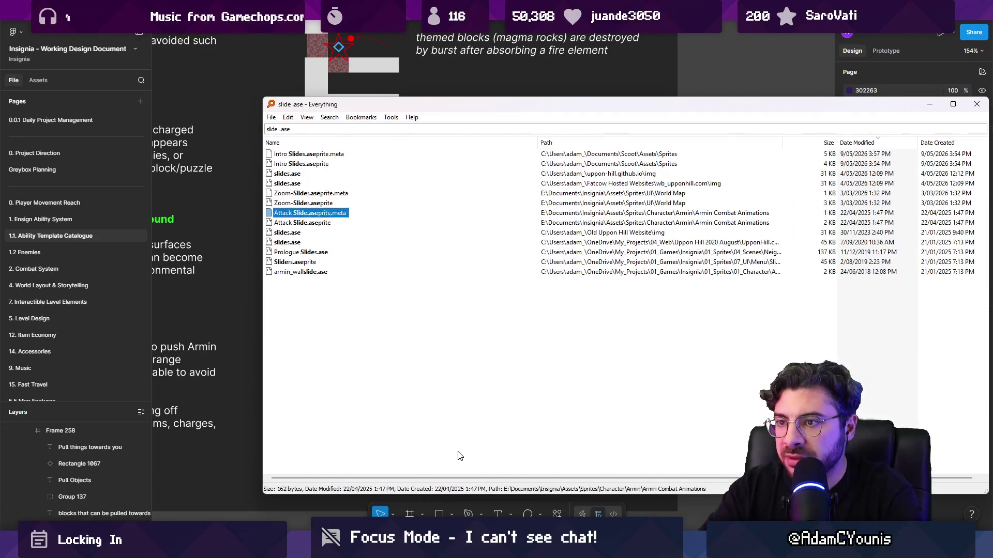
- Search 'armin wall .ase', then open, play and close the Armin Wall Climb sprite
{"action": "key", "text": "ctrl+f"}
{"action": "type", "text": "ar"}
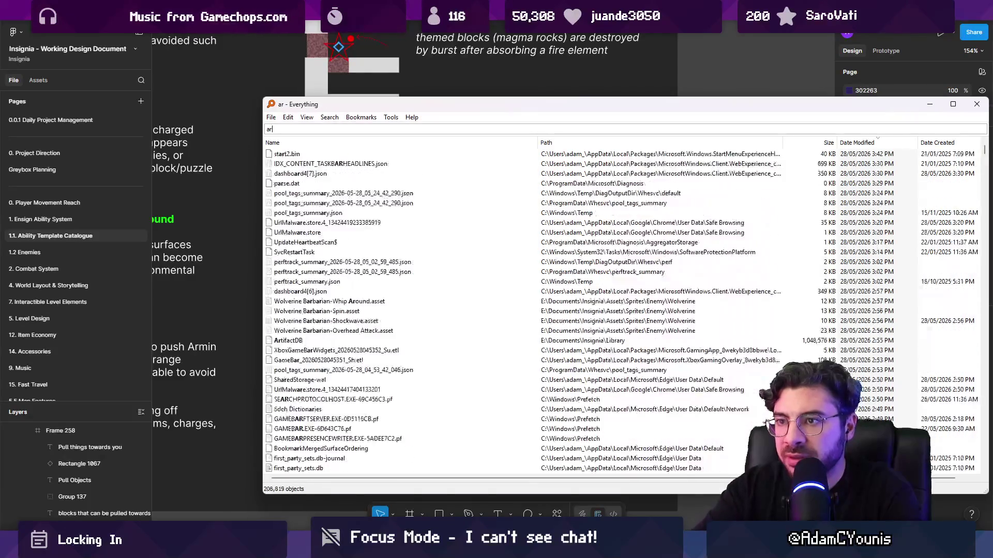
{"action": "type", "text": "min wall .ase"}
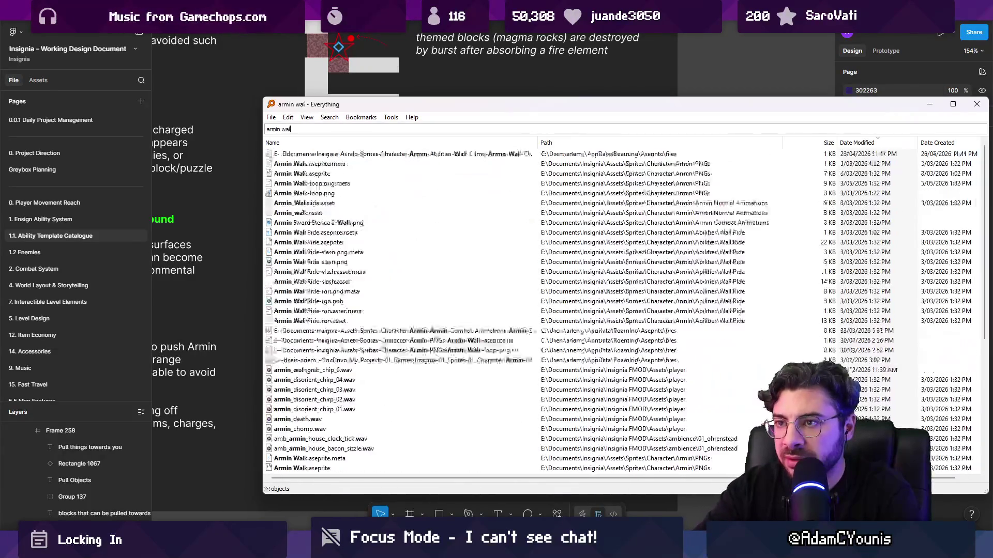
{"action": "key", "text": "Down"}
{"action": "key", "text": "Down"}
{"action": "key", "text": "Down"}
{"action": "key", "text": "Down"}
{"action": "key", "text": "Down"}
{"action": "key", "text": "Up"}
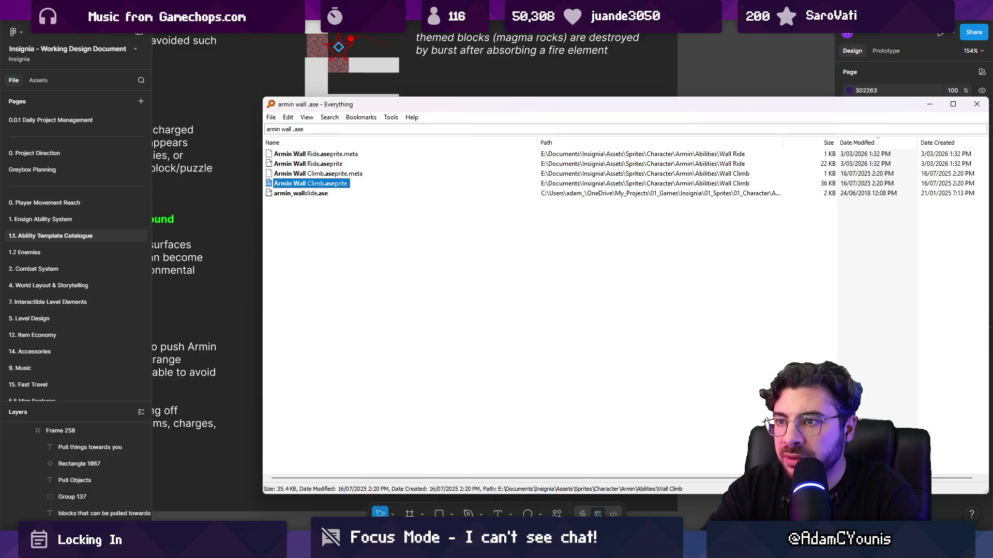
{"action": "key", "text": "Return"}
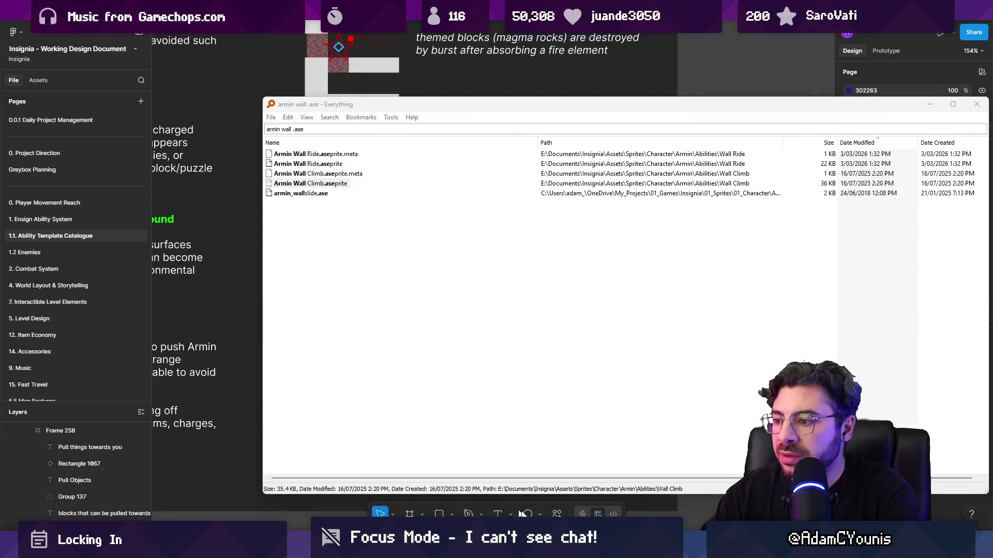
{"action": "key", "text": "Return"}
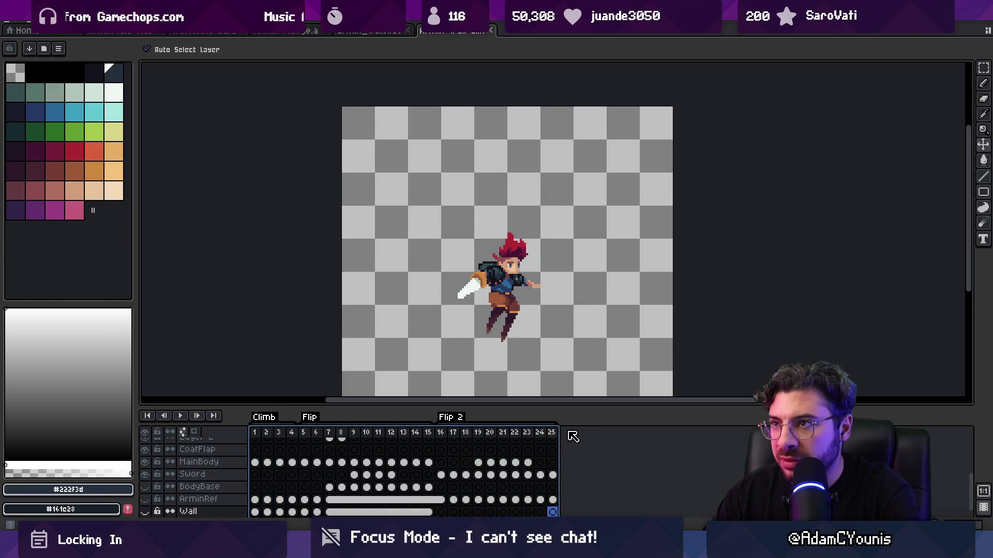
{"action": "key", "text": "ctrl+w"}
- Browse the Armin wall results, then open and close armin_wallslide.ase in Aseprite
{"action": "key", "text": "super+Down"}
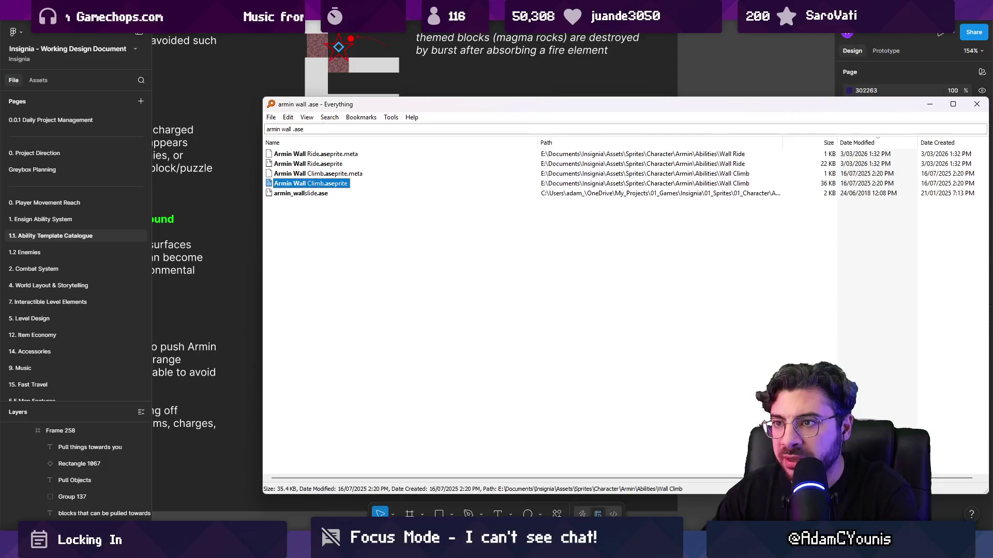
{"action": "double_click", "coordinate": [287, 129]}
{"action": "key", "text": "BackSpace"}
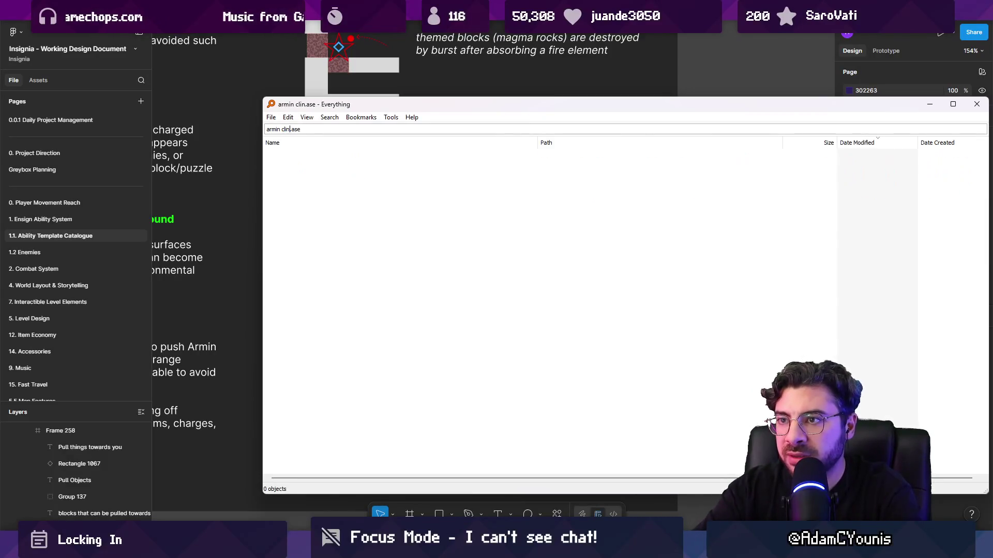
{"action": "type", "text": "wall"}
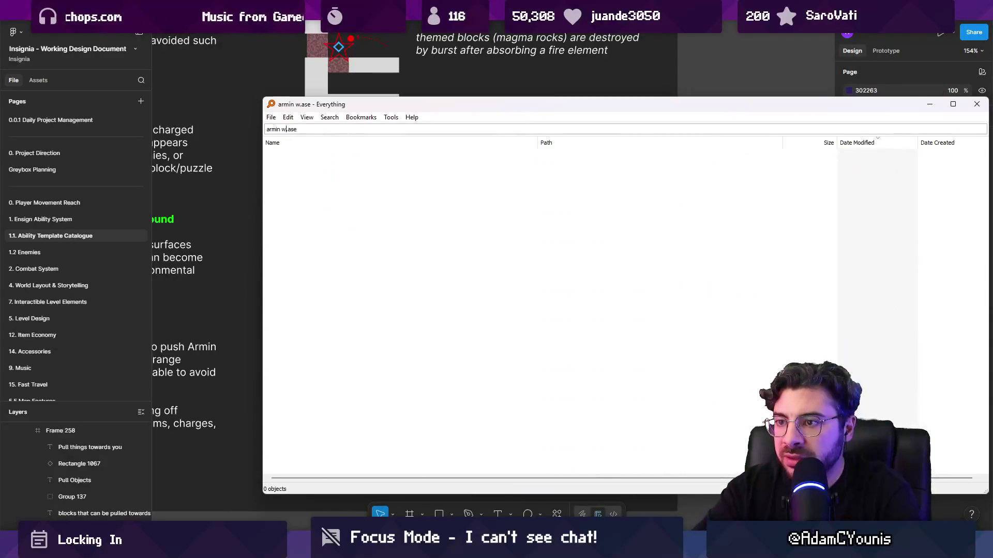
{"action": "left_click", "coordinate": [308, 163]}
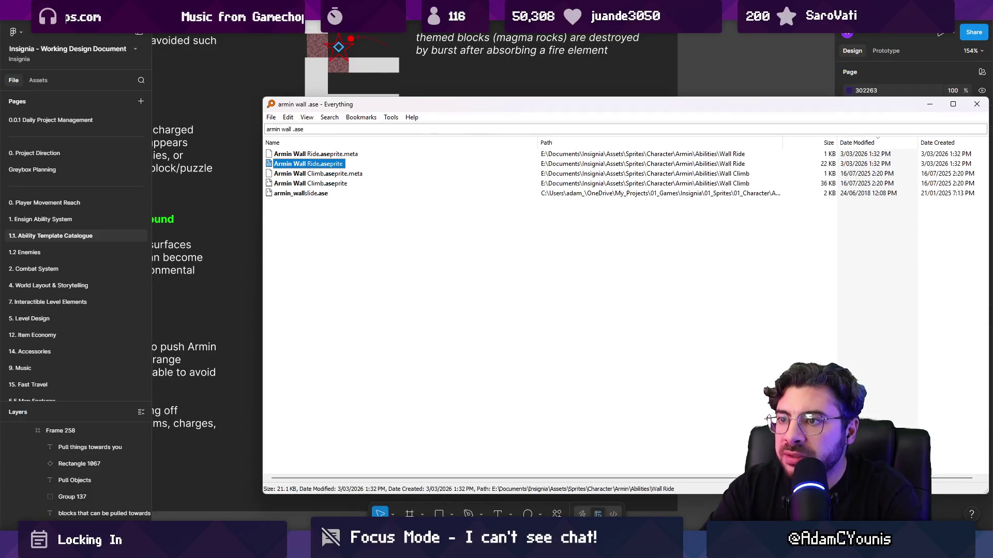
{"action": "key", "text": "Down"}
{"action": "key", "text": "Down"}
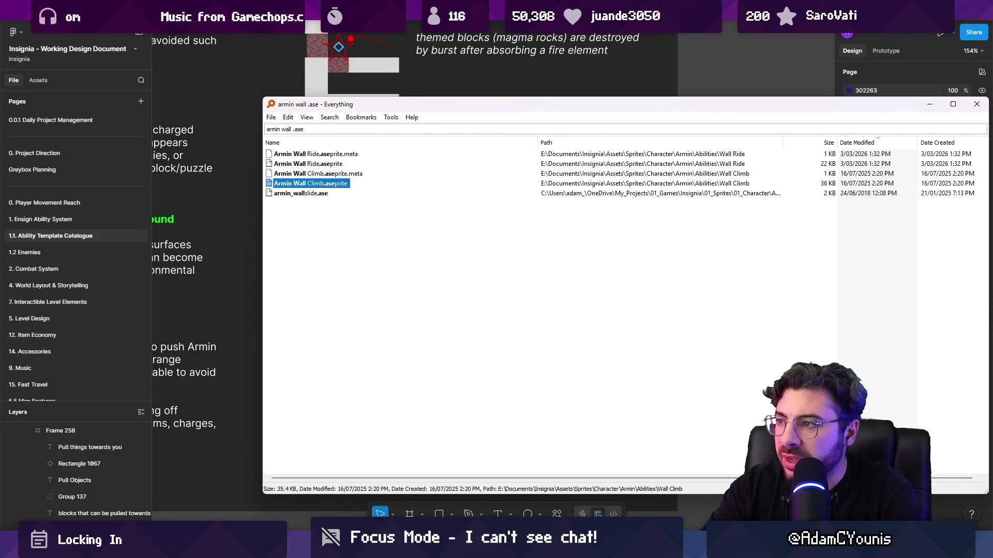
{"action": "left_click", "coordinate": [301, 192]}
{"action": "key", "text": "Return"}
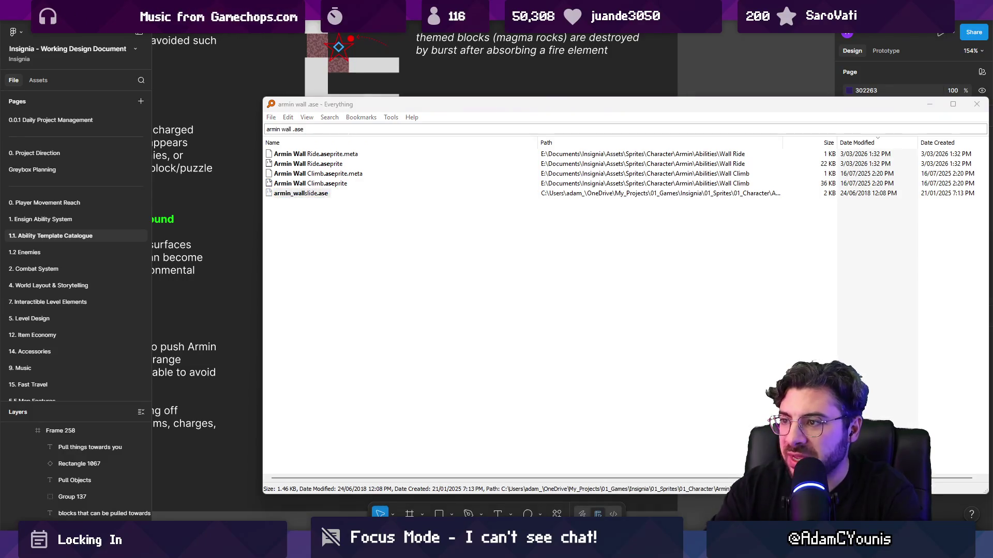
{"action": "scroll", "coordinate": [599, 384], "scroll_direction": "up", "scroll_amount": 5}
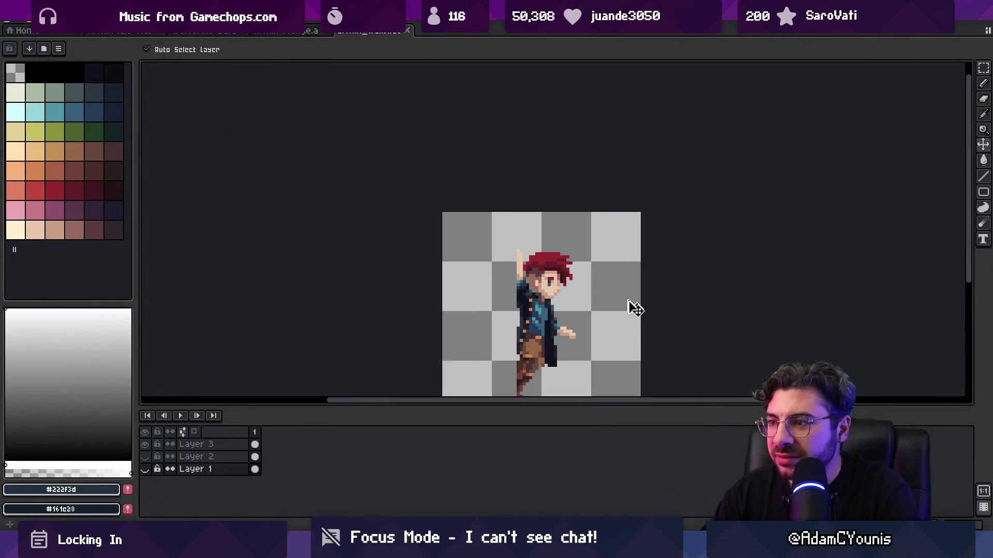
{"action": "key", "text": "ctrl+w"}
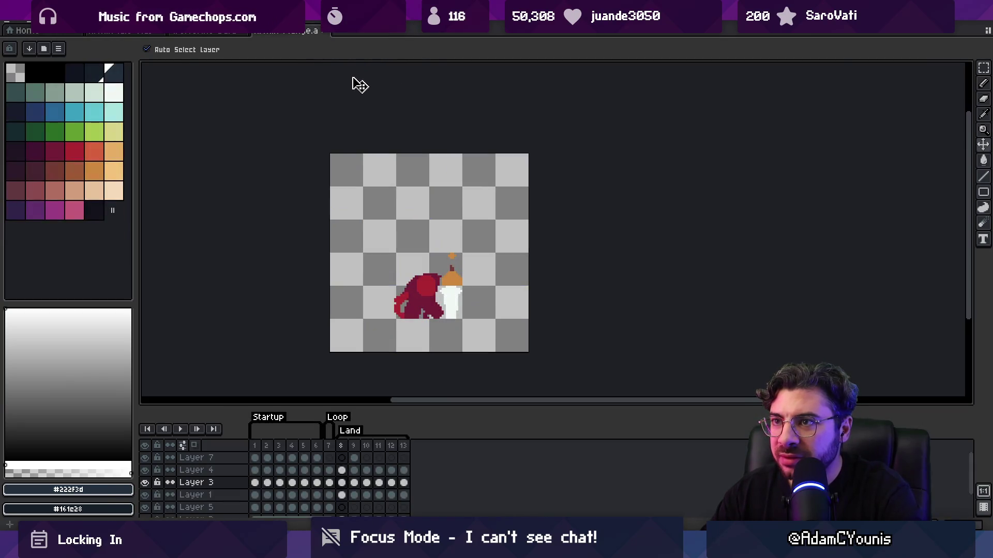
{"action": "key", "text": "alt+Tab"}
- Search the Unity project for 'slide' assets and browse the results, including Attack Slide
{"action": "key", "text": "alt+Tab"}
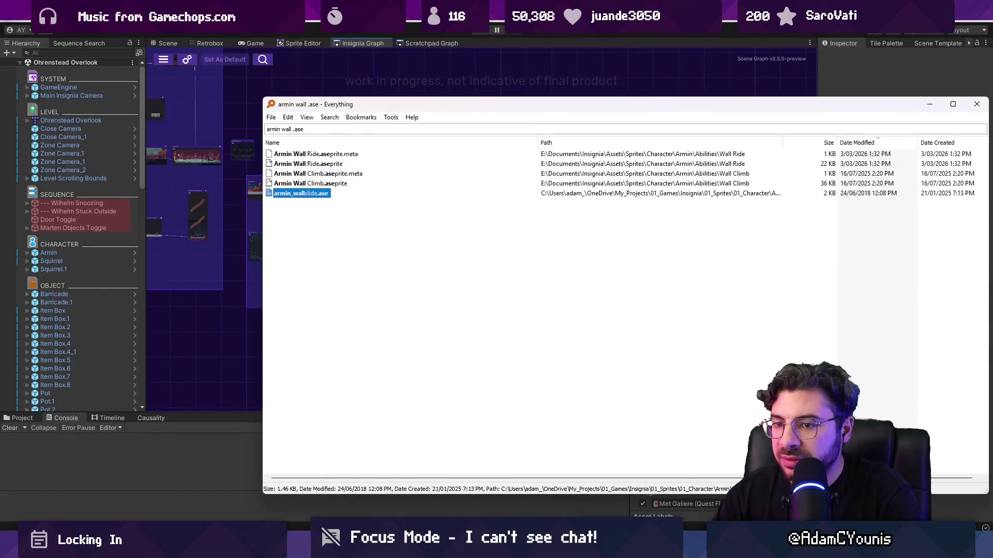
{"action": "key", "text": "alt+Tab"}
{"action": "left_click", "coordinate": [425, 427]}
{"action": "type", "text": "s"}
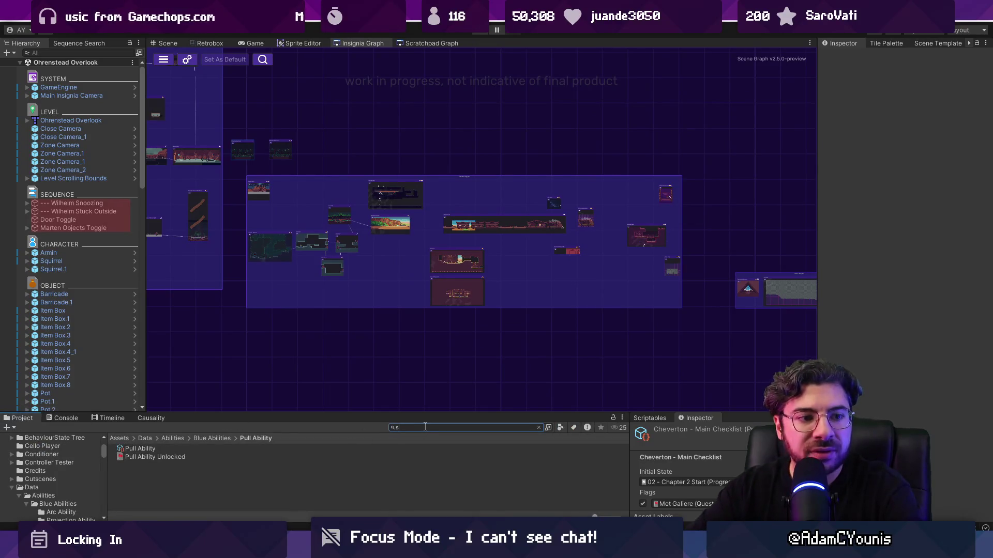
{"action": "type", "text": "life"}
{"action": "key", "text": "BackSpace"}
{"action": "key", "text": "BackSpace"}
{"action": "type", "text": "de .ase"}
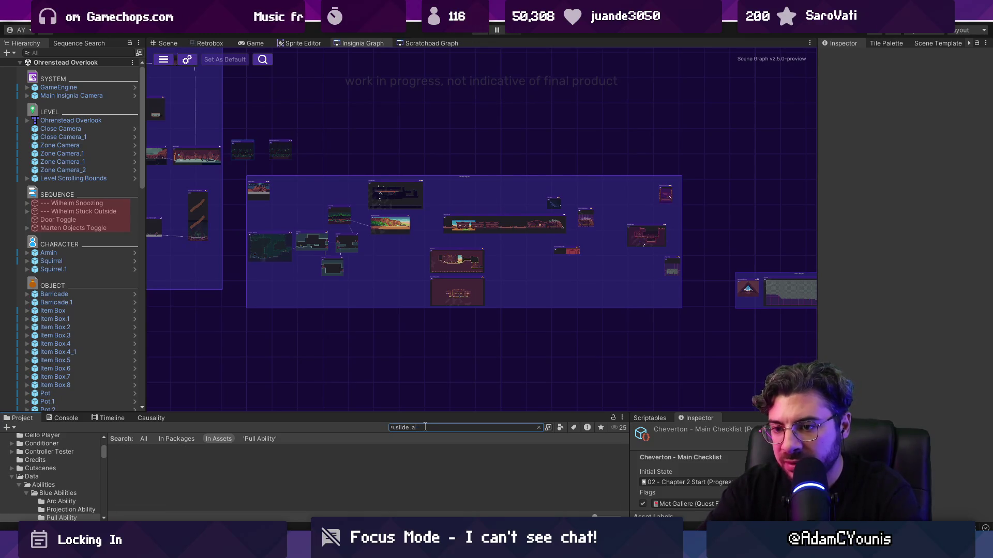
{"action": "key", "text": "BackSpace"}
{"action": "key", "text": "BackSpace"}
{"action": "key", "text": "BackSpace"}
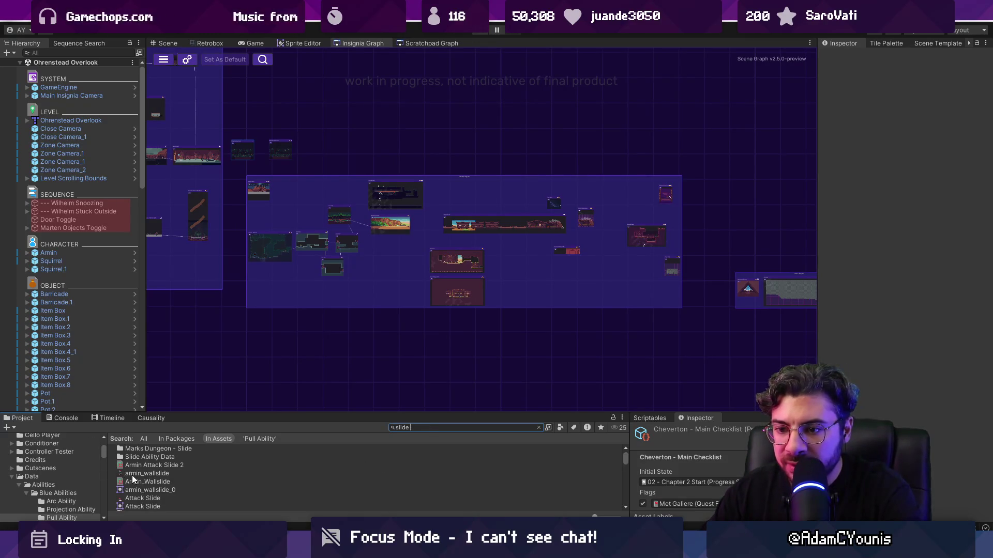
{"action": "left_click_drag", "start_coordinate": [242, 413], "coordinate": [242, 302]}
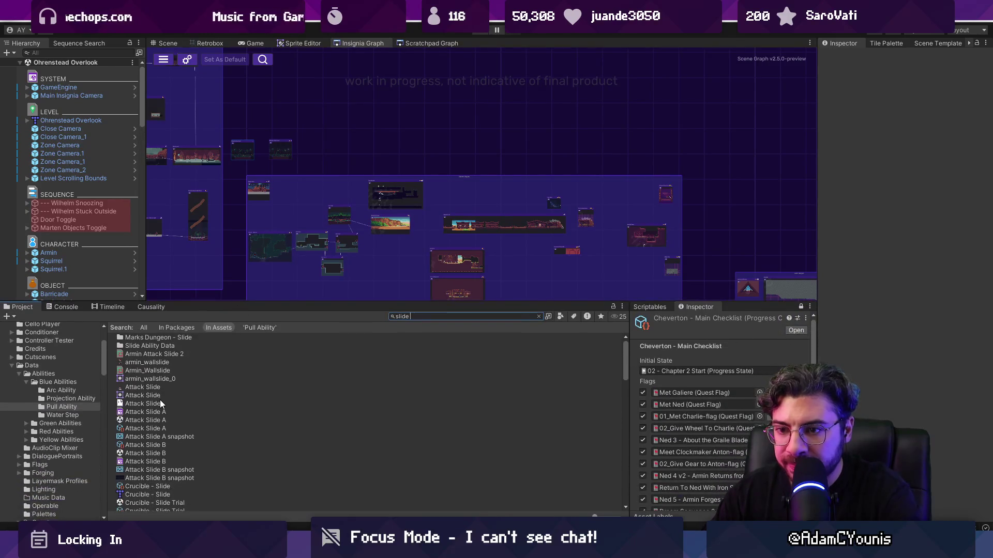
{"action": "left_click", "coordinate": [164, 402]}
{"action": "scroll", "coordinate": [164, 402], "scroll_direction": "down", "scroll_amount": 10}
{"action": "scroll", "coordinate": [163, 401], "scroll_direction": "down", "scroll_amount": 12}
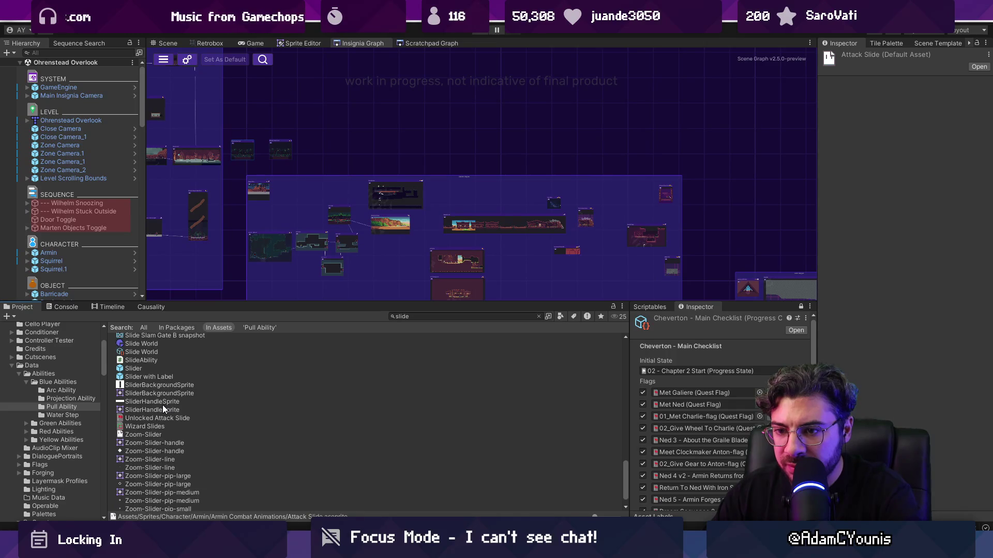
{"action": "scroll", "coordinate": [162, 405], "scroll_direction": "up", "scroll_amount": 20}
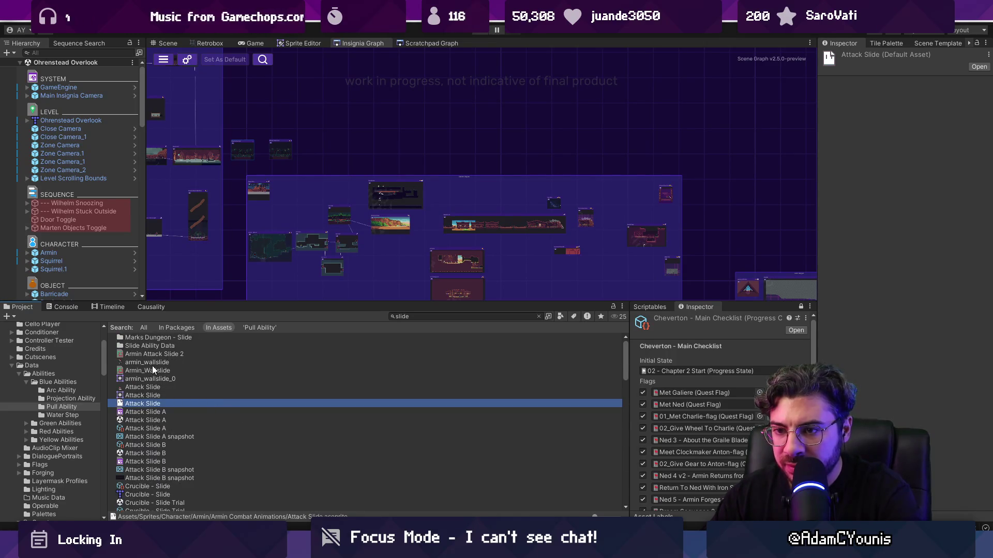
- Inspect the Armin_Wallslide sheet and texture, then ping its Wall Cling sprite
{"action": "left_click", "coordinate": [152, 363]}
{"action": "left_click", "coordinate": [167, 370]}
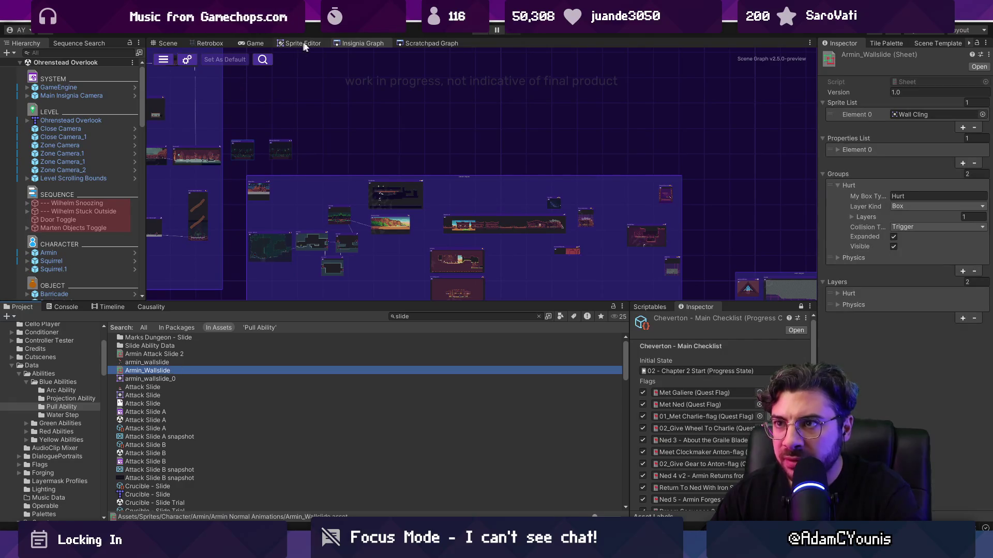
{"action": "left_click", "coordinate": [210, 43]}
{"action": "scroll", "coordinate": [504, 109], "scroll_direction": "down", "scroll_amount": 2}
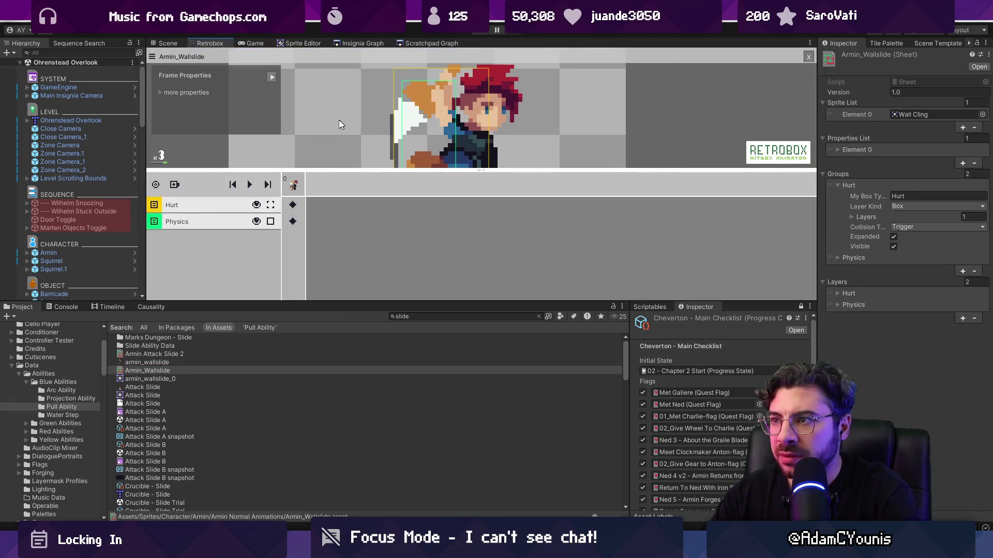
{"action": "left_click_drag", "start_coordinate": [353, 175], "coordinate": [353, 183]}
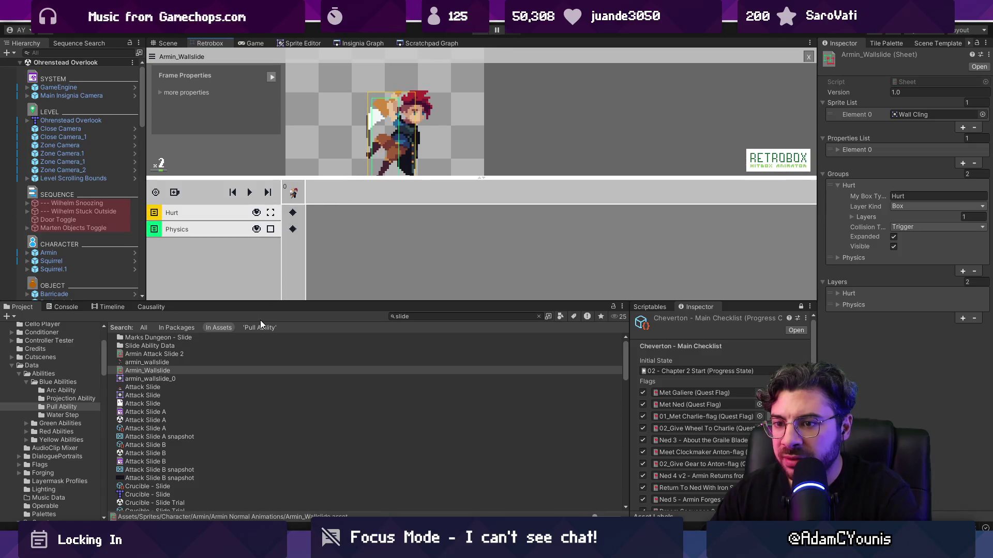
{"action": "left_click", "coordinate": [228, 363]}
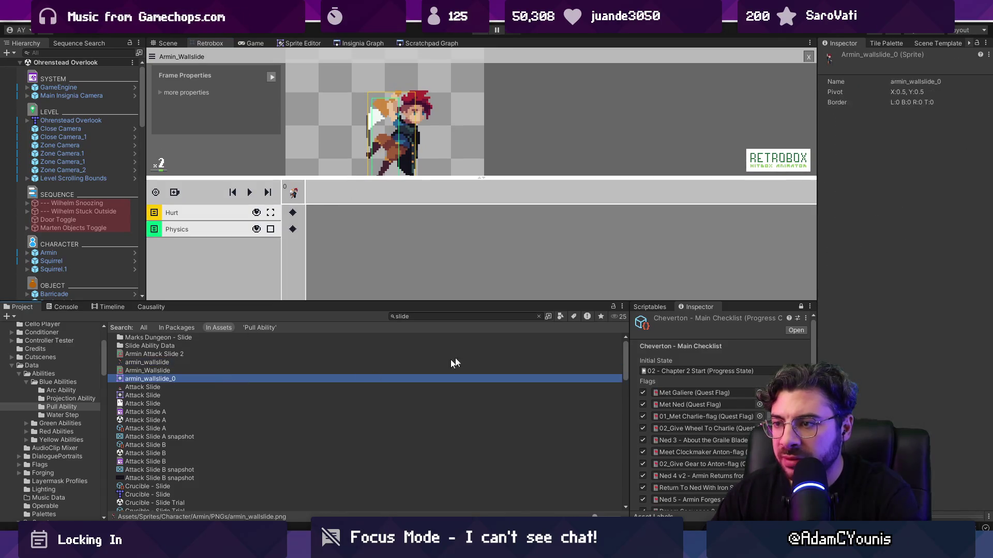
{"action": "left_click", "coordinate": [299, 370]}
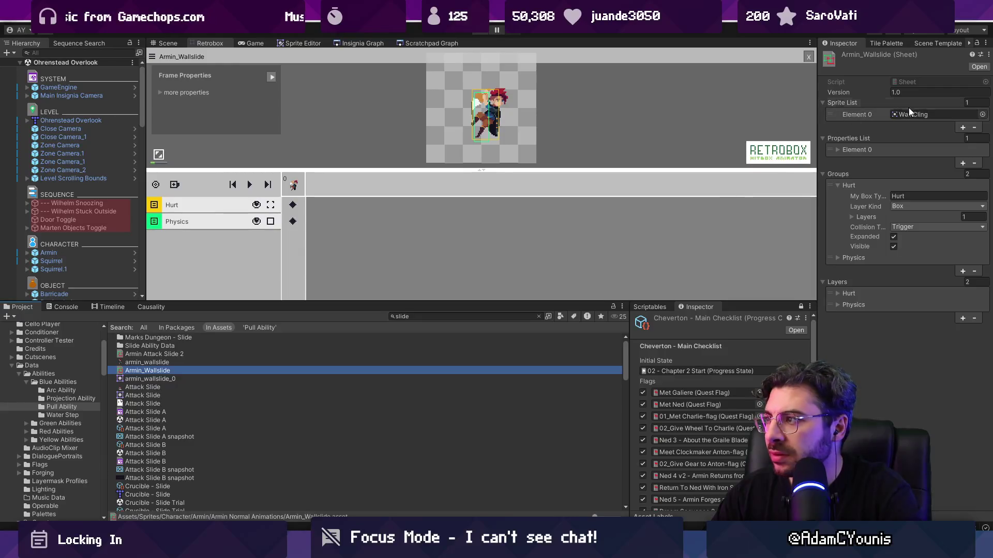
{"action": "left_click", "coordinate": [925, 114]}
{"action": "left_click", "coordinate": [132, 405]}
- Open Wall Cling in Aseprite, flatten its layers, and paste the sprite into Figma as a 96×96 image
{"action": "double_click", "coordinate": [133, 407]}
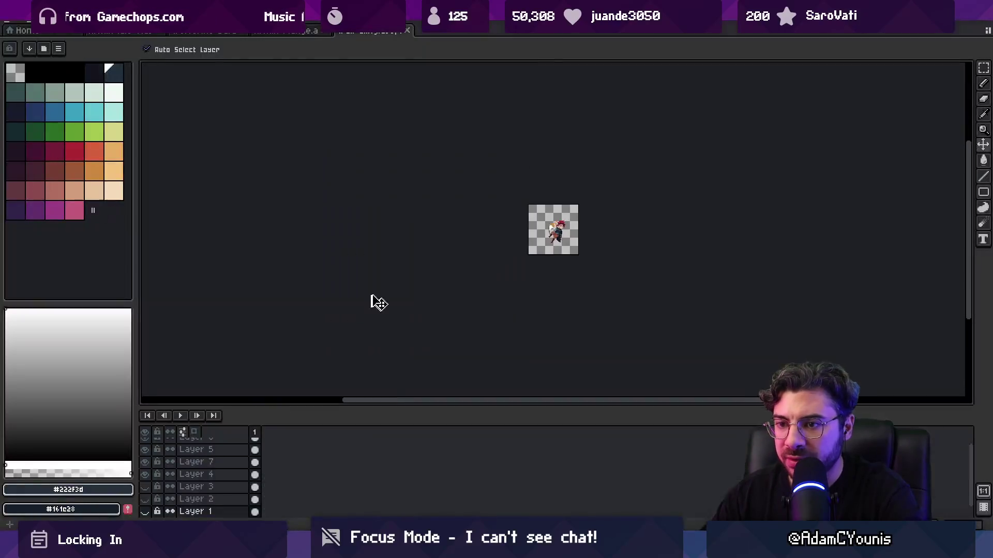
{"action": "scroll", "coordinate": [481, 237], "scroll_direction": "up", "scroll_amount": 5}
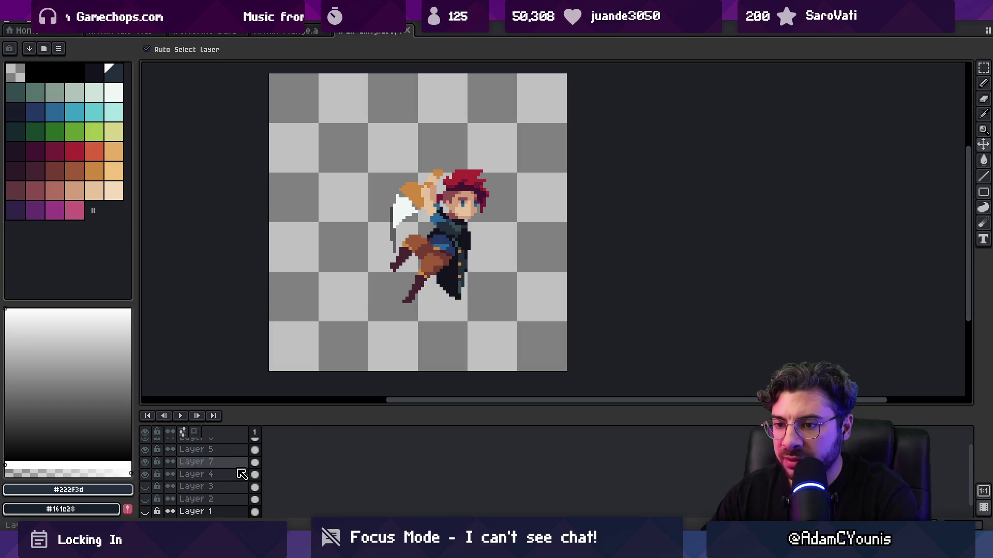
{"action": "right_click", "coordinate": [236, 486]}
{"action": "left_click", "coordinate": [261, 512]}
{"action": "key", "text": "ctrl+z"}
{"action": "right_click", "coordinate": [235, 487]}
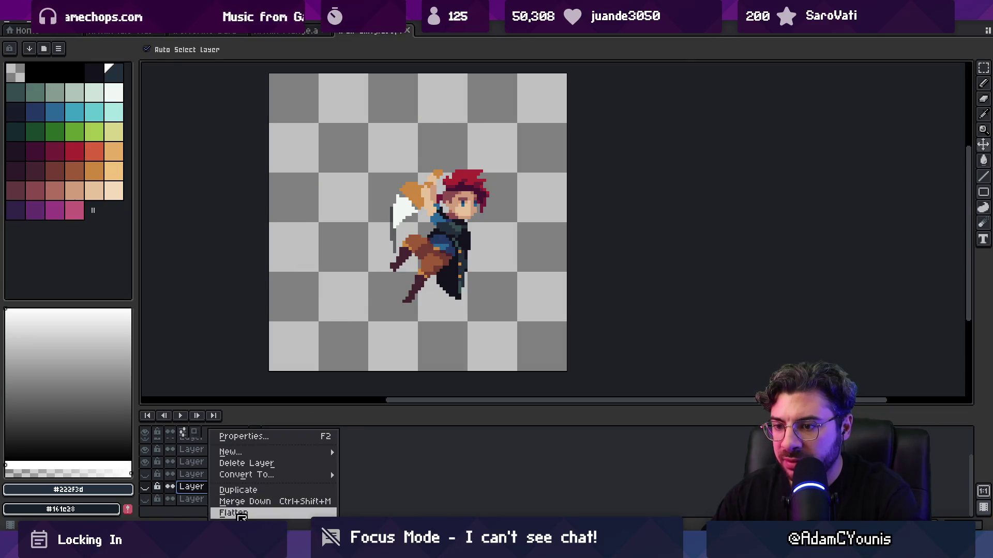
{"action": "left_click", "coordinate": [258, 512]}
{"action": "key", "text": "ctrl+z"}
{"action": "key", "text": "alt+Tab"}
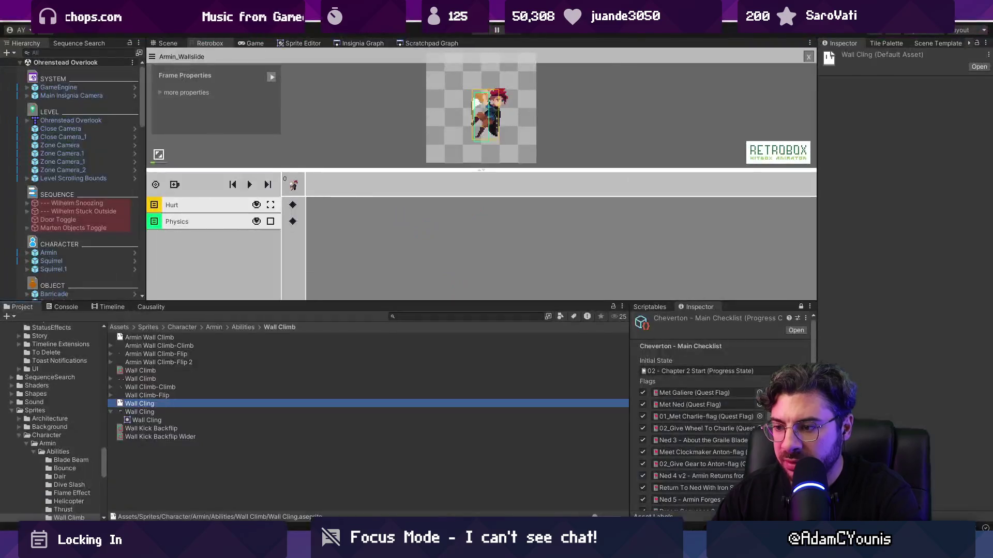
{"action": "key", "text": "alt+Tab"}
{"action": "key", "text": "ctrl+v"}
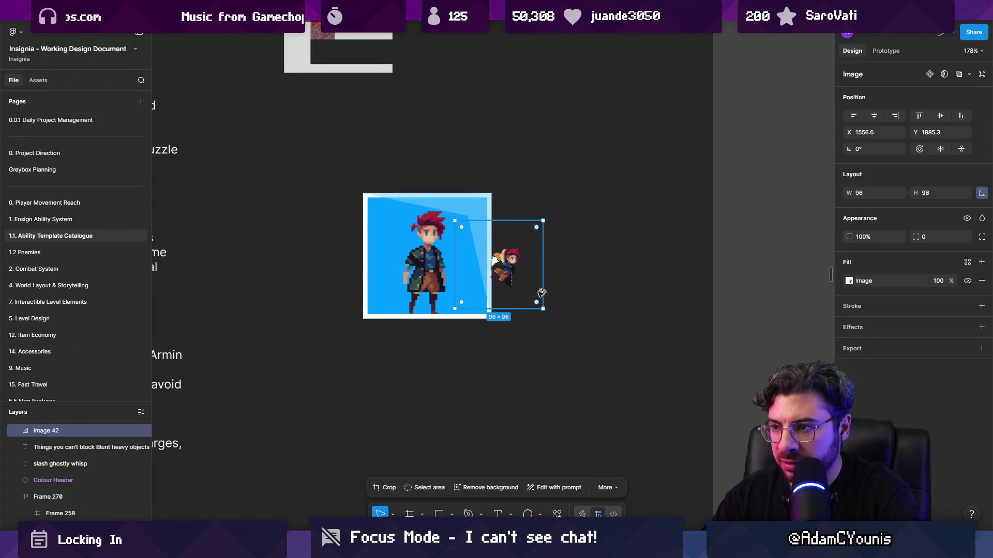
- Scale the pasted sprite to 248×248 beside the box and delete the standing Armin
{"action": "left_click_drag", "start_coordinate": [538, 321], "coordinate": [612, 382]}
{"action": "left_click_drag", "start_coordinate": [506, 299], "coordinate": [459, 264]}
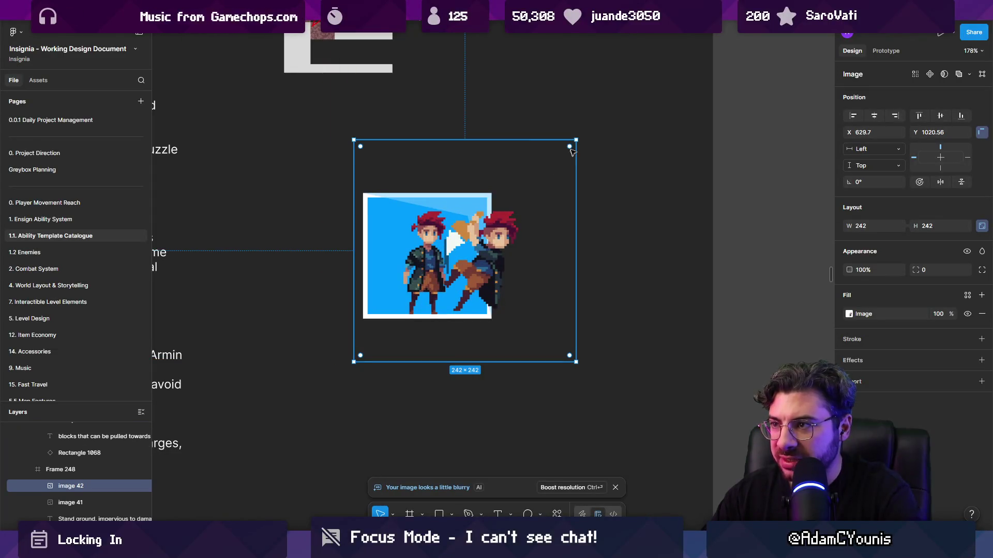
{"action": "mouse_move", "coordinate": [572, 150]}
{"action": "left_mouse_down"}
{"action": "mouse_move", "coordinate": [538, 177]}
{"action": "mouse_move", "coordinate": [578, 140]}
{"action": "left_mouse_up"}
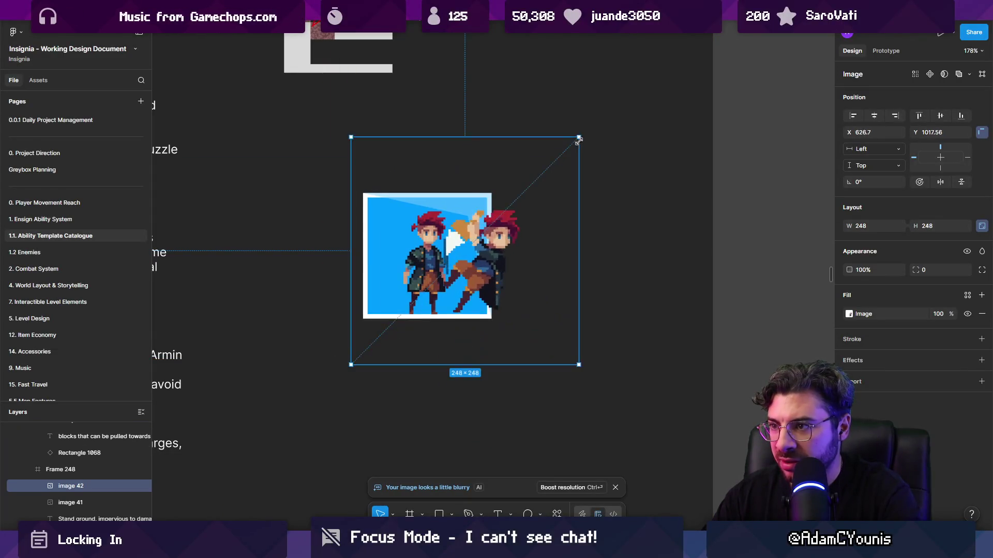
{"action": "left_click_drag", "start_coordinate": [481, 248], "coordinate": [619, 248]}
{"action": "left_click", "coordinate": [435, 280]}
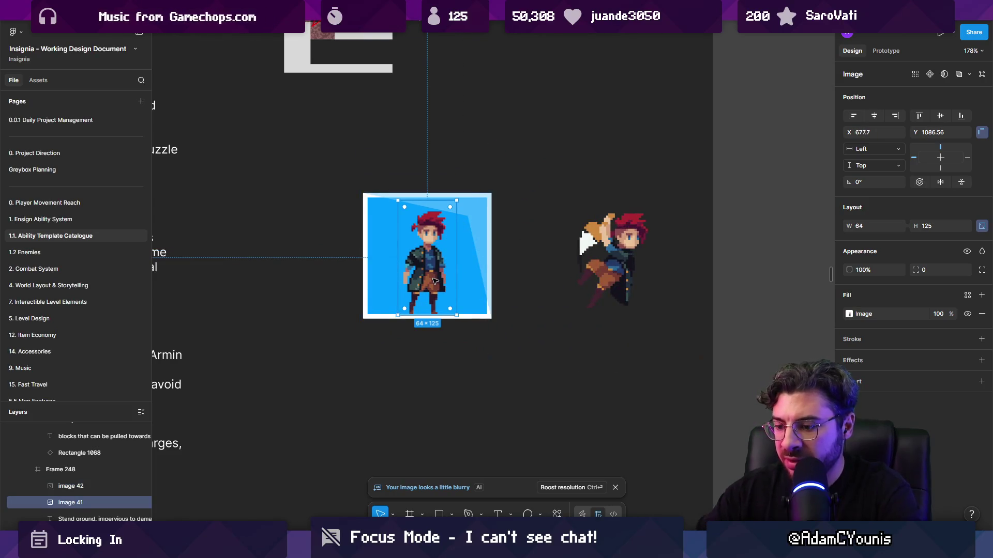
{"action": "key", "text": "Delete"}
- Shrink the wall-cling sprite to 130×130 and place it inside the blue box
{"action": "left_click", "coordinate": [623, 240]}
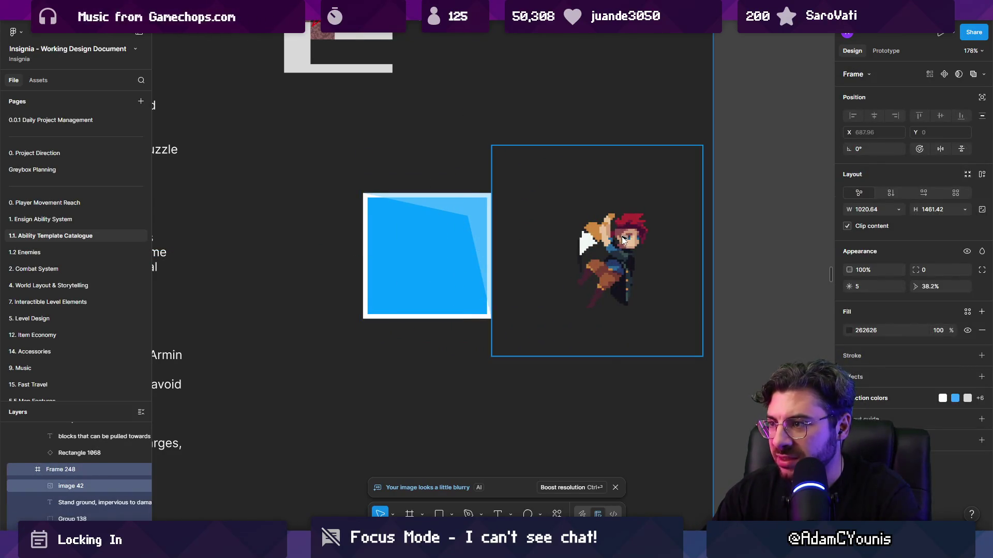
{"action": "left_click", "coordinate": [623, 241]}
{"action": "left_click_drag", "start_coordinate": [703, 145], "coordinate": [656, 193]}
{"action": "left_click_drag", "start_coordinate": [610, 248], "coordinate": [447, 248]}
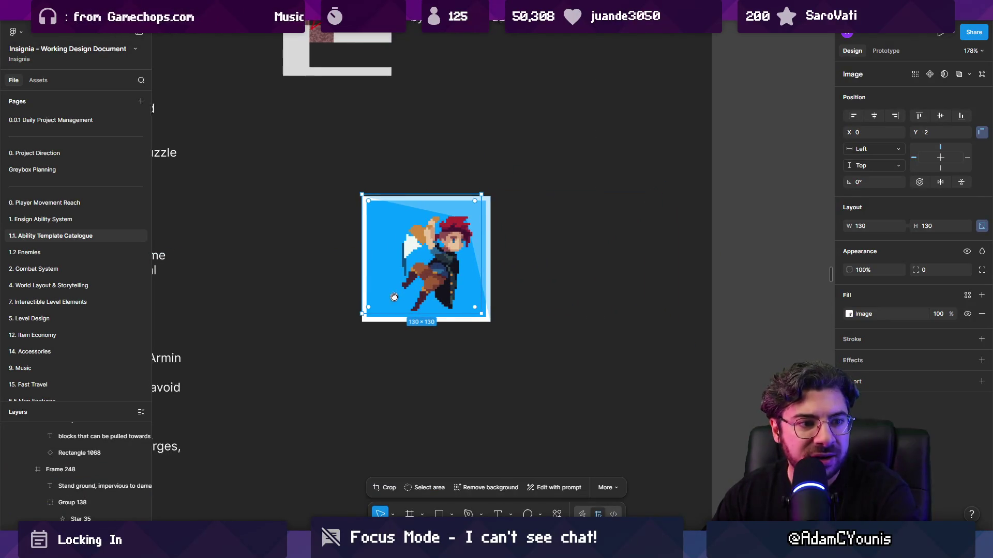
{"action": "scroll", "coordinate": [423, 311], "scroll_direction": "up", "scroll_amount": 1}
{"action": "left_click", "coordinate": [430, 346]}
{"action": "scroll", "coordinate": [432, 347], "scroll_direction": "down", "scroll_amount": 2, "text": "ctrl"}
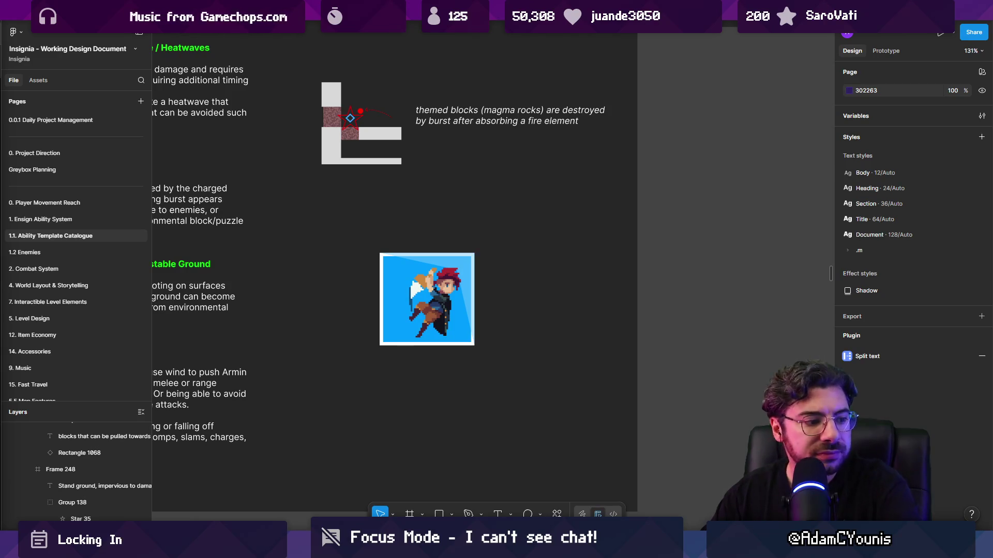
- Check the card frame's layers and delete the accidental duplicate icon frame
{"action": "left_click_drag", "start_coordinate": [443, 310], "coordinate": [442, 311]}
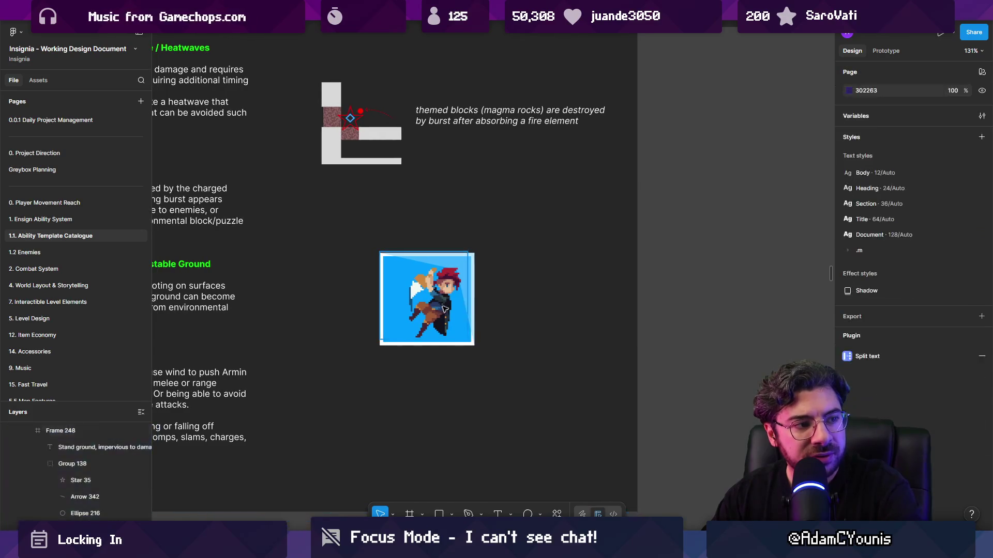
{"action": "double_click", "coordinate": [442, 310]}
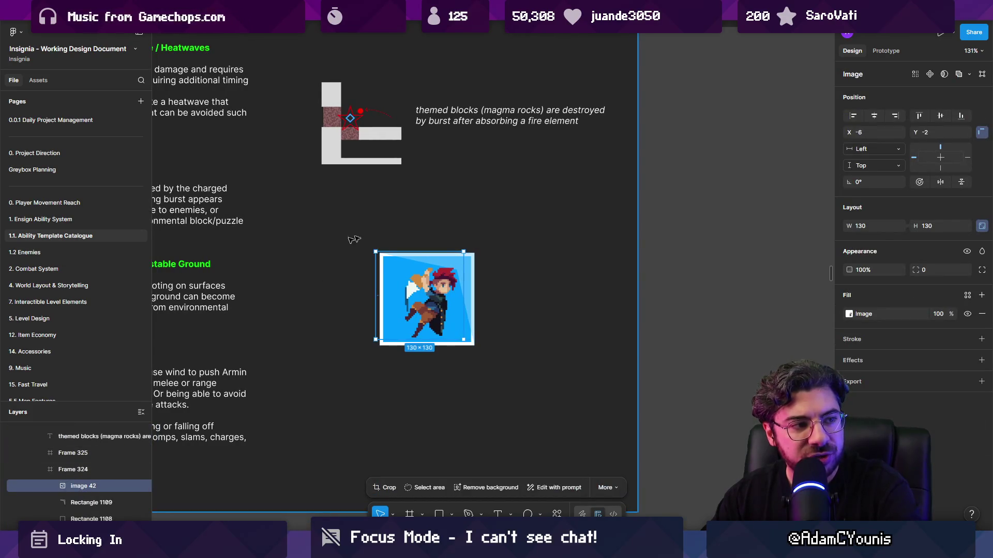
{"action": "left_click", "coordinate": [519, 298]}
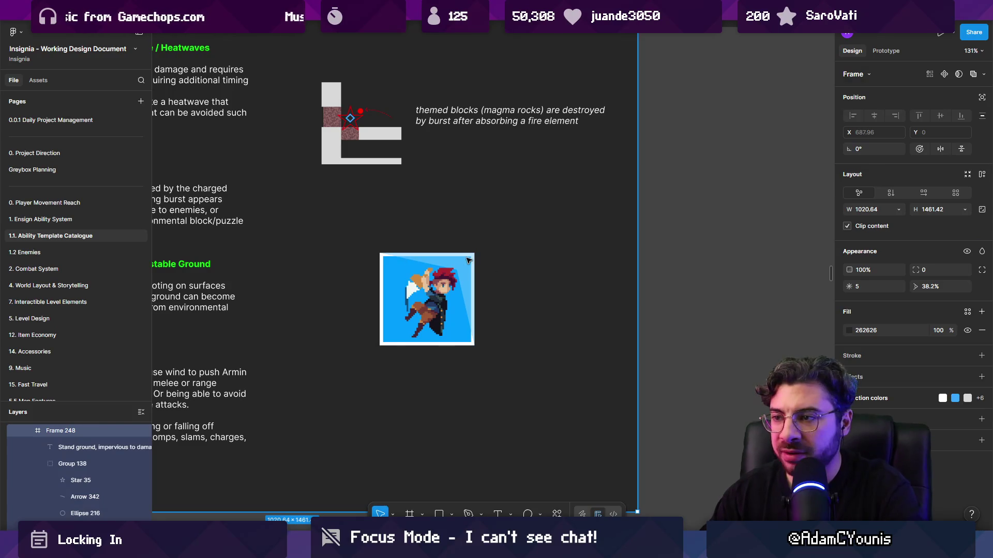
{"action": "left_click", "coordinate": [29, 431]}
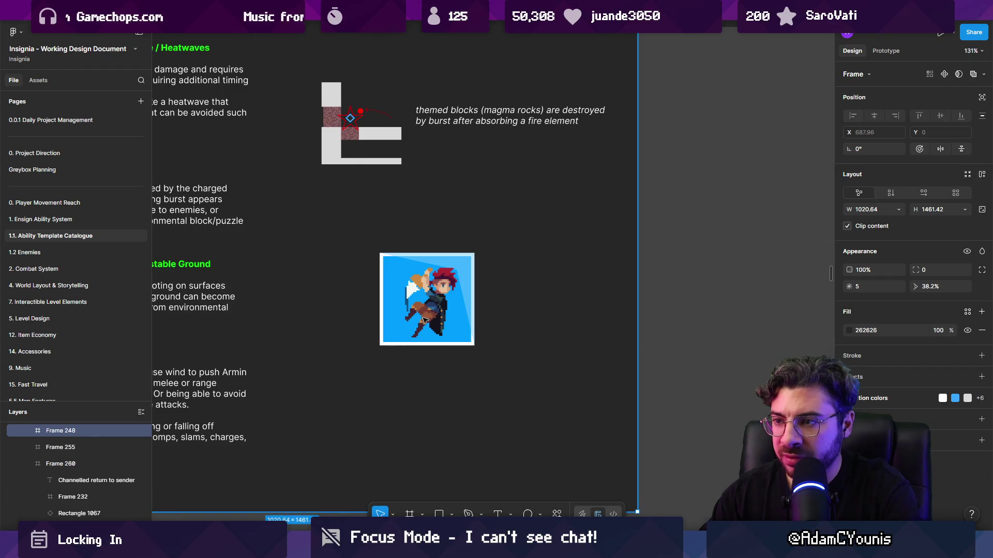
{"action": "left_click_drag", "start_coordinate": [411, 288], "coordinate": [525, 289]}
{"action": "key", "text": "Delete"}
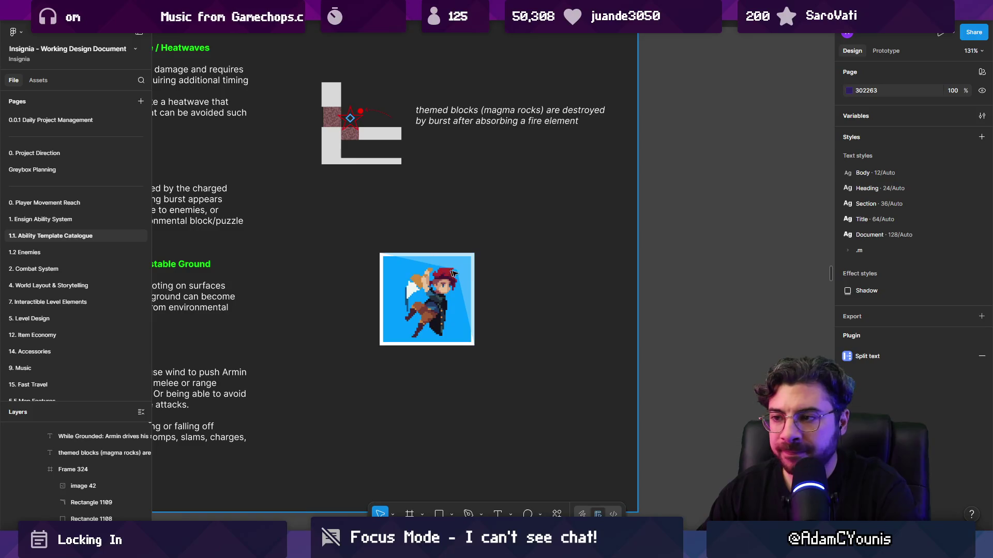
{"action": "scroll", "coordinate": [479, 298], "scroll_direction": "down", "scroll_amount": 10}
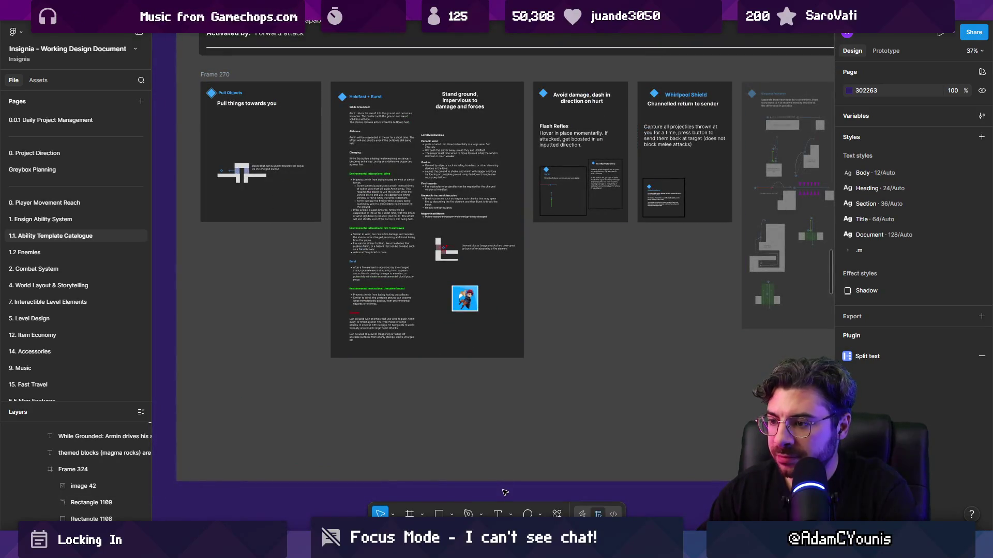
{"action": "scroll", "coordinate": [475, 292], "scroll_direction": "up", "scroll_amount": 10}
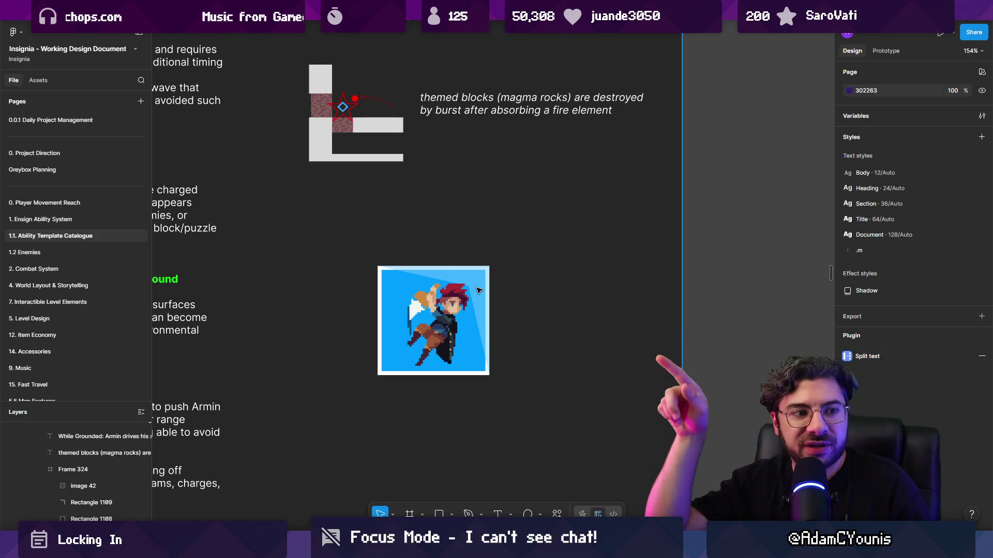
{"action": "scroll", "coordinate": [478, 290], "scroll_direction": "down", "scroll_amount": 10}
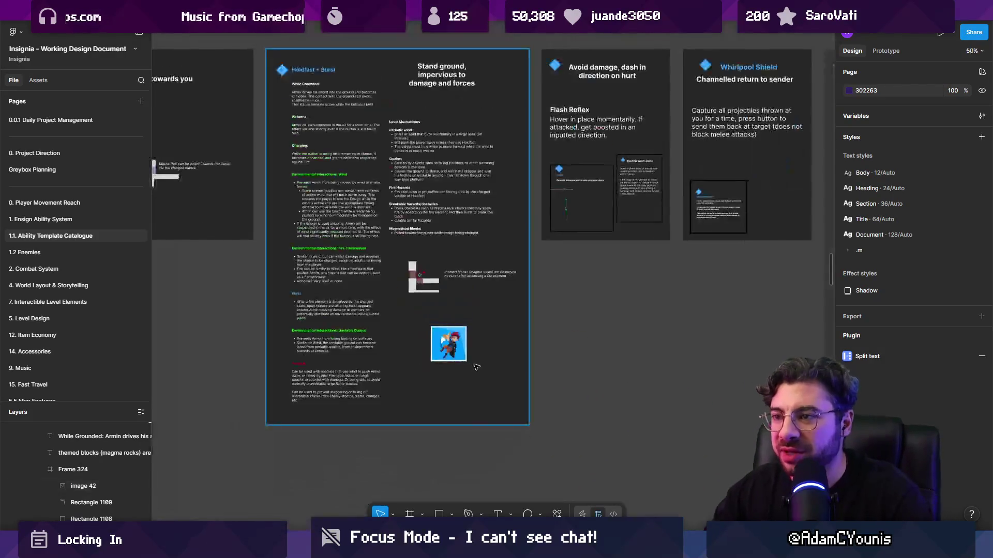
{"action": "scroll", "coordinate": [488, 303], "scroll_direction": "up", "scroll_amount": 3}
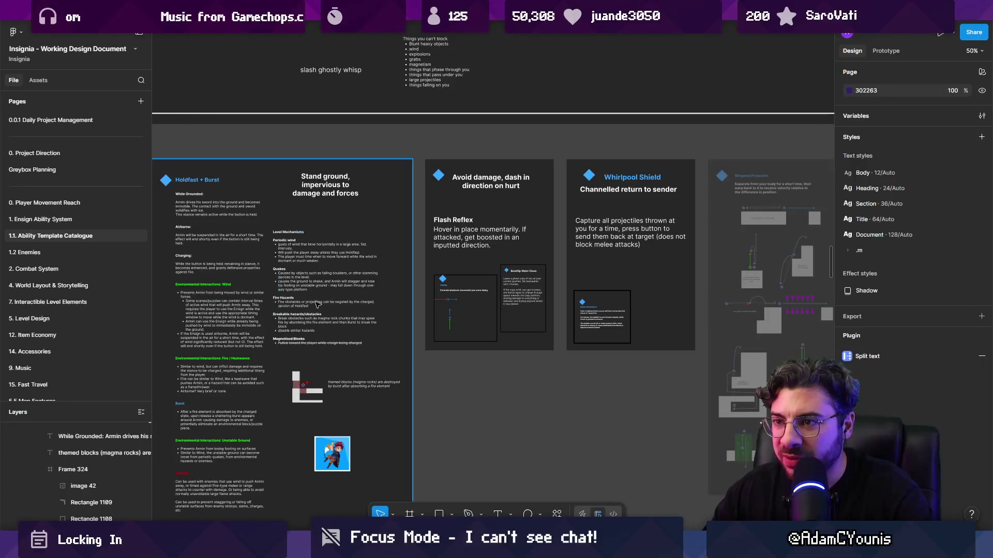
{"action": "scroll", "coordinate": [317, 304], "scroll_direction": "up", "scroll_amount": 6}
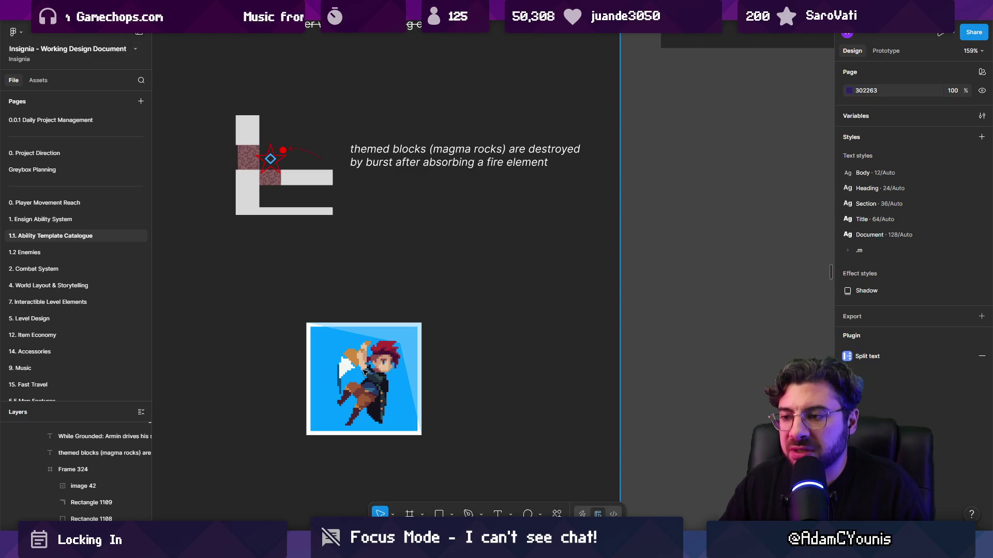
- Read the Holdfast + Burst notes down to Fire / Heatwaves, then return to Unity's Wall Cling selection
{"action": "scroll", "coordinate": [511, 348], "scroll_direction": "down", "scroll_amount": 5, "text": "ctrl"}
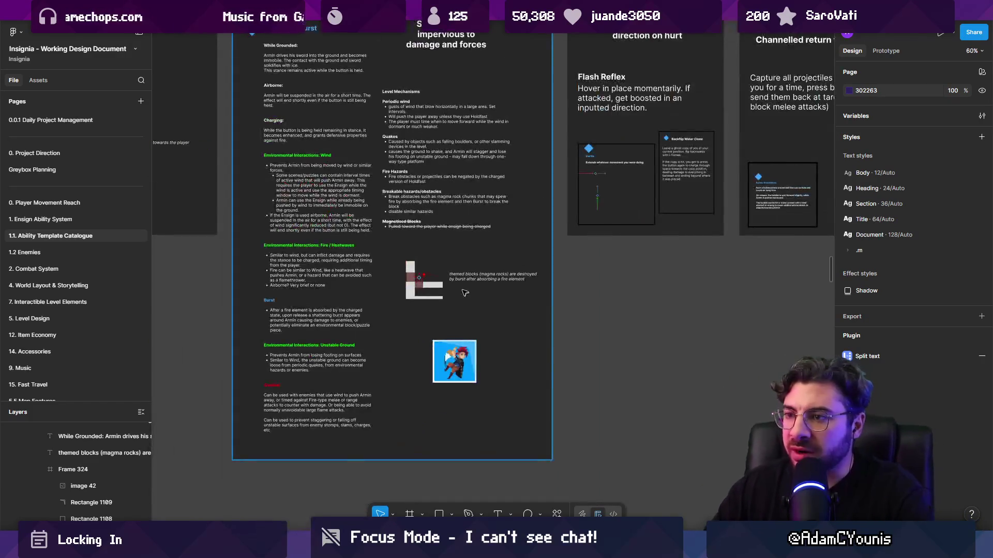
{"action": "scroll", "coordinate": [406, 276], "scroll_direction": "down", "scroll_amount": 1}
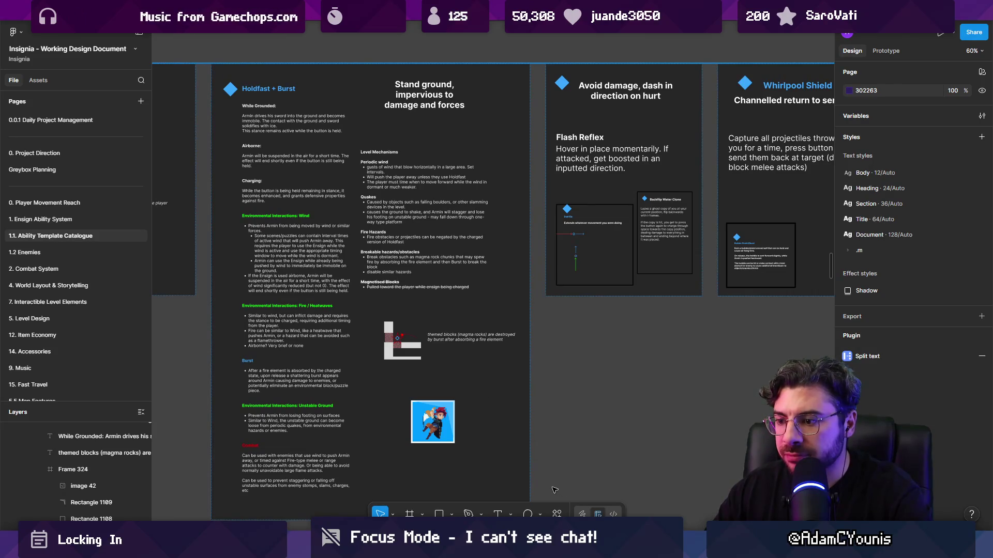
{"action": "mouse_move", "coordinate": [499, 549]}
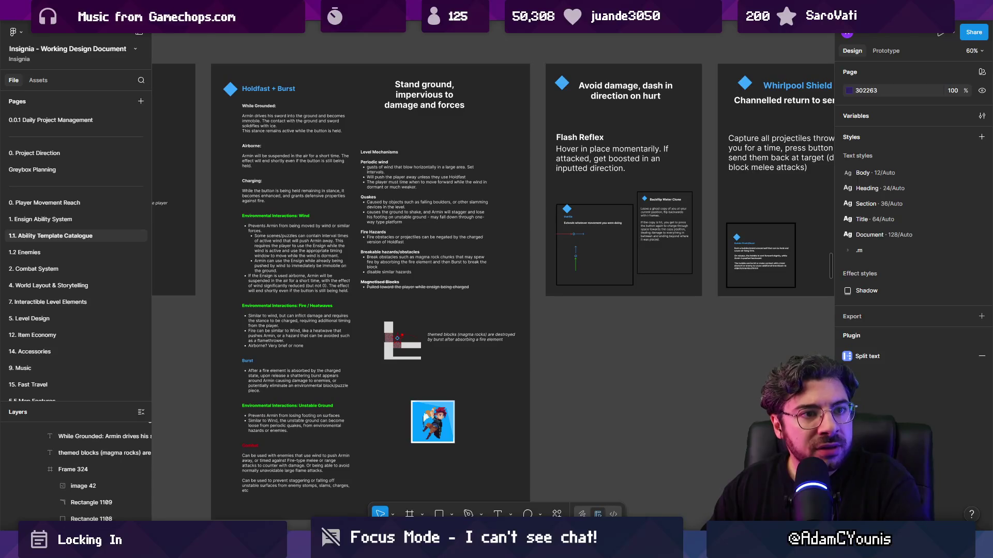
{"action": "scroll", "coordinate": [371, 257], "scroll_direction": "down", "scroll_amount": 1}
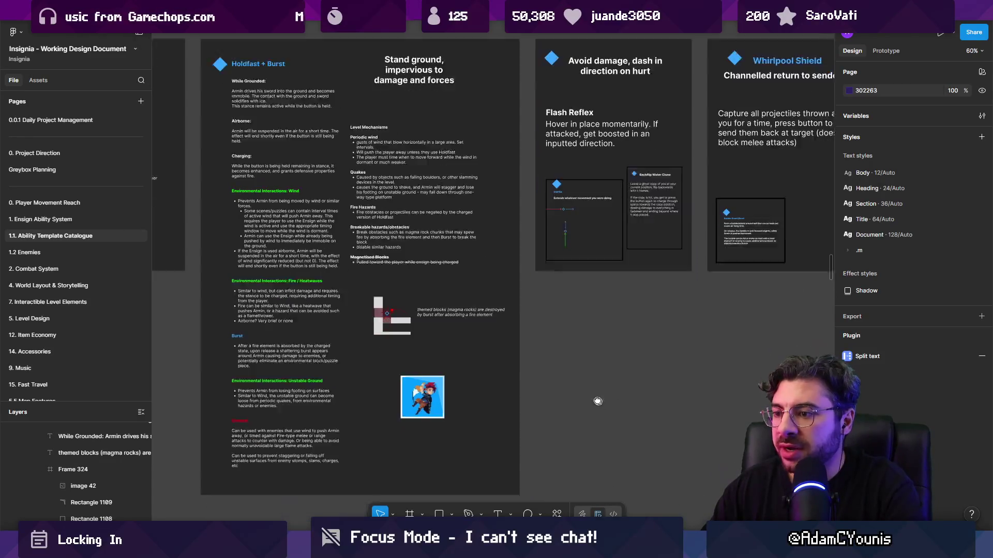
{"action": "scroll", "coordinate": [370, 256], "scroll_direction": "down", "scroll_amount": 3, "text": "ctrl"}
{"action": "scroll", "coordinate": [370, 257], "scroll_direction": "down", "scroll_amount": 4}
{"action": "scroll", "coordinate": [371, 257], "scroll_direction": "down", "scroll_amount": 5}
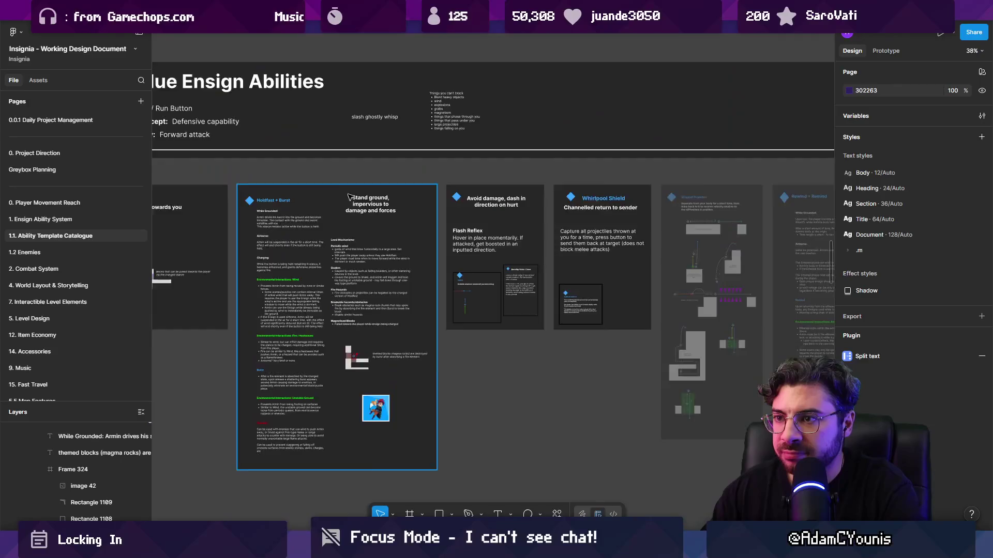
{"action": "scroll", "coordinate": [205, 216], "scroll_direction": "up", "scroll_amount": 2, "text": "ctrl"}
{"action": "scroll", "coordinate": [206, 216], "scroll_direction": "up", "scroll_amount": 5, "text": "ctrl"}
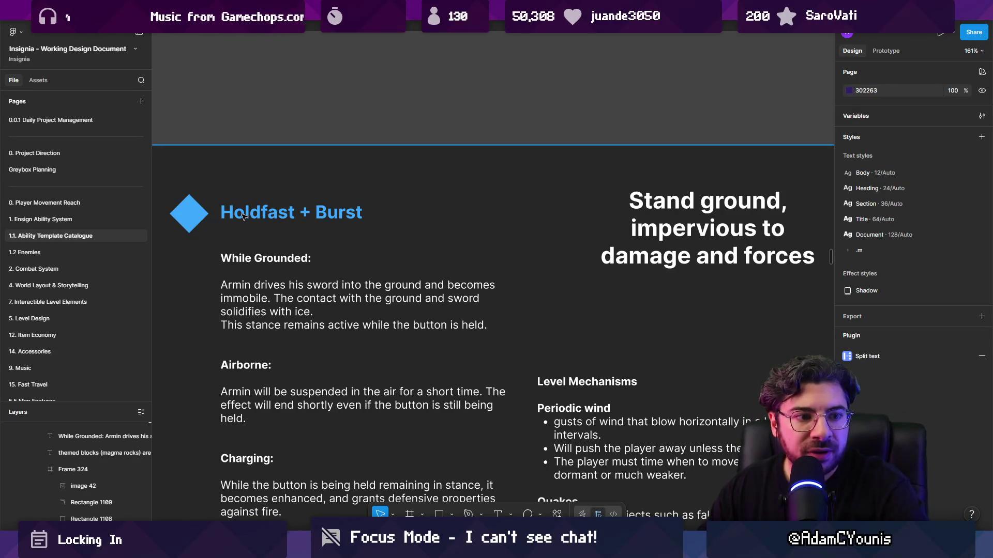
{"action": "scroll", "coordinate": [438, 320], "scroll_direction": "down", "scroll_amount": 5}
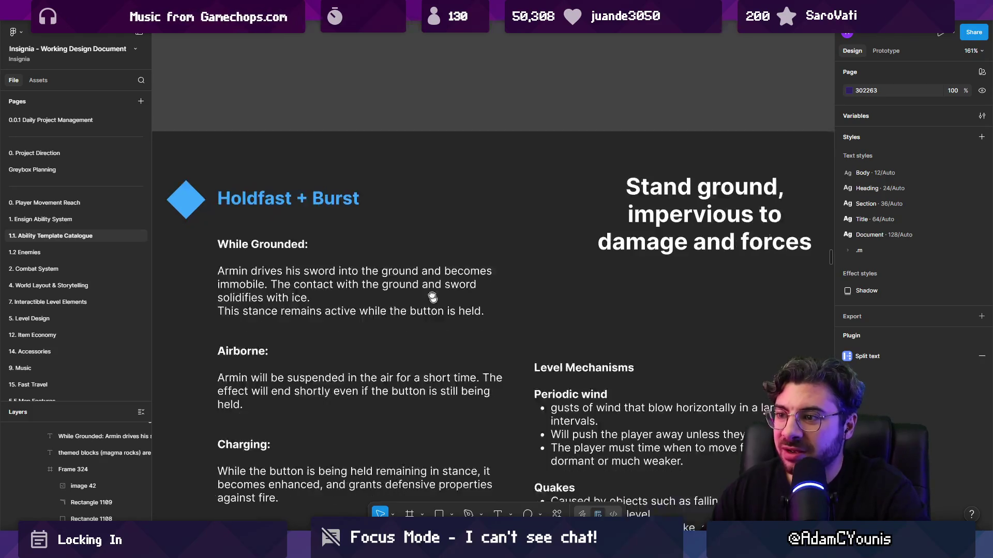
{"action": "left_click_drag", "start_coordinate": [410, 241], "coordinate": [411, 176]}
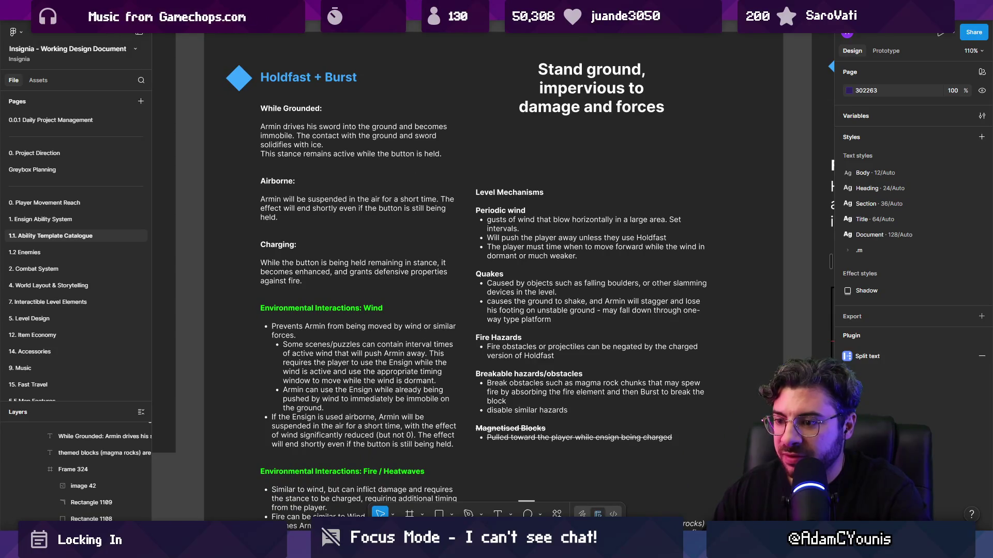
{"action": "key", "text": "alt+Tab"}
{"action": "key", "text": "Down"}
{"action": "key", "text": "Down"}
{"action": "key", "text": "Down"}
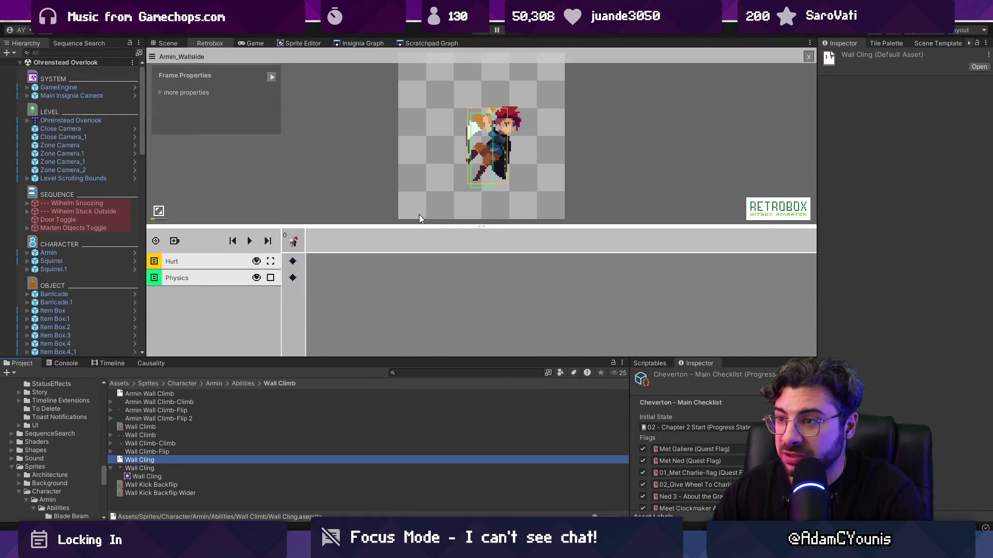
- Enlarge the sprite preview and start a project asset search
{"action": "left_click_drag", "start_coordinate": [420, 226], "coordinate": [421, 255]}
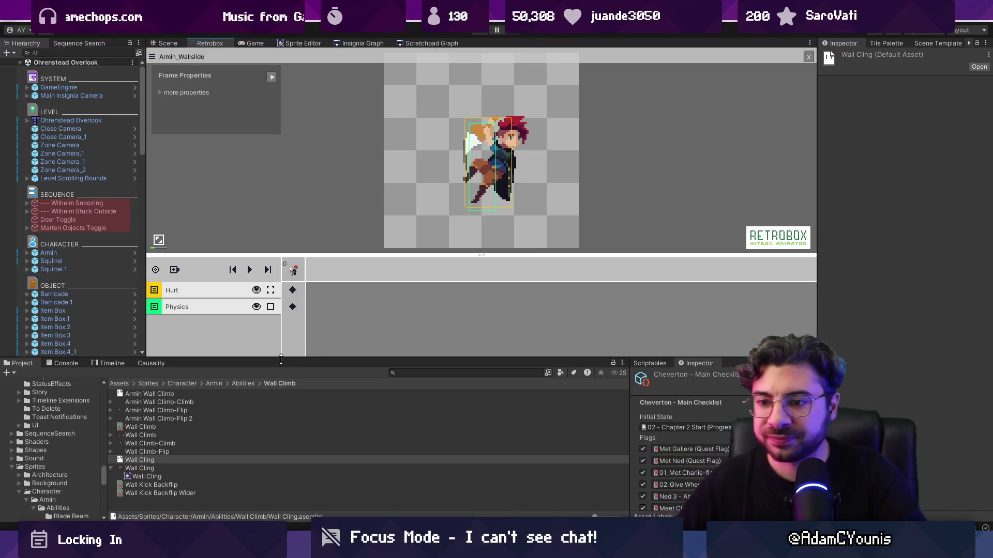
{"action": "left_click", "coordinate": [424, 374]}
{"action": "type", "text": "a"}
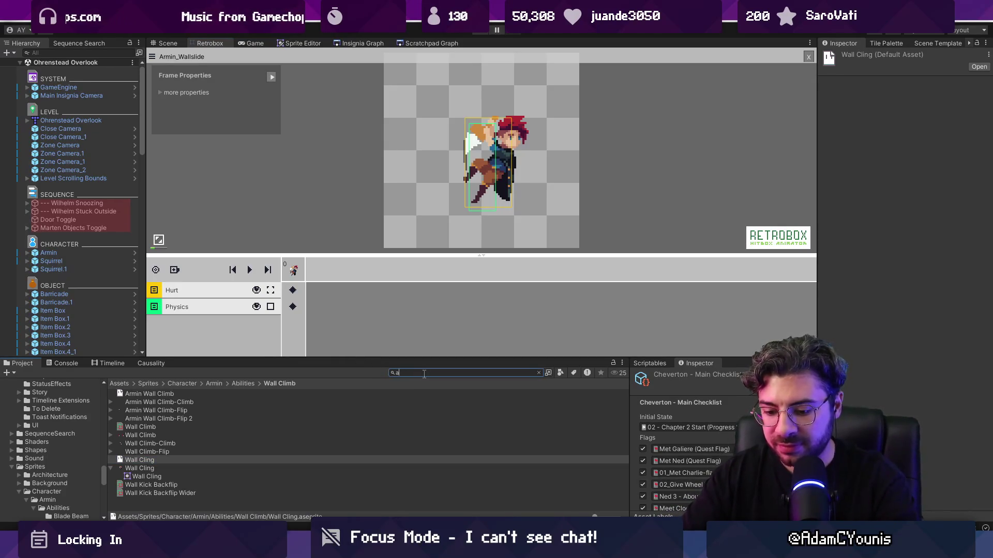
{"action": "type", "text": "bility scriptabl"}
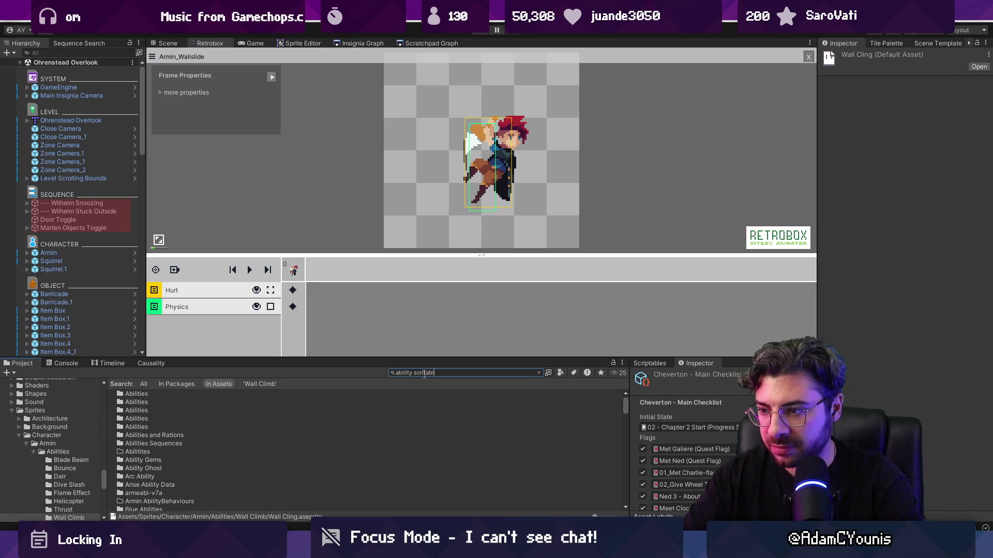
{"action": "type", "text": "e"}
{"action": "left_click", "coordinate": [461, 373]}
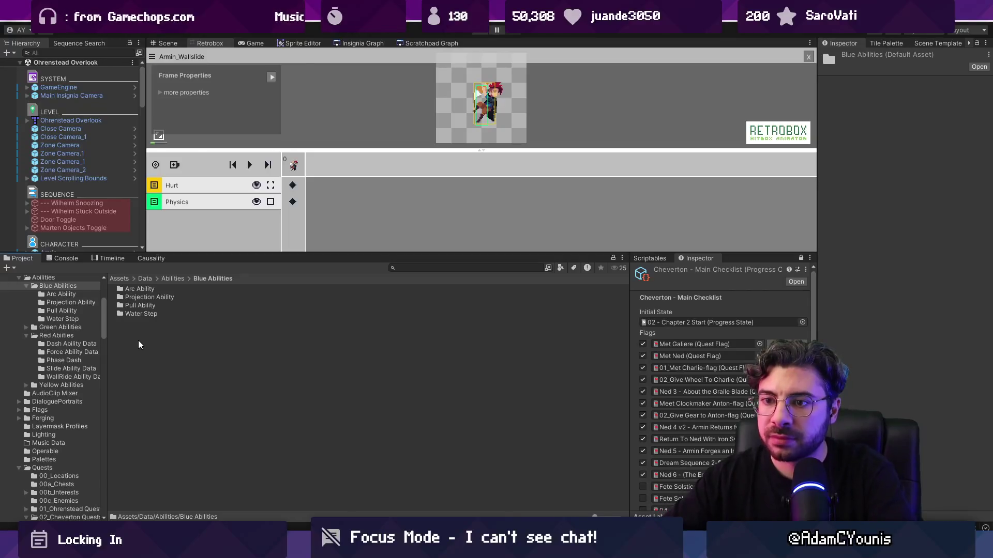
- Create a new folder named Frost Ability in Blue Abilities and open it
{"action": "right_click", "coordinate": [138, 338]}
{"action": "mouse_move", "coordinate": [171, 30]}
{"action": "left_click", "coordinate": [346, 82]}
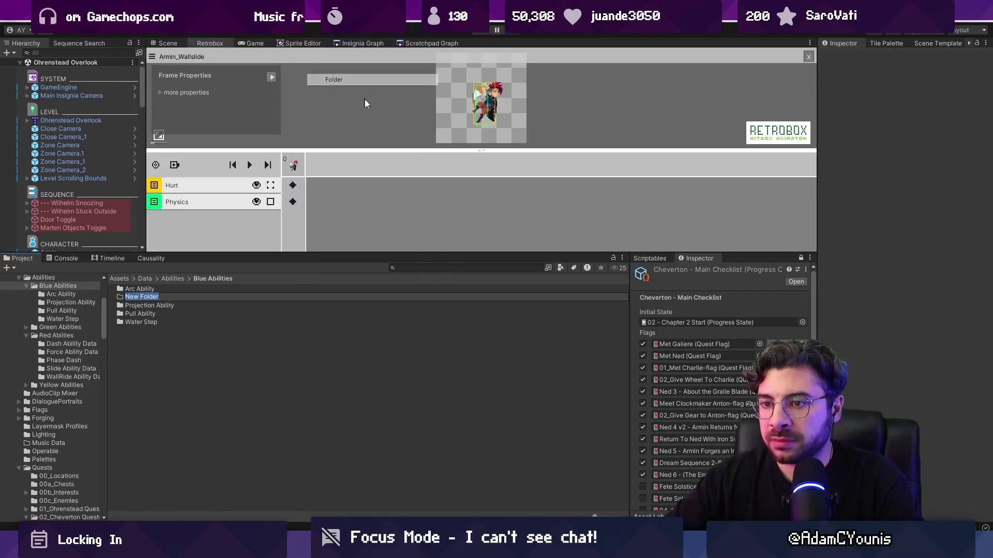
{"action": "type", "text": "Free"}
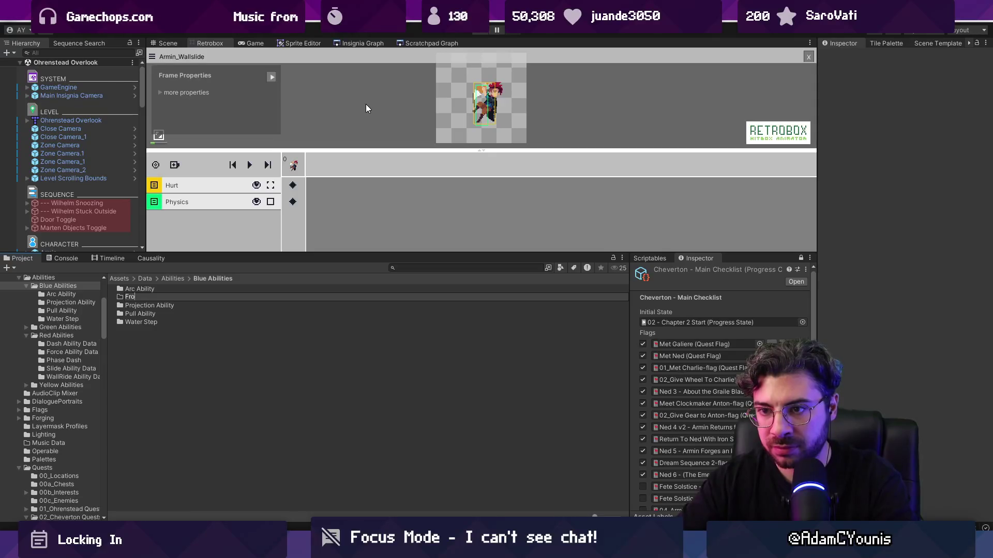
{"action": "type", "text": "ity"}
{"action": "key", "text": "Return"}
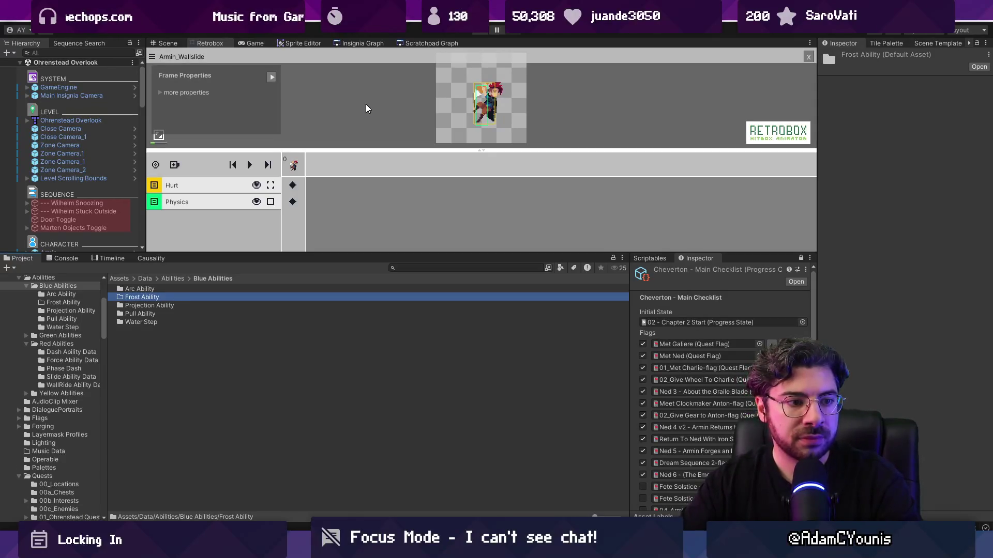
{"action": "key", "text": "Return"}
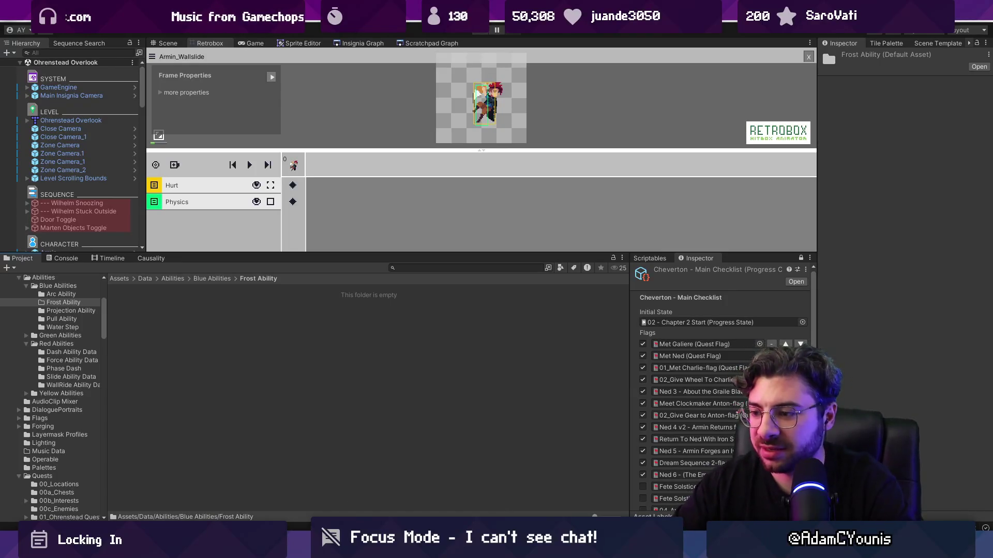
{"action": "key", "text": "alt+Tab"}
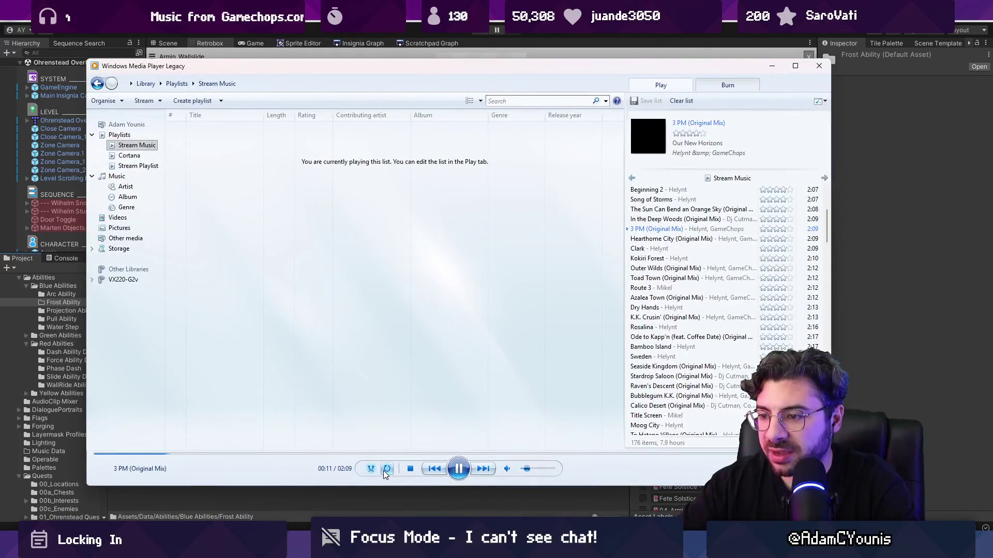
- Play Hollow Bastion from the Stream Music playlist, return to Unity and lower the volume
{"action": "scroll", "coordinate": [681, 346], "scroll_direction": "down", "scroll_amount": 10}
{"action": "left_click", "coordinate": [703, 263]}
{"action": "double_click", "coordinate": [657, 261]}
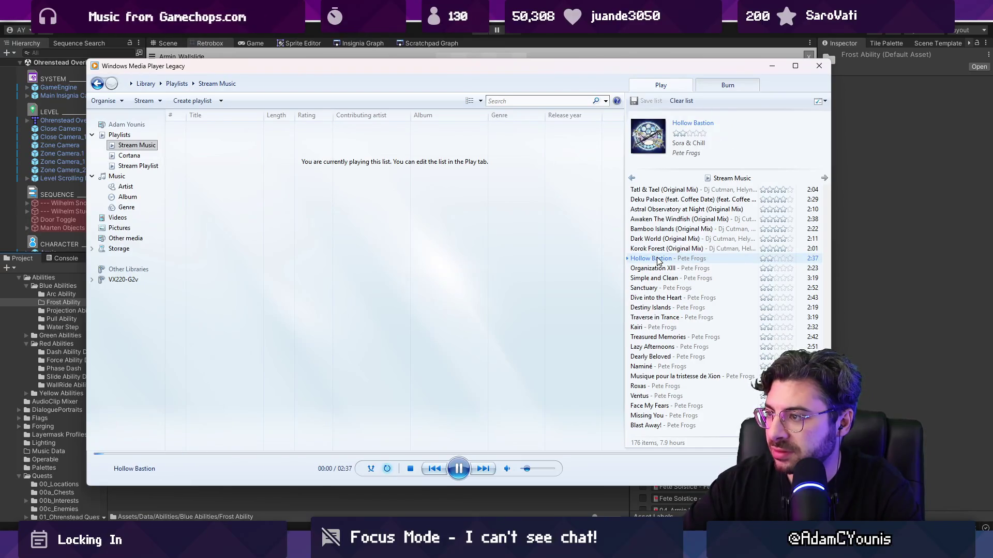
{"action": "key", "text": "alt+Tab"}
{"action": "key", "text": "XF86AudioLowerVolume"}
{"action": "left_click", "coordinate": [387, 363]}
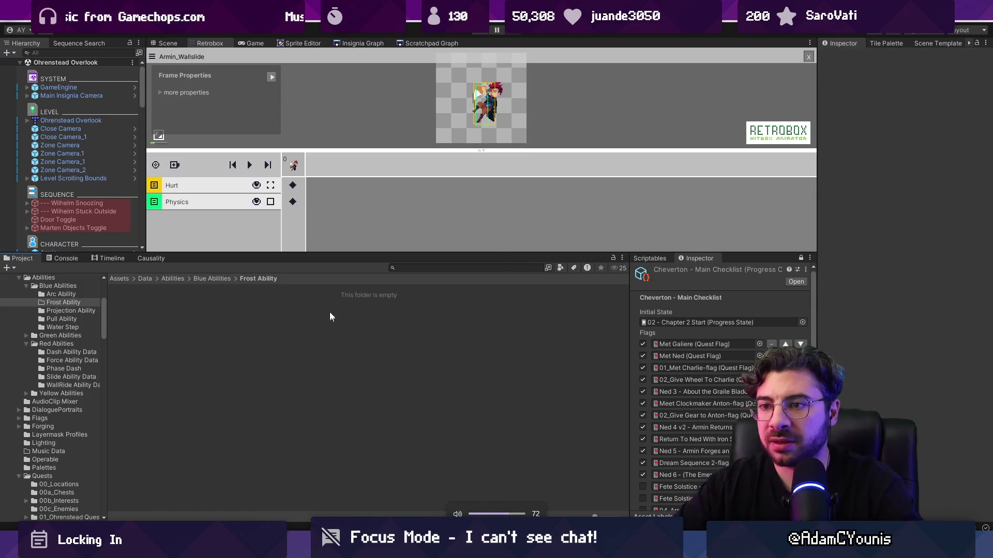
{"action": "mouse_move", "coordinate": [302, 259]}
{"action": "left_mouse_down"}
{"action": "mouse_move", "coordinate": [331, 278]}
{"action": "mouse_move", "coordinate": [569, 300]}
{"action": "left_mouse_up"}
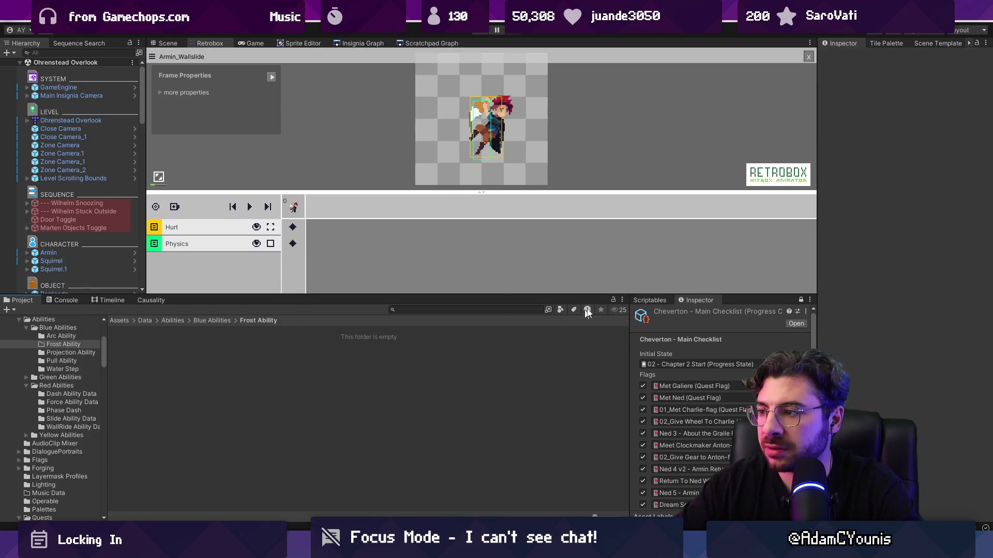
{"action": "left_click", "coordinate": [646, 300]}
{"action": "left_click", "coordinate": [681, 321]}
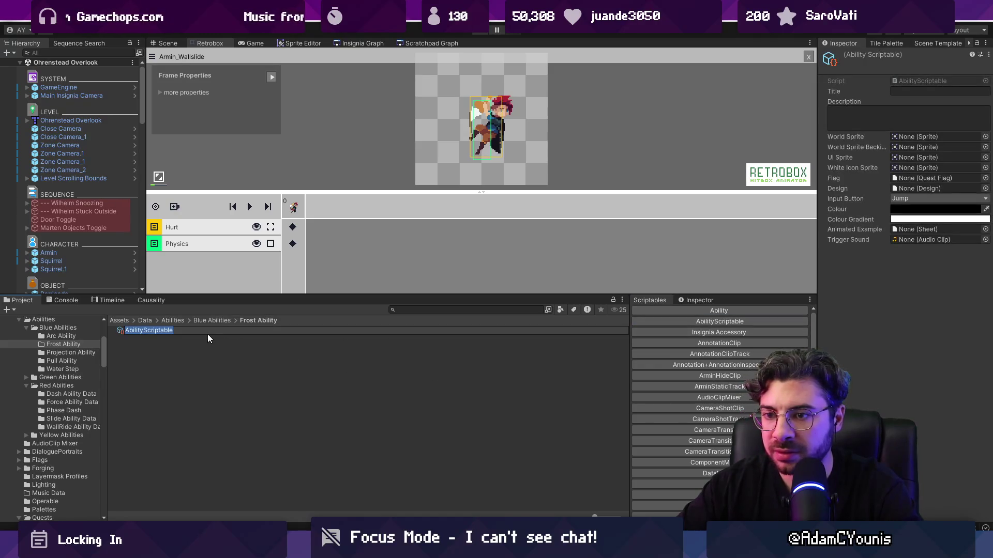
{"action": "type", "text": "Fro"}
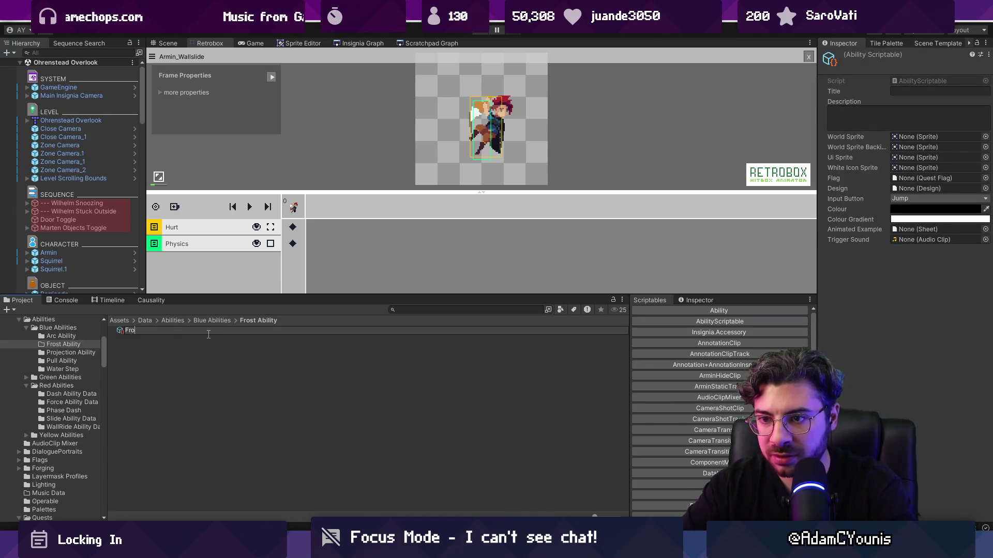
{"action": "type", "text": "st"}
{"action": "key", "text": "Return"}
{"action": "left_click", "coordinate": [917, 92]}
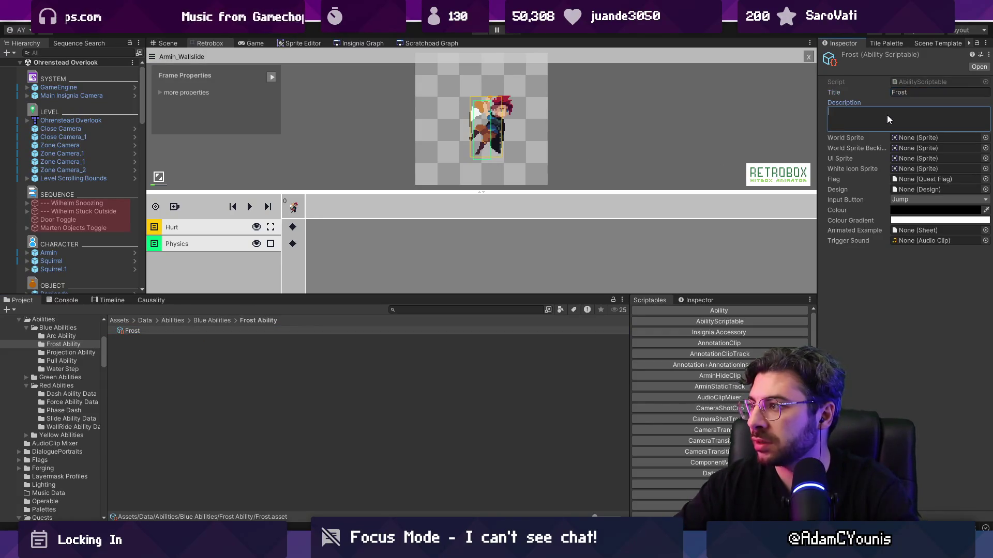
{"action": "left_click_drag", "start_coordinate": [816, 120], "coordinate": [724, 124]}
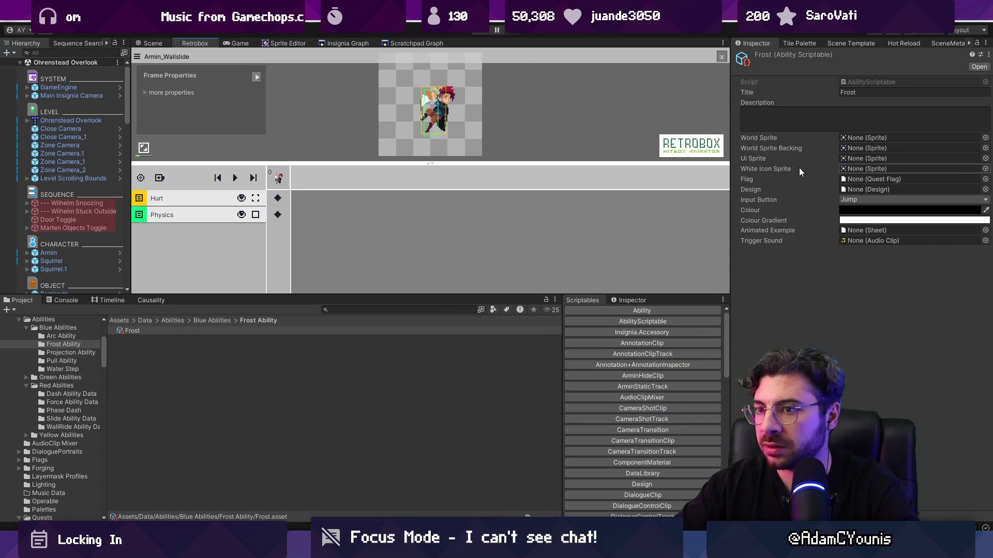
{"action": "left_click", "coordinate": [985, 139]}
{"action": "type", "text": "water ste"}
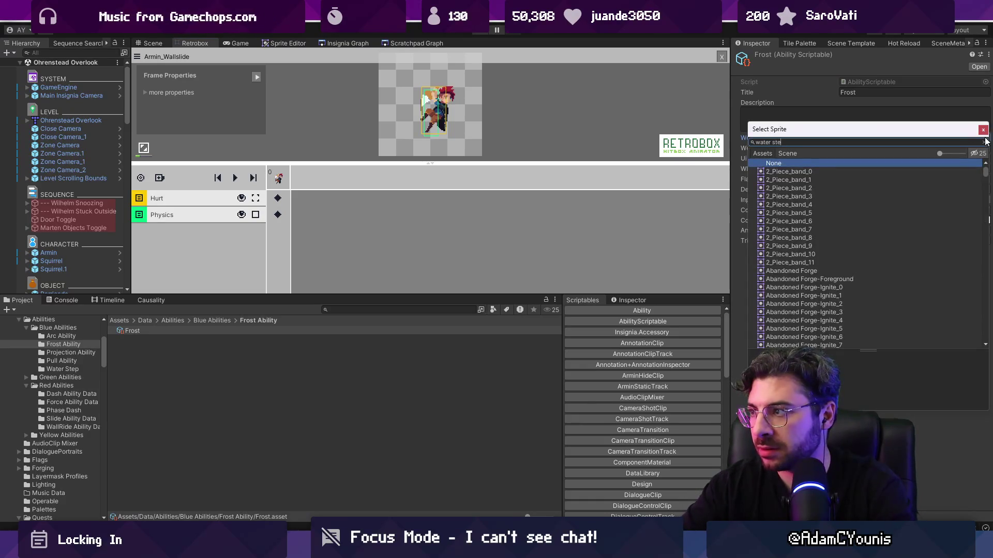
{"action": "key", "text": "BackSpace"}
{"action": "key", "text": "BackSpace"}
{"action": "key", "text": "BackSpace"}
{"action": "type", "text": "water s"}
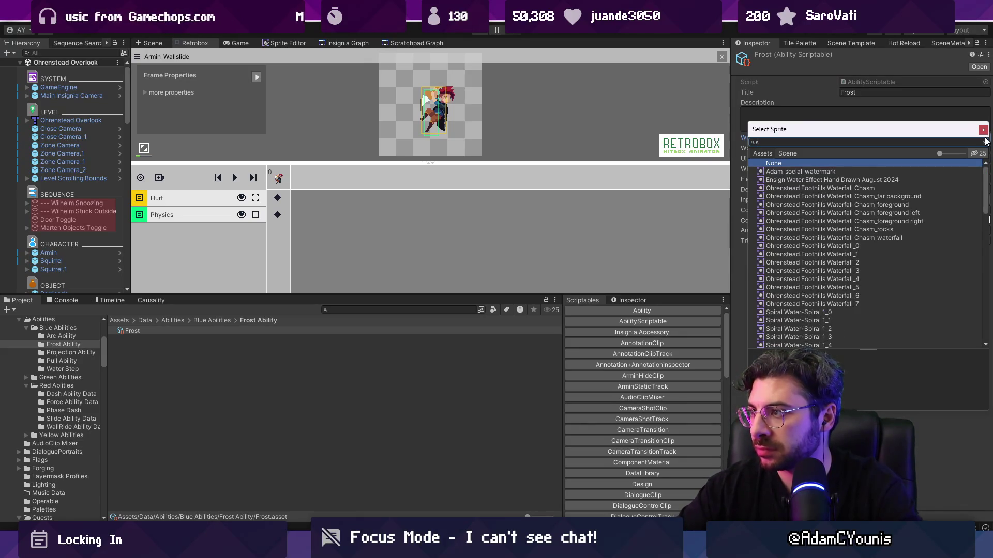
{"action": "key", "text": "Escape"}
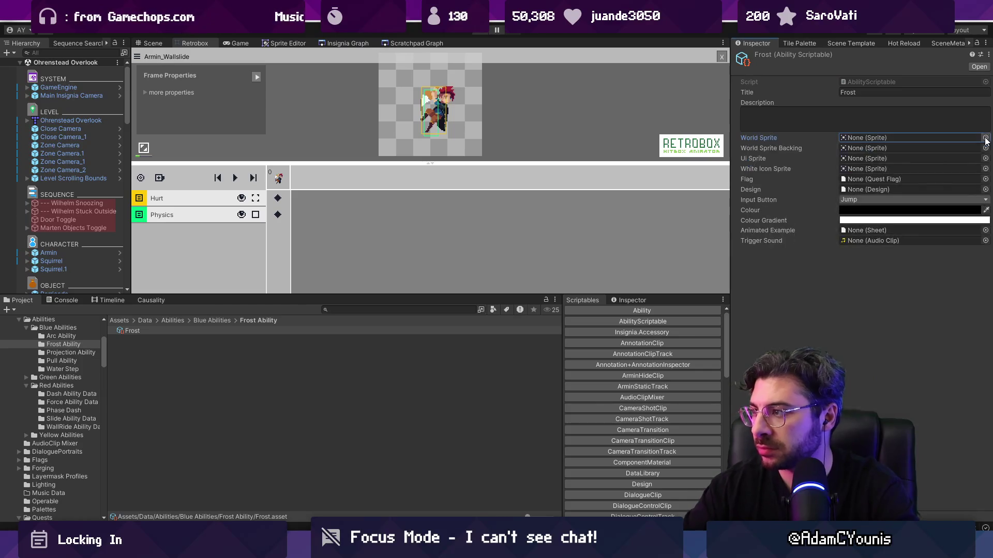
{"action": "left_click", "coordinate": [321, 328]}
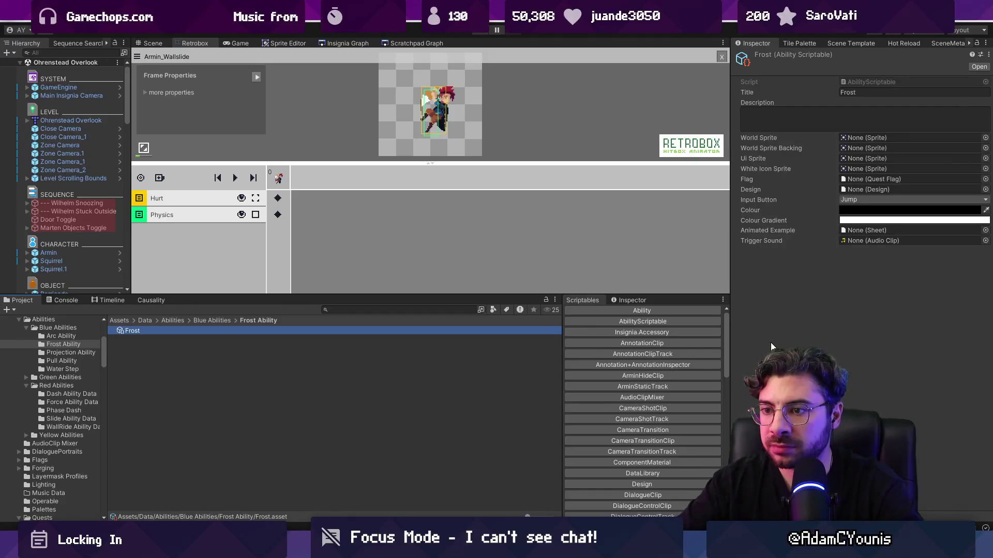
{"action": "key", "text": "Delete"}
{"action": "key", "text": "Return"}
- Paste a copy of Water Step's Step Ability into the Frost Ability folder, renamed Frost Ability
{"action": "left_click", "coordinate": [206, 325]}
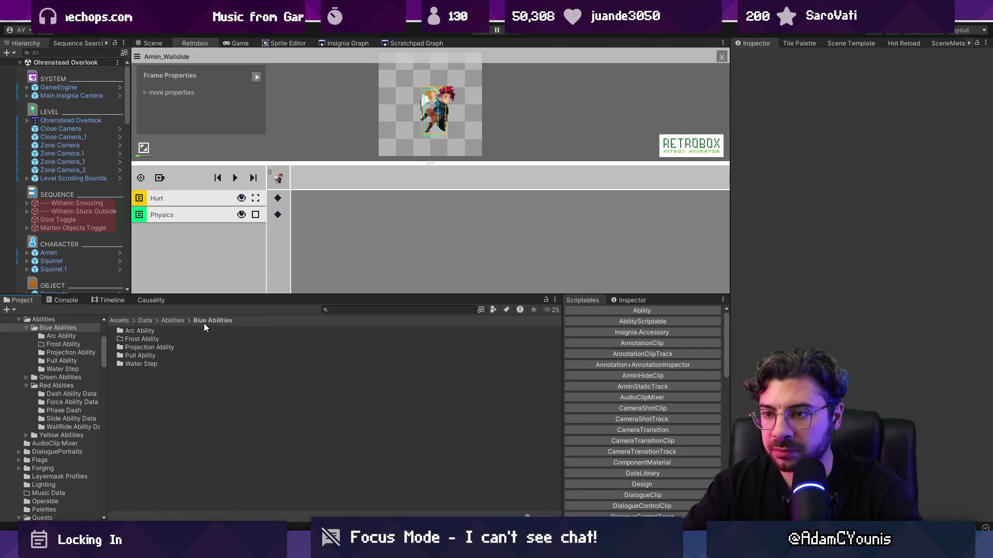
{"action": "double_click", "coordinate": [153, 363]}
{"action": "left_click", "coordinate": [158, 339]}
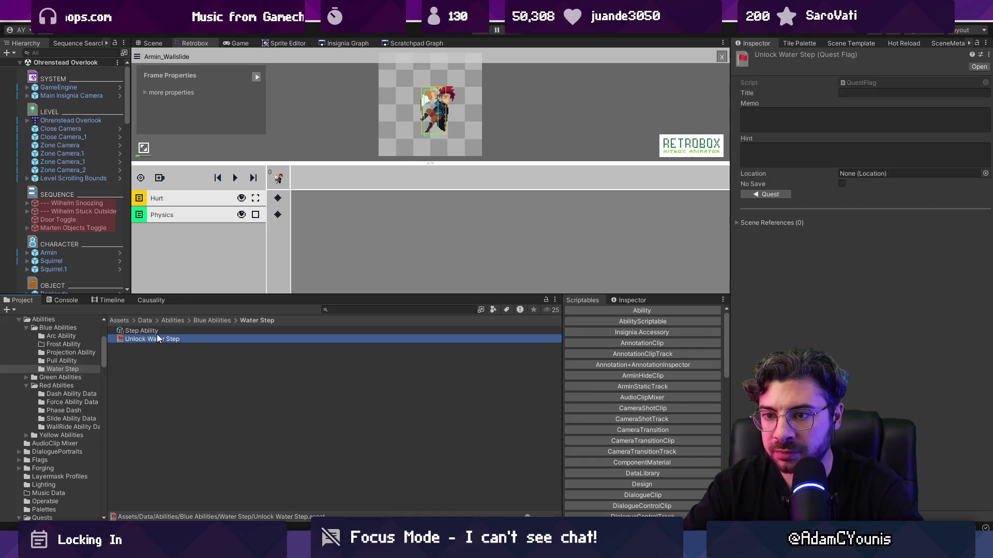
{"action": "left_click", "coordinate": [178, 331]}
{"action": "left_click", "coordinate": [218, 321]}
{"action": "double_click", "coordinate": [176, 338]}
{"action": "key", "text": "ctrl+v"}
{"action": "left_click", "coordinate": [148, 330]}
{"action": "type", "text": "Frost"}
{"action": "key", "text": "Return"}
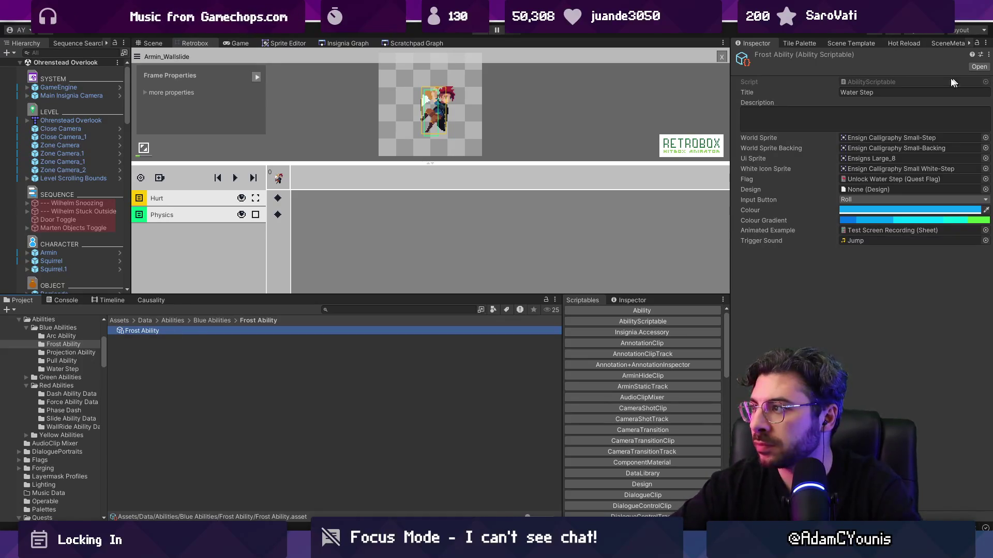
- Set the ability's Title to Frost
{"action": "left_click", "coordinate": [900, 92]}
{"action": "type", "text": "Frost"}
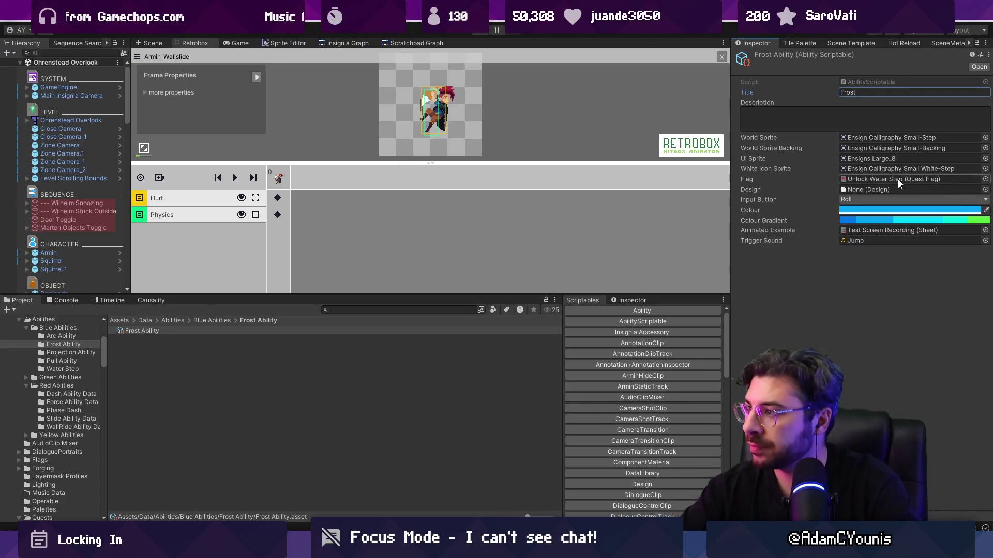
{"action": "left_click", "coordinate": [827, 265]}
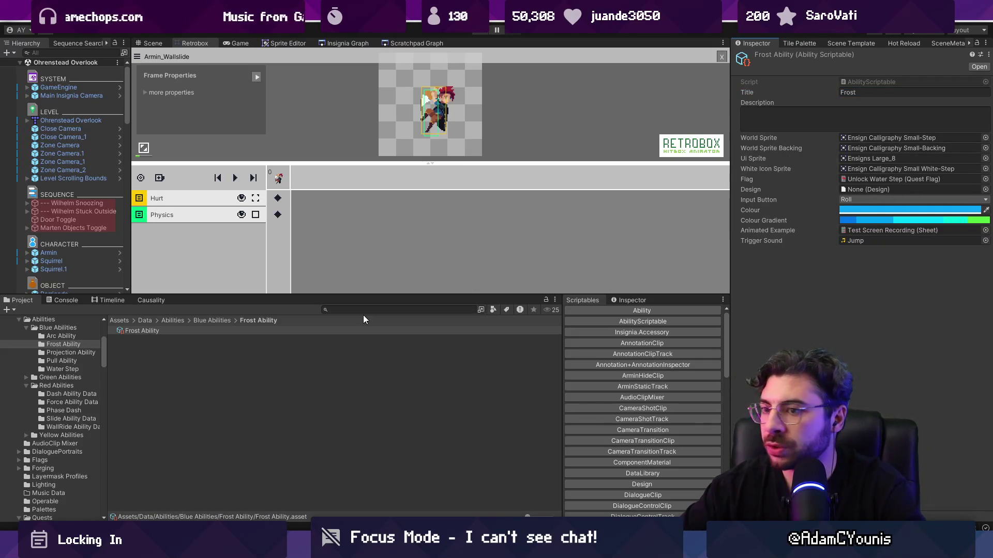
{"action": "left_click", "coordinate": [134, 324]}
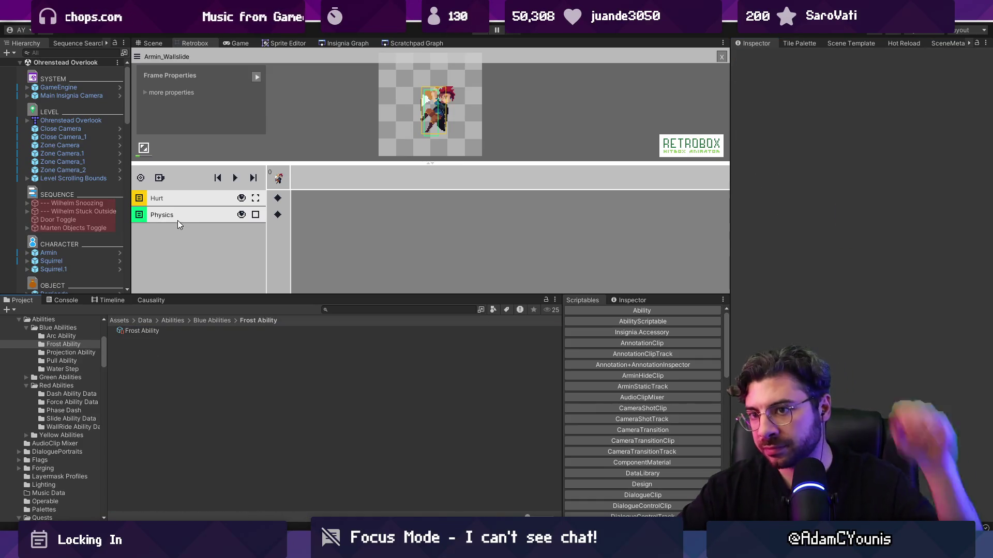
{"action": "left_click_drag", "start_coordinate": [317, 164], "coordinate": [319, 218]}
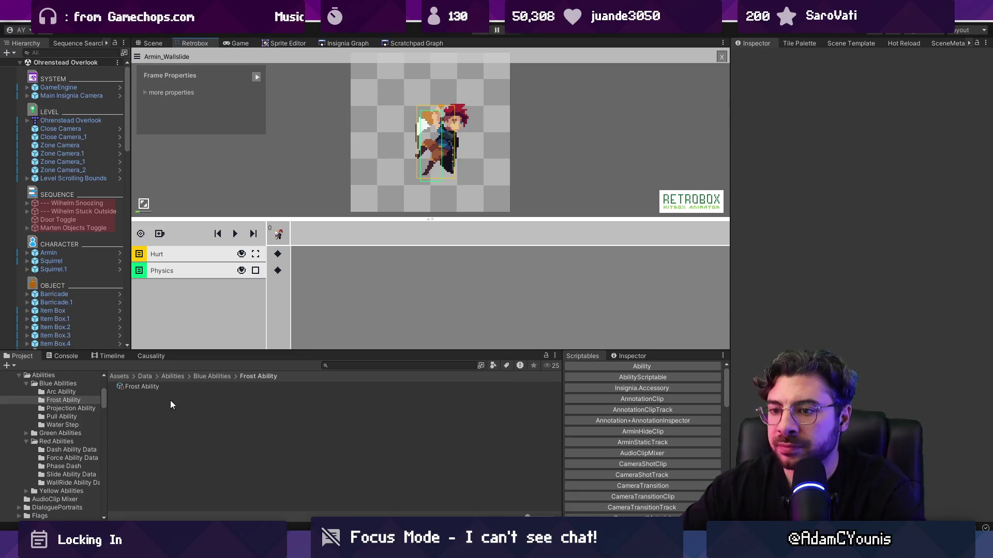
- Search 'unlock' to assign the Unlock Water Step flag to Frost Ability, then select Armin
{"action": "left_click", "coordinate": [155, 386]}
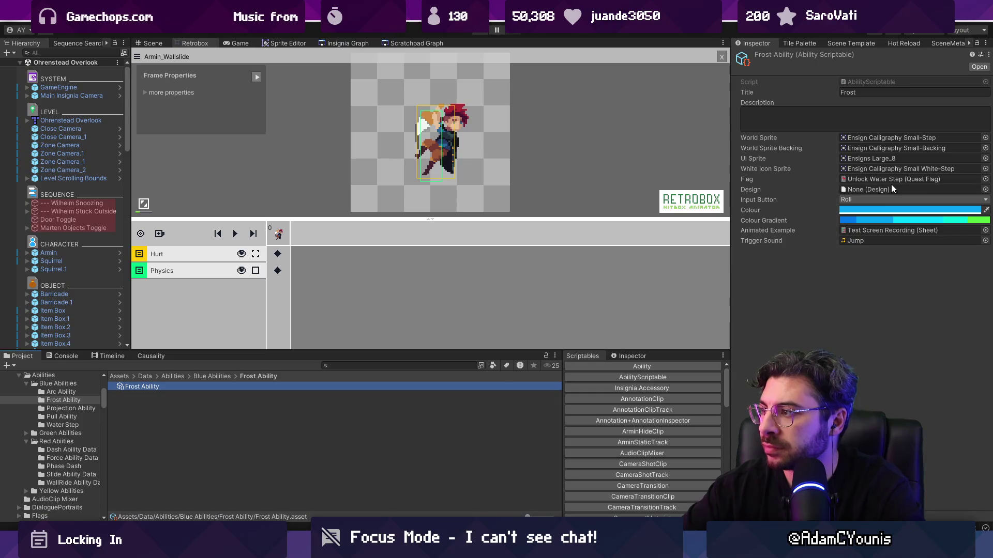
{"action": "left_click", "coordinate": [986, 180]}
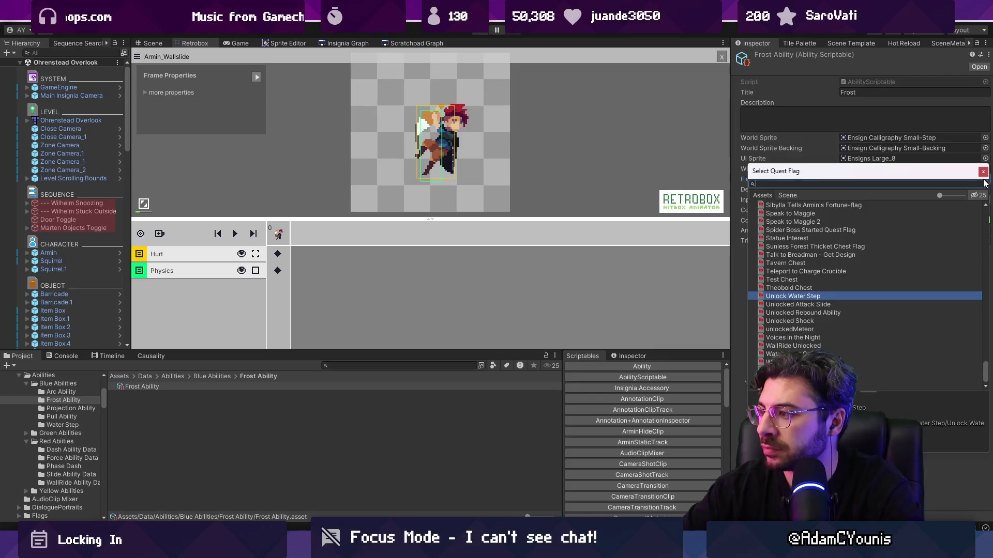
{"action": "type", "text": "unlock"}
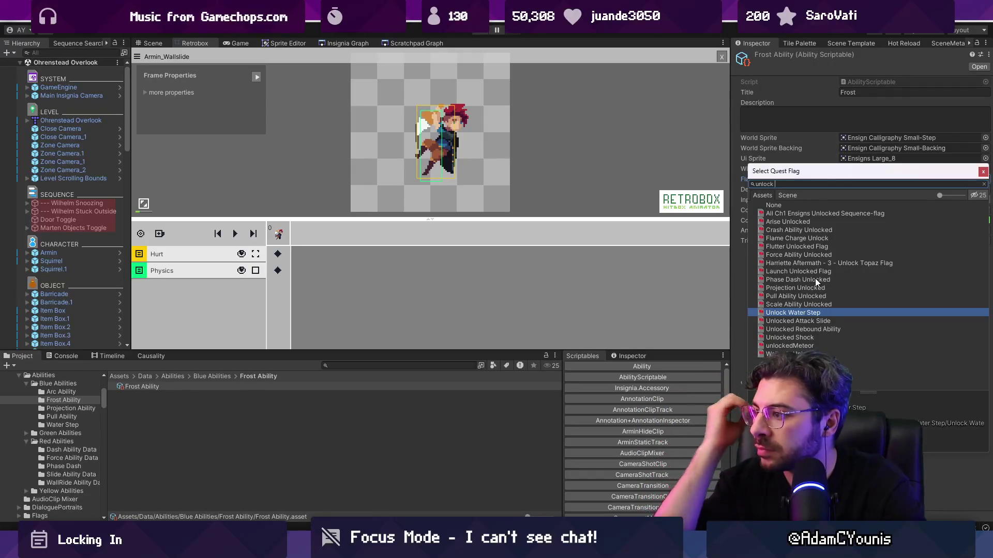
{"action": "key", "text": "Return"}
{"action": "left_click", "coordinate": [222, 377]}
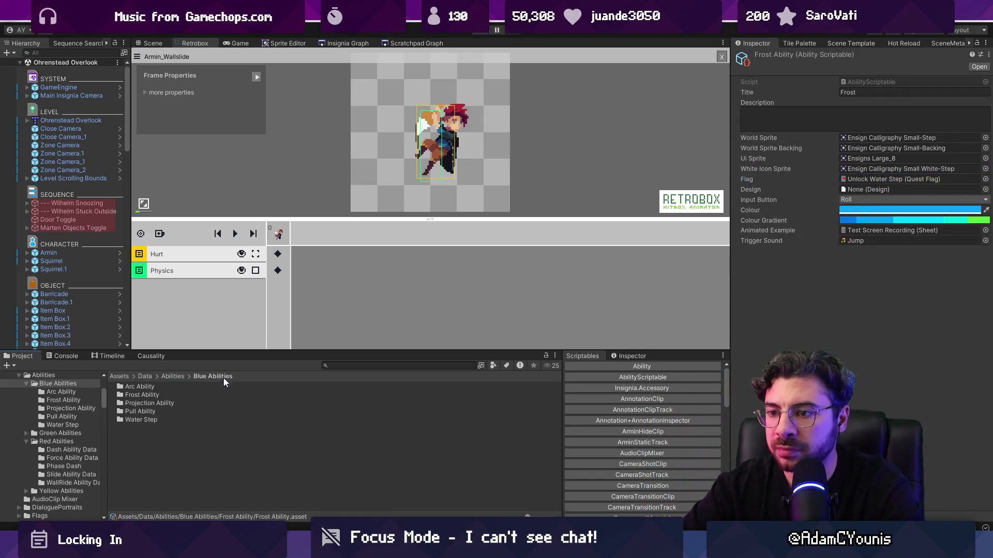
{"action": "double_click", "coordinate": [166, 396]}
{"action": "left_click", "coordinate": [163, 386]}
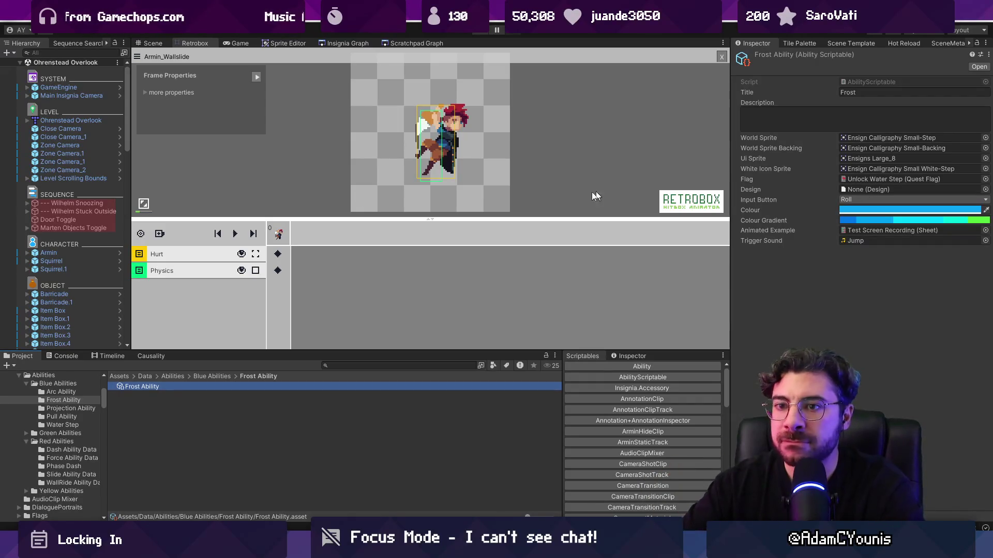
{"action": "left_click", "coordinate": [76, 254]}
- In the Armin prefab, create an empty child object named Frost under Blue
{"action": "left_click", "coordinate": [120, 253]}
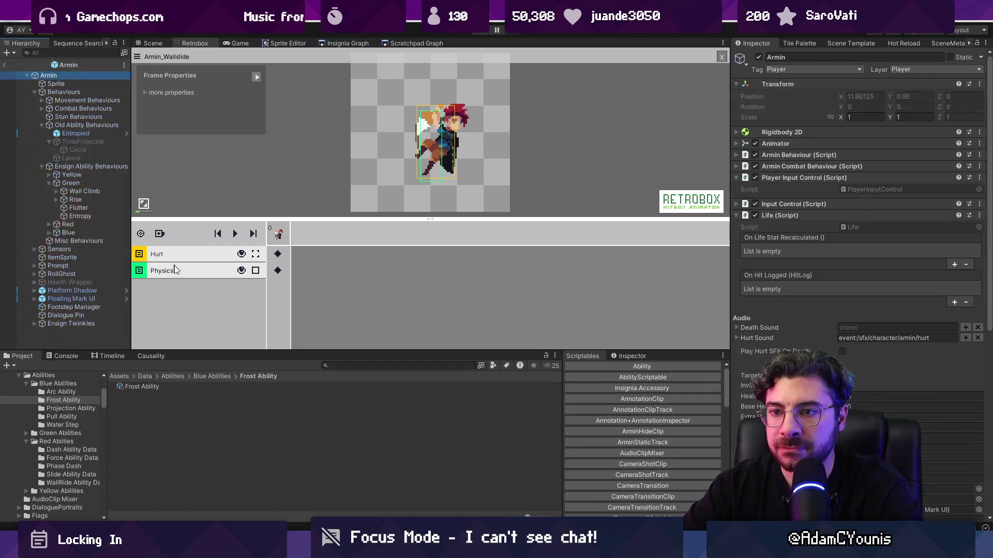
{"action": "left_click_drag", "start_coordinate": [133, 211], "coordinate": [232, 211]}
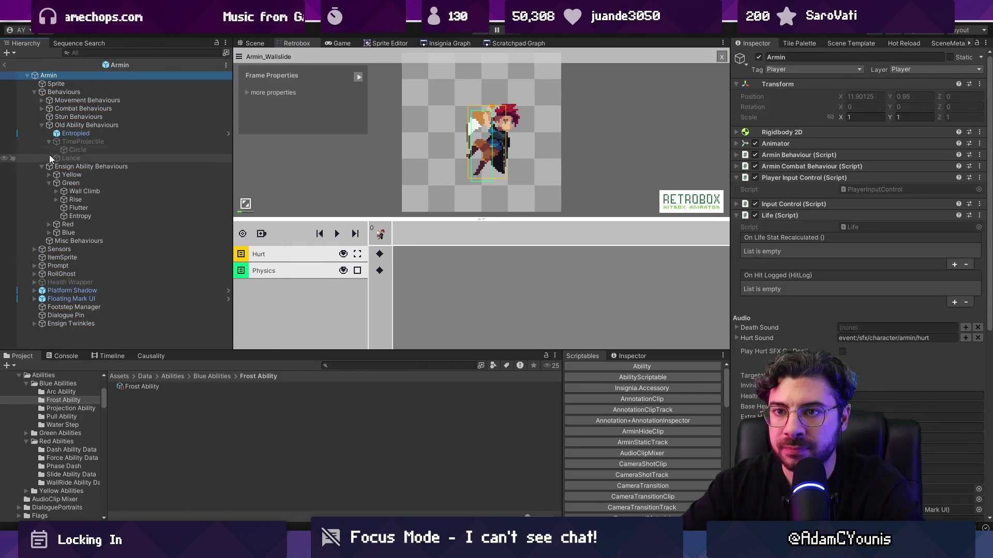
{"action": "left_click", "coordinate": [41, 125]}
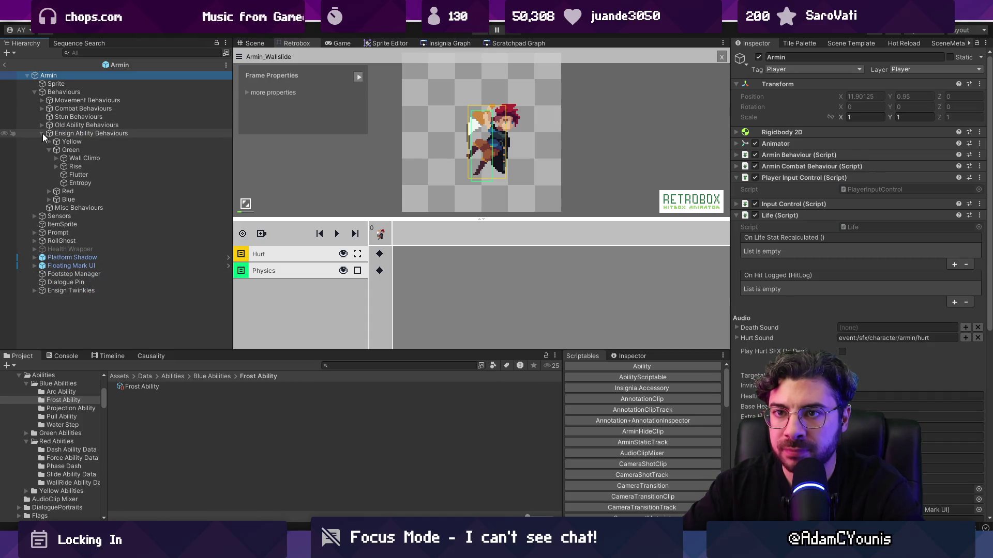
{"action": "left_click", "coordinate": [48, 150]}
{"action": "left_click", "coordinate": [48, 167]}
{"action": "left_click", "coordinate": [75, 167]}
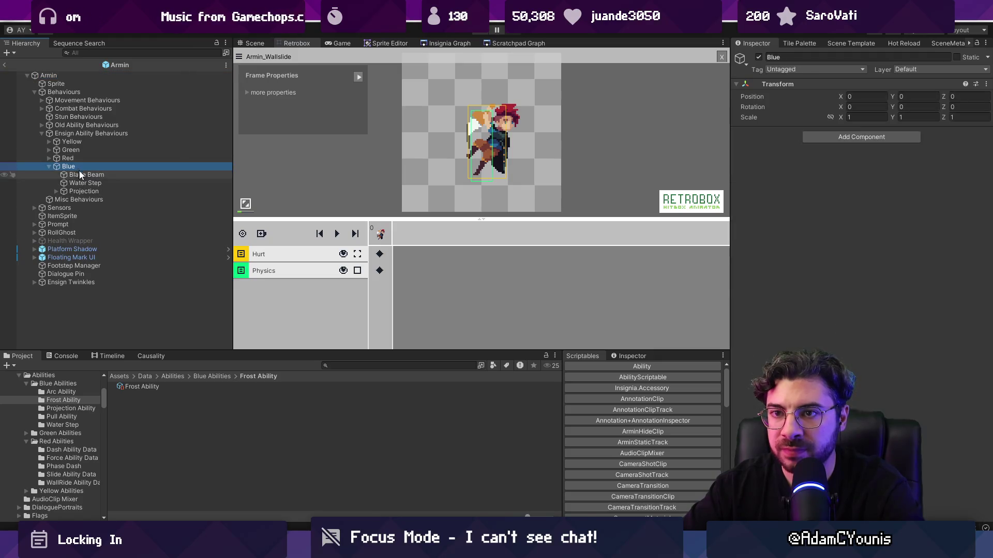
{"action": "right_click", "coordinate": [101, 169]}
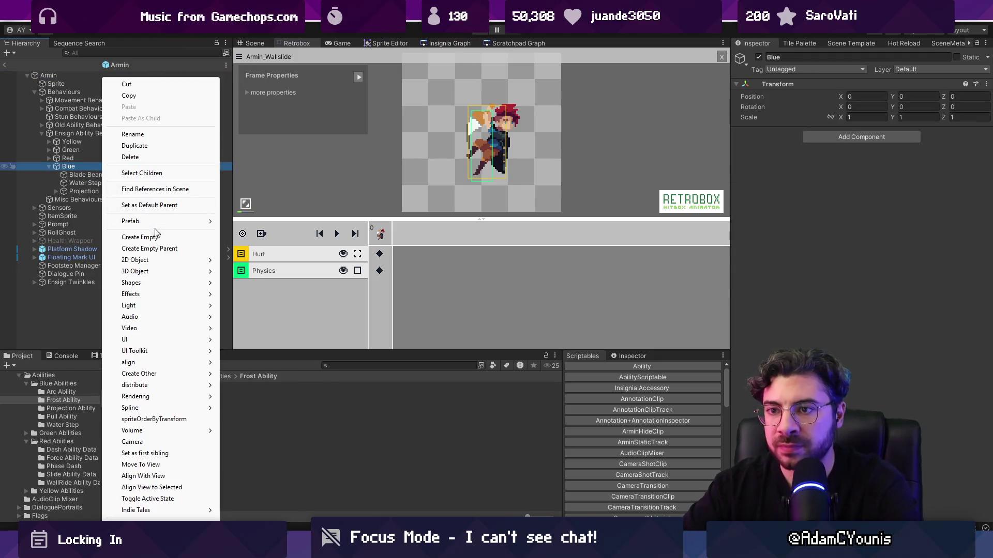
{"action": "left_click", "coordinate": [156, 238]}
{"action": "type", "text": "Frost"}
{"action": "key", "text": "Return"}
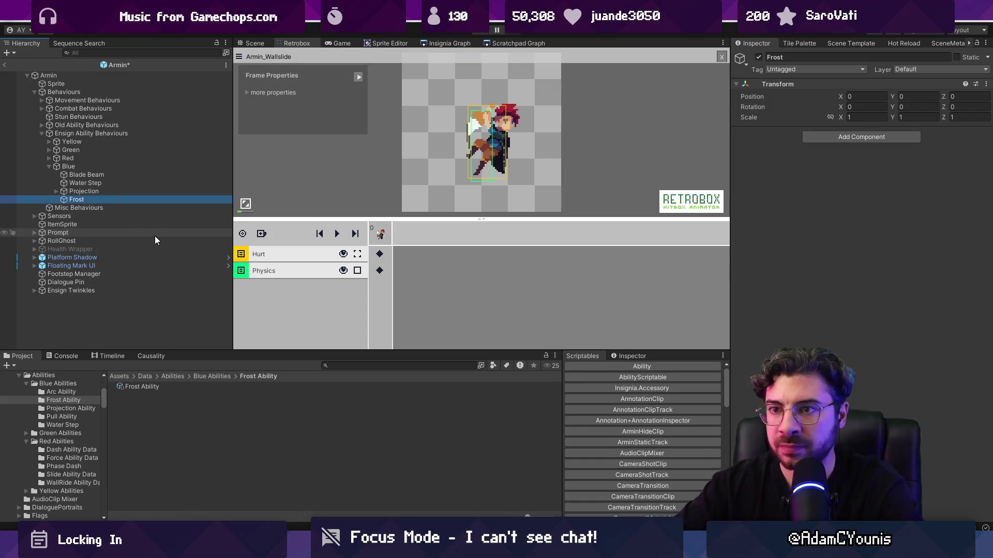
- Attach a new script named FrostAbility to the Frost object
{"action": "left_click", "coordinate": [850, 137]}
{"action": "type", "text": "FrostAbility"}
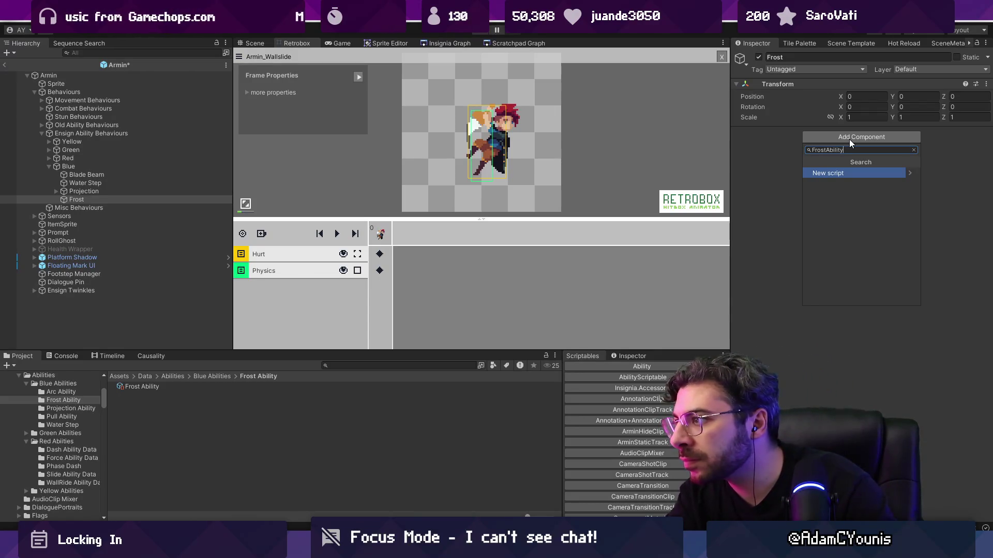
{"action": "key", "text": "Return"}
{"action": "key", "text": "Return"}
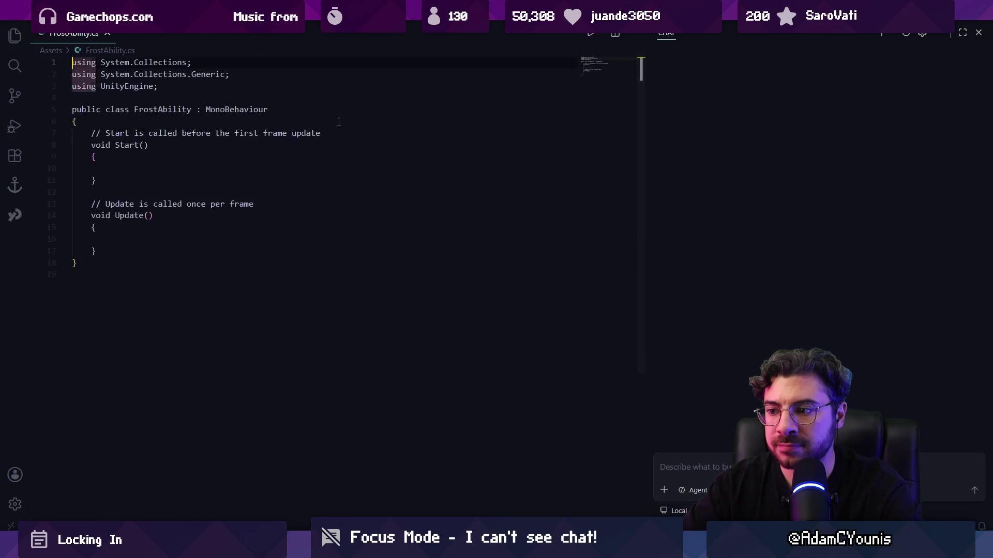
- Change FrostAbility's base class from MonoBehaviour to AbilityState, save and reformat the document
{"action": "double_click", "coordinate": [247, 110]}
{"action": "type", "text": "Ability"}
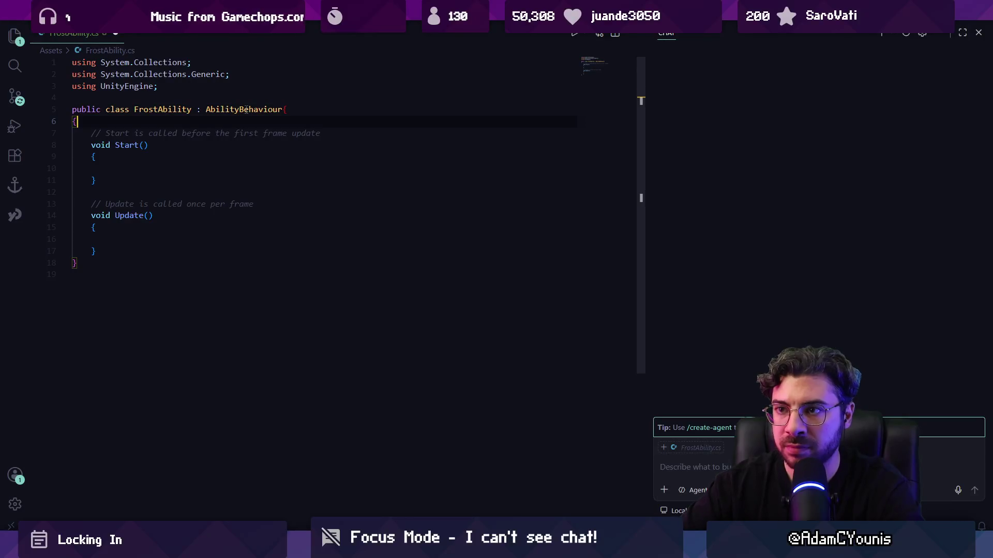
{"action": "key", "text": "ctrl+s"}
{"action": "key", "text": "ctrl+alt+b"}
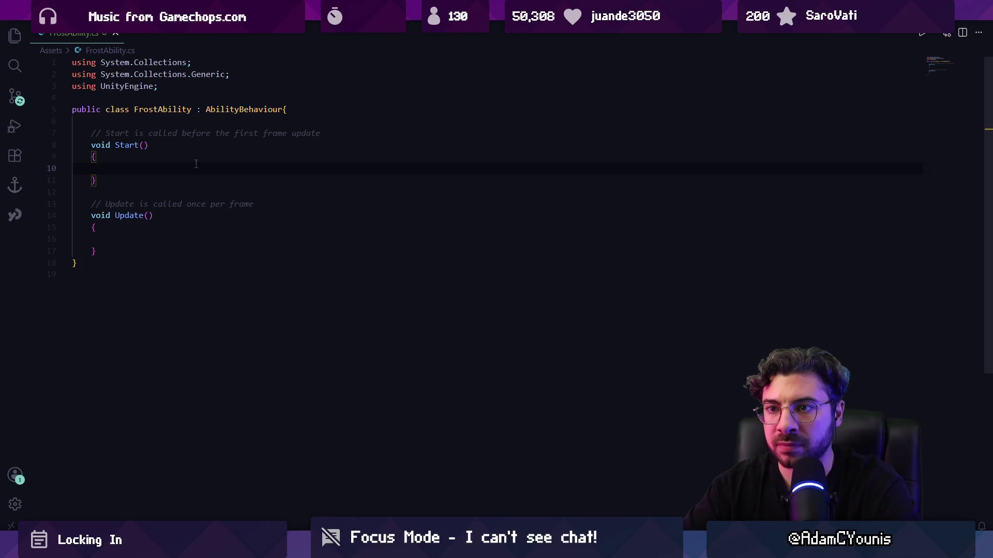
{"action": "left_click", "coordinate": [243, 111]}
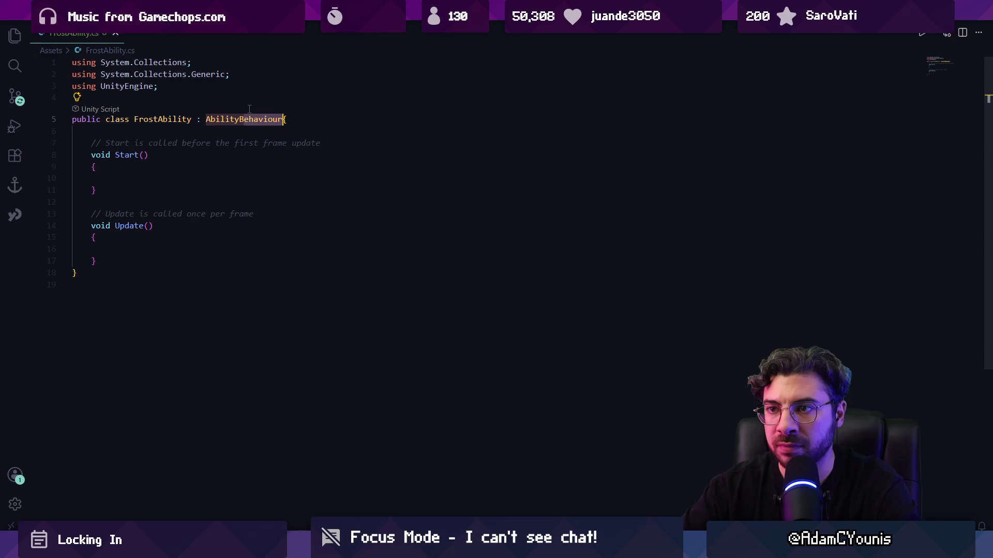
{"action": "key", "text": "ctrl+Delete"}
{"action": "key", "text": "BackSpace"}
{"action": "key", "text": "Return"}
{"action": "key", "text": "ctrl+s"}
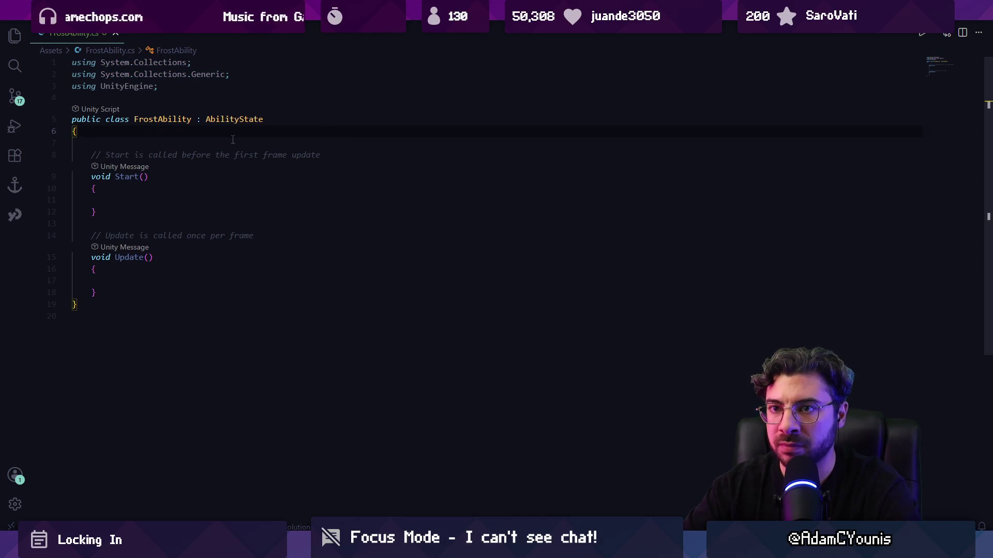
{"action": "key", "text": "shift+alt+f"}
- Declare a public GameObject field named frost
{"action": "key", "text": "Return"}
{"action": "key", "text": "Up"}
{"action": "key", "text": "Tab"}
{"action": "type", "text": "public G"}
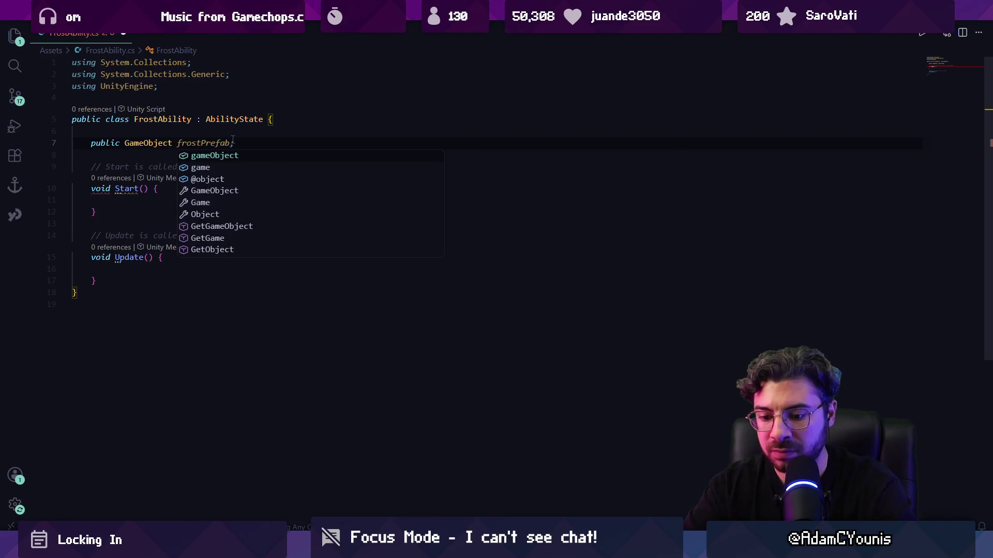
{"action": "key", "text": "Return"}
{"action": "key", "text": "ctrl+BackSpace"}
{"action": "type", "text": "frost;"}
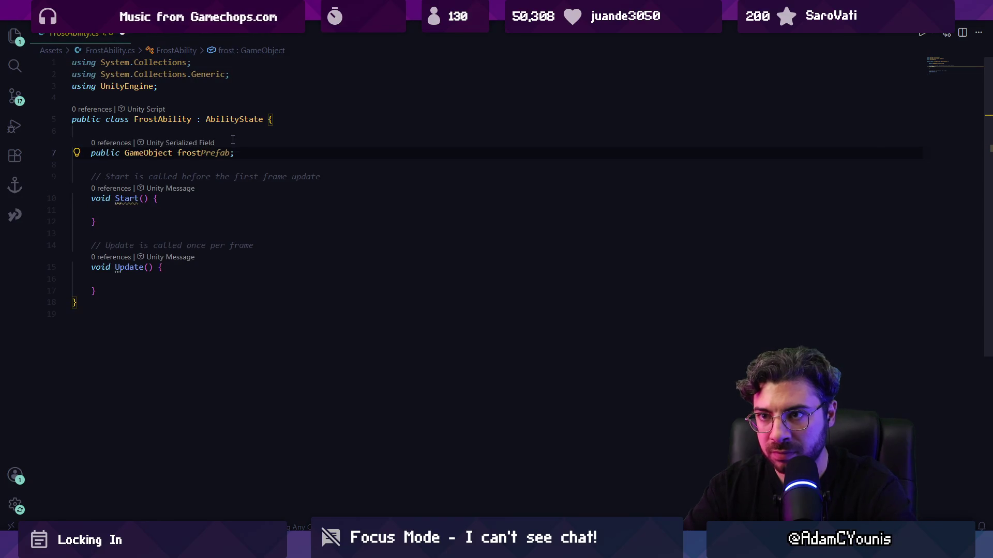
{"action": "key", "text": "Down"}
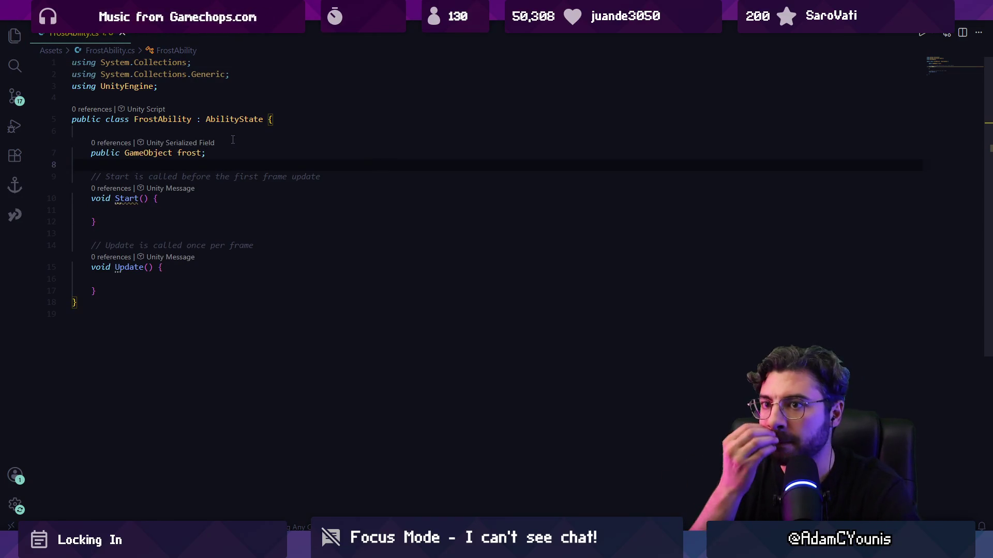
- Add a public Retro.Sheet s_cling field, save, and select the default Start/Update methods
{"action": "key", "text": "Return"}
{"action": "key", "text": "Return"}
{"action": "key", "text": "Up"}
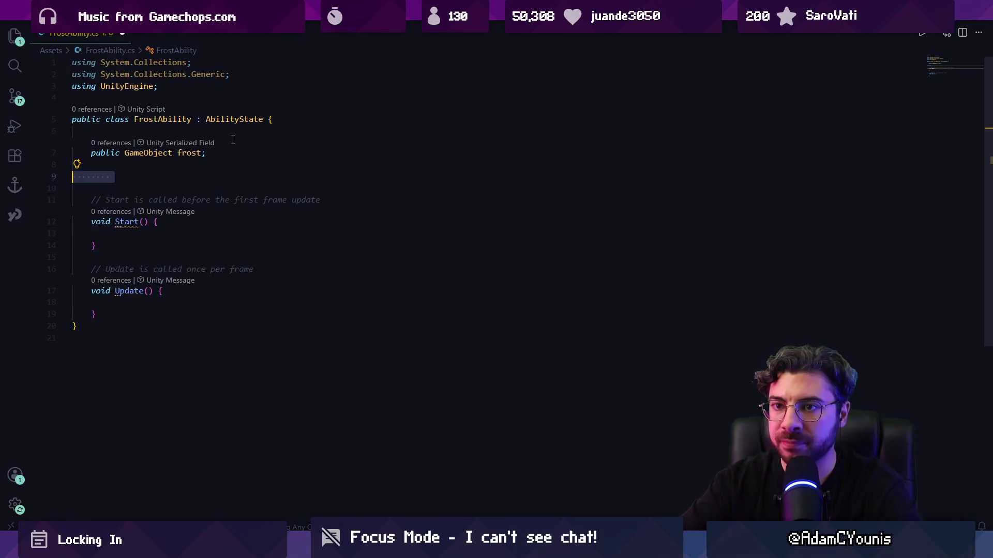
{"action": "type", "text": "public "}
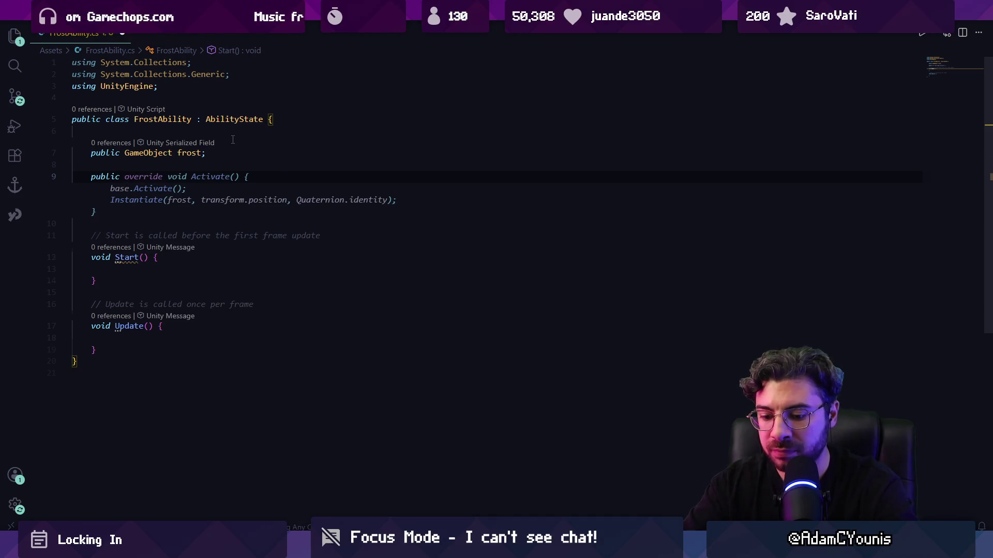
{"action": "type", "text": "Retro.Sheet sheet;"}
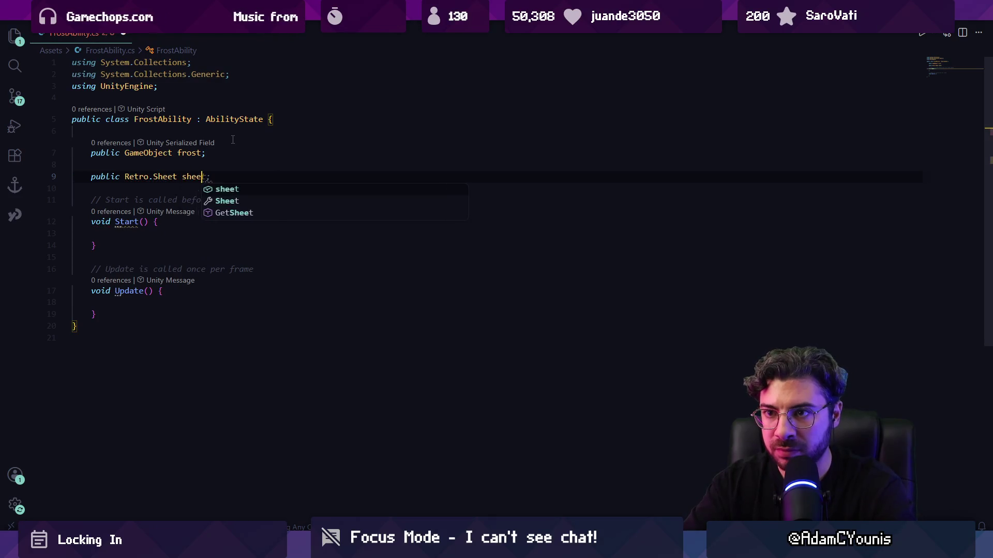
{"action": "key", "text": "Return"}
{"action": "key", "text": "Up"}
{"action": "key", "text": "Up"}
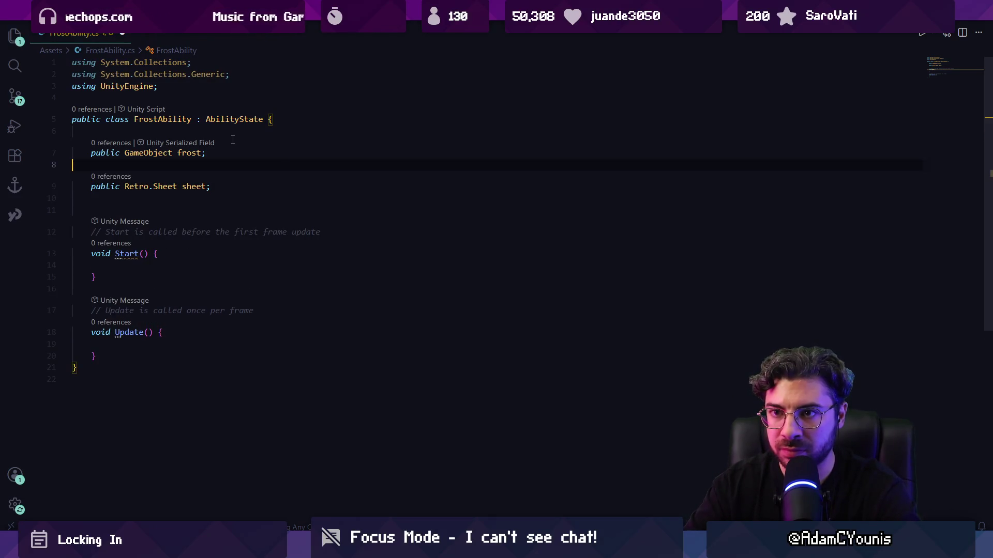
{"action": "key", "text": "BackSpace"}
{"action": "key", "text": "Down"}
{"action": "type", "text": "ani"}
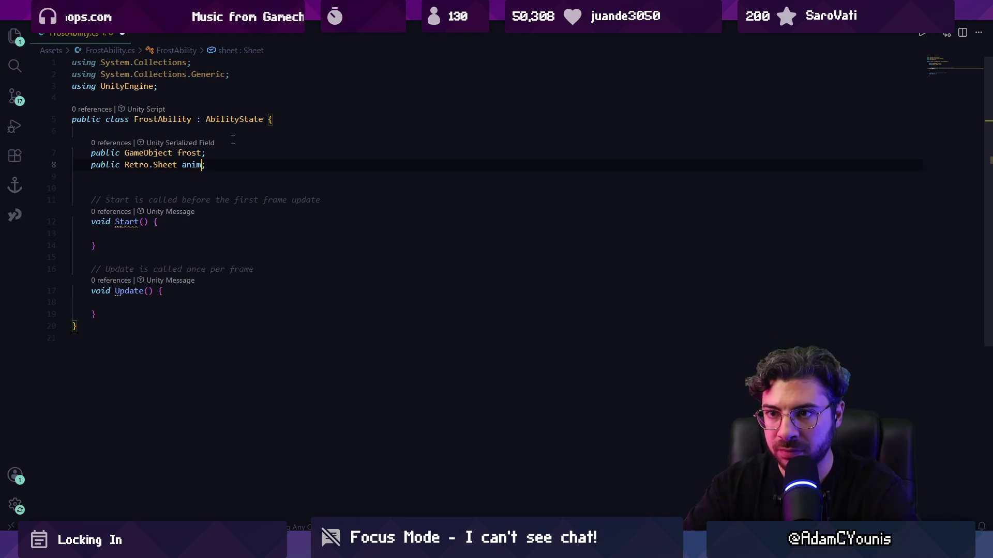
{"action": "key", "text": "ctrl+shift+Left"}
{"action": "type", "text": "s_anim"}
{"action": "key", "text": "Down"}
{"action": "key", "text": "Up"}
{"action": "key", "text": "ctrl+shift+Left"}
{"action": "type", "text": "cling"}
{"action": "key", "text": "Down"}
{"action": "key", "text": "ctrl+s"}
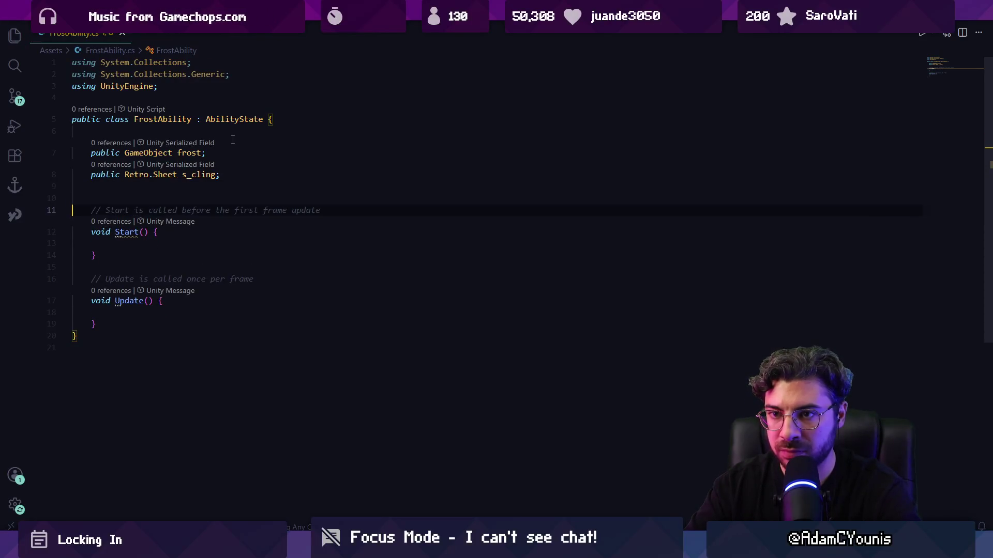
{"action": "key", "text": "shift+Down"}
{"action": "key", "text": "shift+Down"}
{"action": "key", "text": "shift+Down"}
{"action": "key", "text": "shift+Down"}
{"action": "key", "text": "shift+Down"}
{"action": "key", "text": "BackSpace"}
- Replace Start and Update with an empty public override void Enter() method
{"action": "key", "text": "Return"}
{"action": "type", "text": "publi"}
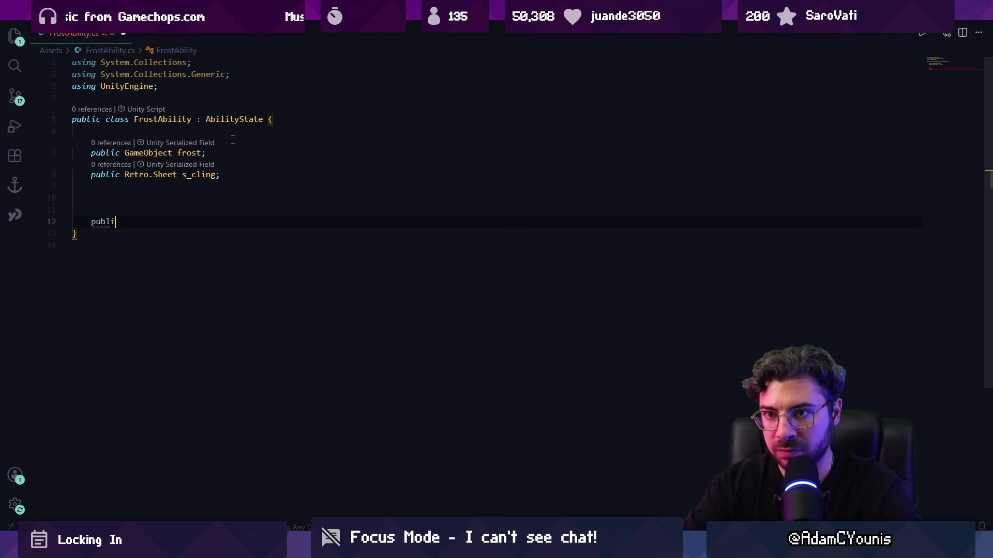
{"action": "type", "text": "r() {"}
{"action": "key", "text": "Return"}
{"action": "key", "text": "ctrl+s"}
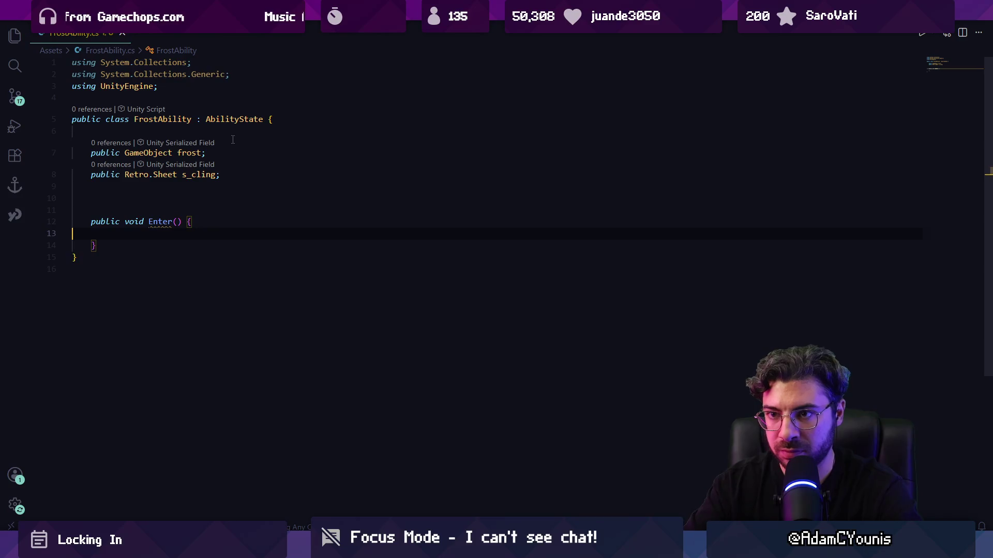
{"action": "key", "text": "Up"}
{"action": "key", "text": "Right"}
{"action": "key", "text": "Right"}
{"action": "key", "text": "Right"}
{"action": "type", "text": "override"}
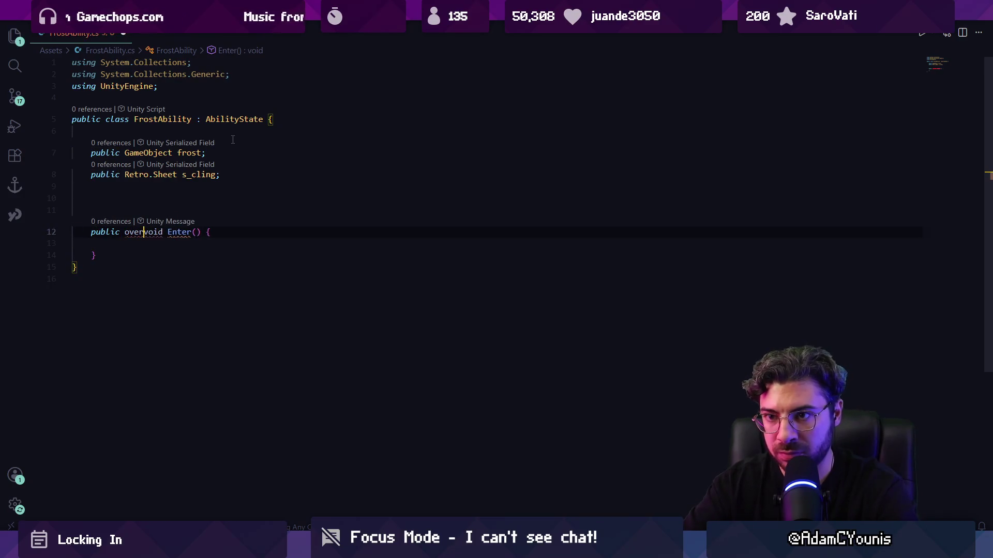
{"action": "key", "text": "Down"}
{"action": "key", "text": "Down"}
{"action": "key", "text": "End"}
{"action": "key", "text": "Return"}
- Add an empty public override void Exit() method below Do
{"action": "key", "text": "Return"}
- Add an empty Do() override below Enter
{"action": "type", "text": "public ov err"}
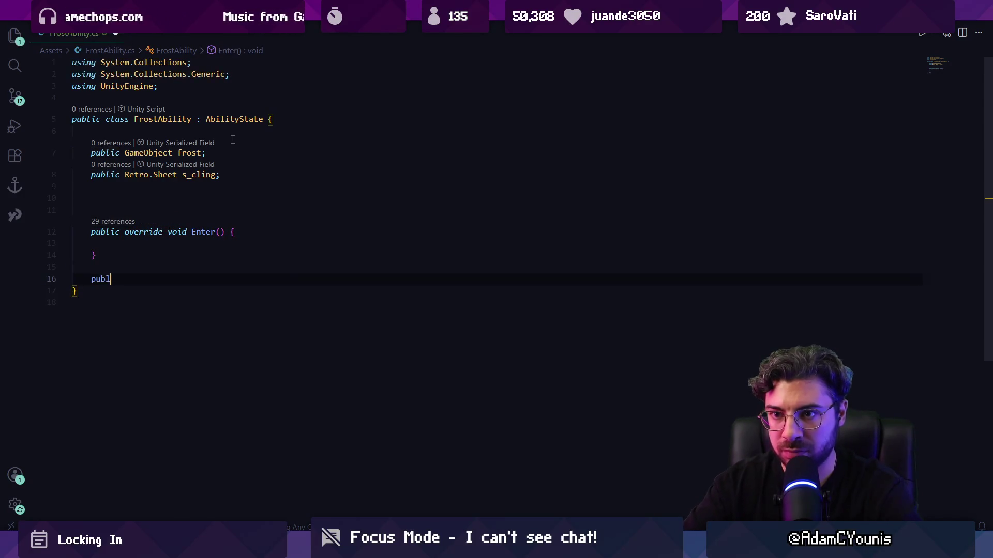
{"action": "key", "text": "Tab"}
{"action": "key", "text": "ctrl+z"}
{"action": "key", "text": "Tab"}
{"action": "key", "text": "ctrl+space"}
{"action": "type", "text": "Do"}
{"action": "key", "text": "Tab"}
{"action": "key", "text": "End"}
{"action": "key", "text": "Return"}
{"action": "key", "text": "Return"}
{"action": "type", "text": "public override void Ex"}
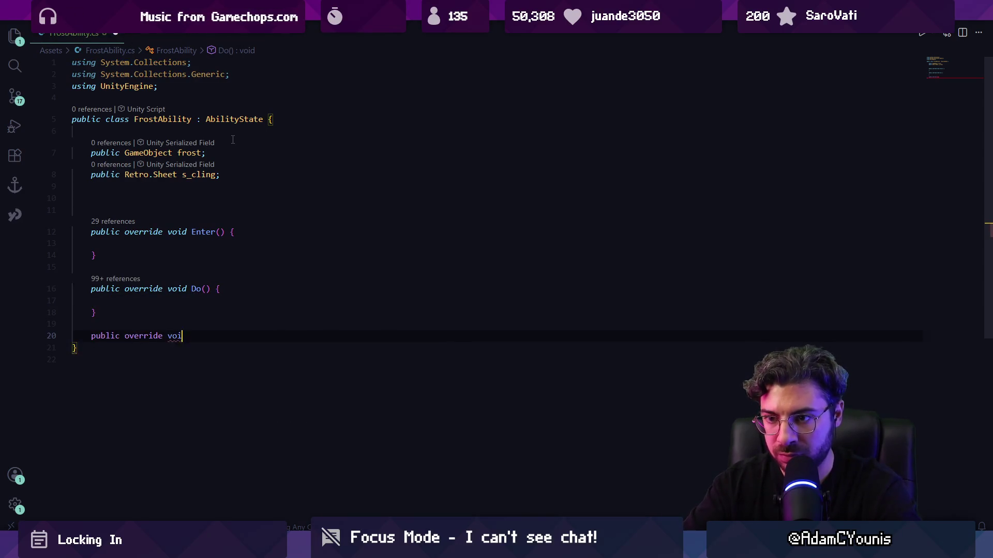
{"action": "key", "text": "Tab"}
{"action": "type", "text": "{"}
{"action": "key", "text": "Return"}
{"action": "key", "text": "Down"}
{"action": "key", "text": "End"}
{"action": "key", "text": "Return"}
{"action": "key", "text": "Return"}
- Add a public override bool ShouldEnter() stub after Exit
{"action": "type", "text": "ShouldEnter() {"}
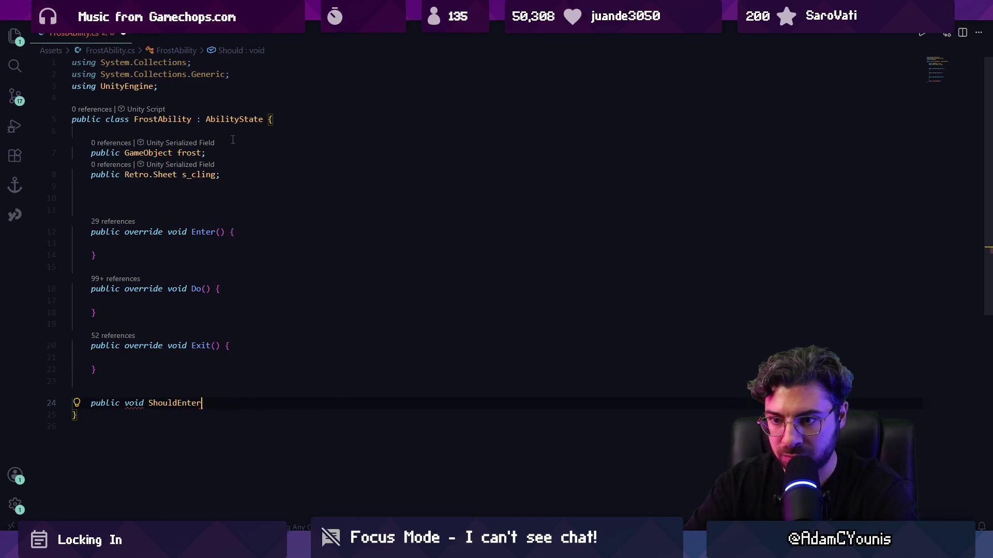
{"action": "key", "text": "Return"}
{"action": "key", "text": "Up"}
{"action": "key", "text": "ctrl+Right"}
{"action": "key", "text": "ctrl+Right"}
{"action": "key", "text": "ctrl+shift+Left"}
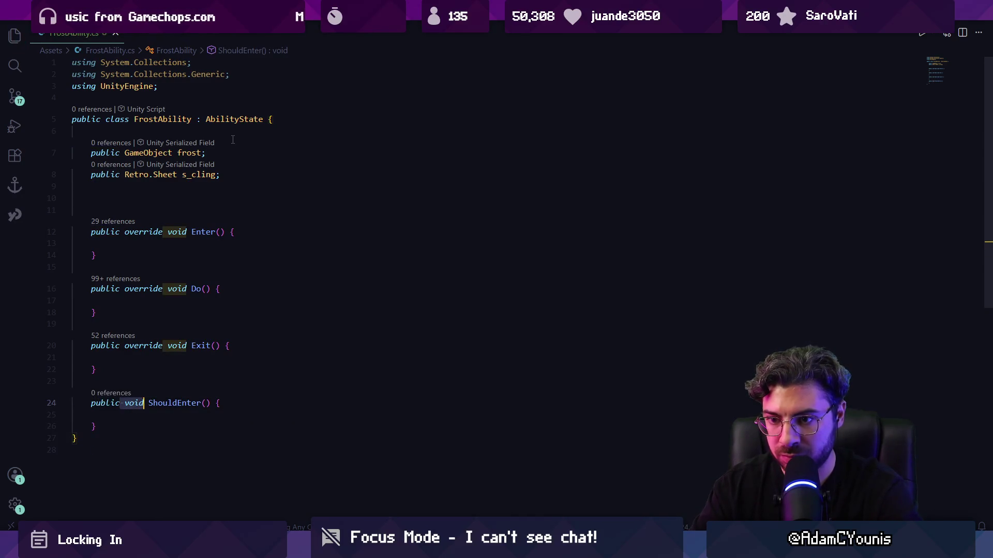
{"action": "type", "text": "override bool"}
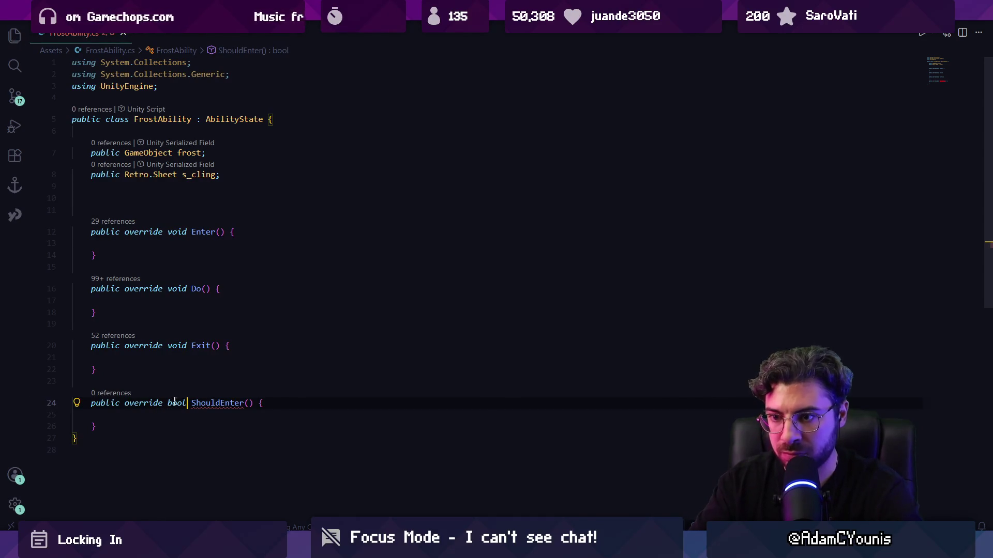
{"action": "left_click", "coordinate": [202, 404]}
{"action": "key", "text": "ctrl+Left"}
{"action": "left_click", "coordinate": [212, 404]}
- Find the CanEnter method in the AbilityState base class definition
{"action": "left_click", "coordinate": [219, 119], "text": "ctrl"}
{"action": "key", "text": "ctrl+f"}
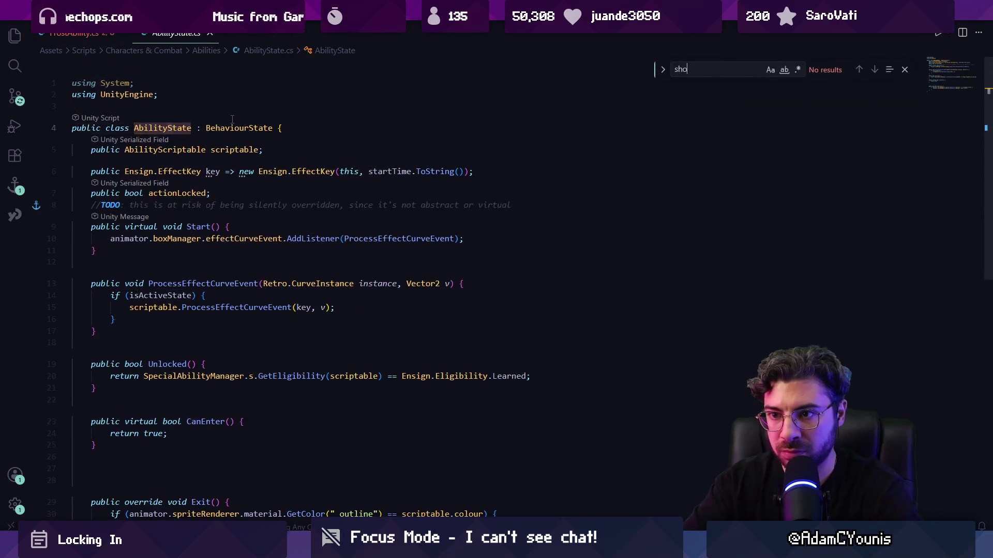
{"action": "type", "text": "shoulden"}
{"action": "key", "text": "Escape"}
{"action": "scroll", "coordinate": [244, 155], "scroll_direction": "down", "scroll_amount": 5}
{"action": "scroll", "coordinate": [253, 186], "scroll_direction": "up", "scroll_amount": 5}
{"action": "key", "text": "ctrl+f"}
{"action": "type", "text": "c"}
{"action": "double_click", "coordinate": [199, 421]}
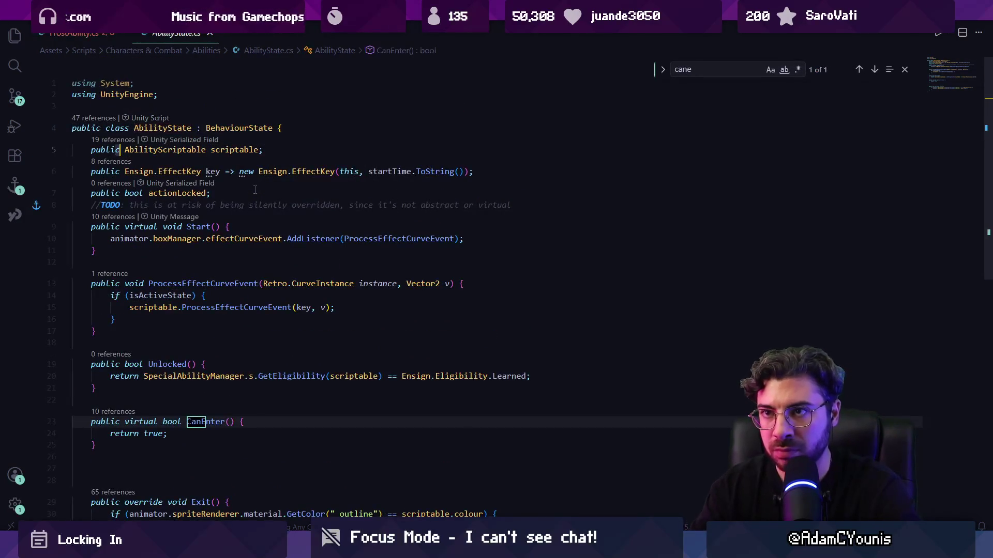
- Turn the ShouldEnter stub into a CanEnter override that returns true
{"action": "key", "text": "ctrl+Tab"}
{"action": "left_click", "coordinate": [203, 411]}
{"action": "type", "text": "return false;"}
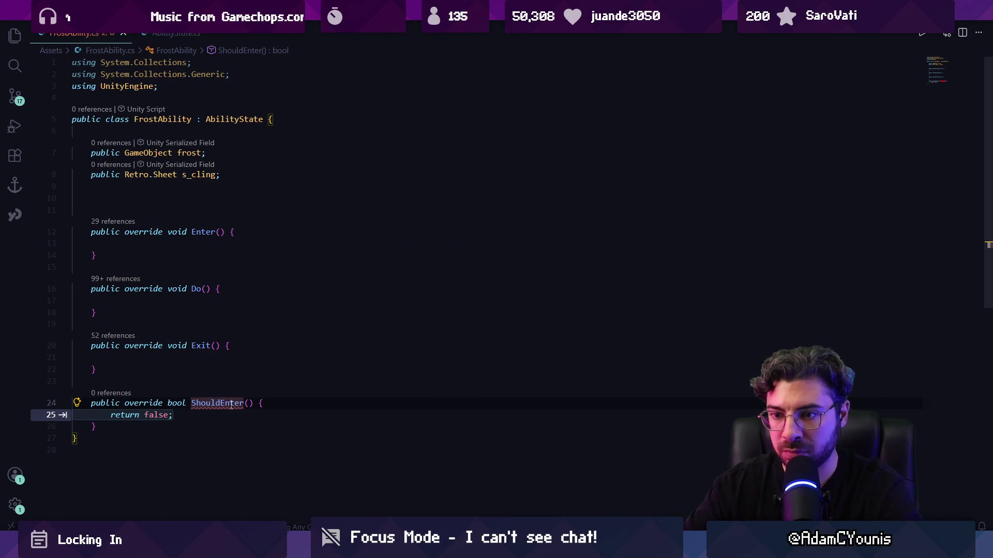
{"action": "key", "text": "ctrl+z"}
{"action": "key", "text": "ctrl+z"}
{"action": "key", "text": "ctrl+z"}
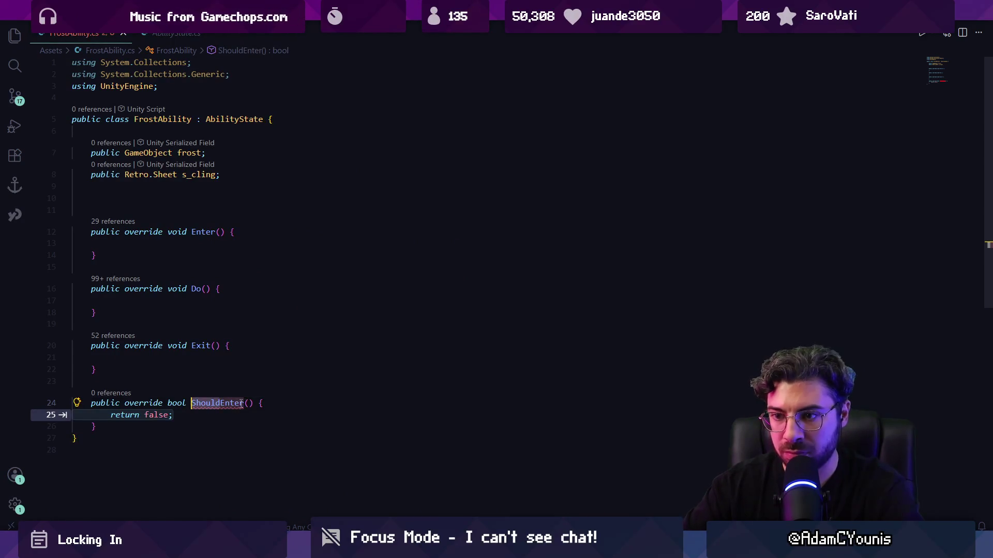
{"action": "key", "text": "ctrl+z"}
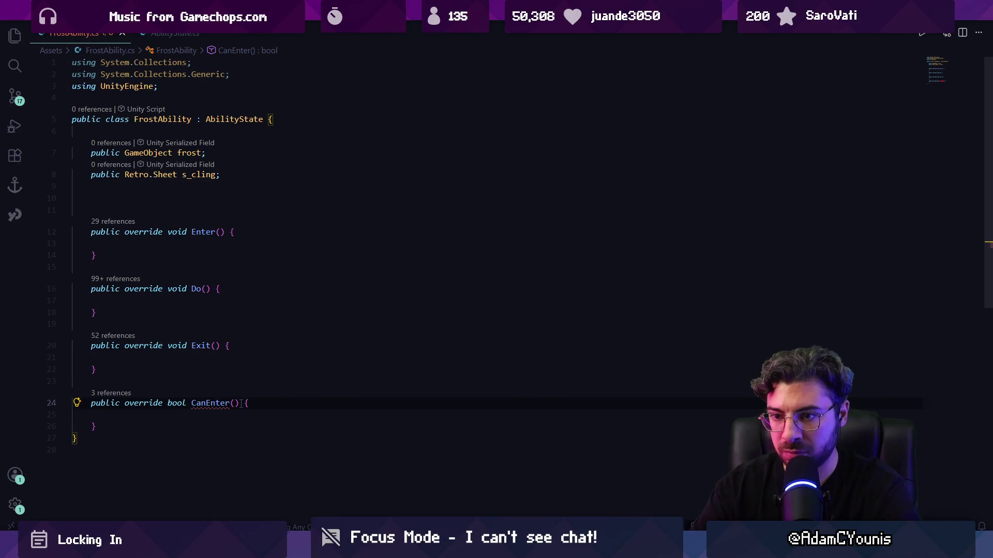
{"action": "key", "text": "ctrl+z"}
{"action": "key", "text": "ctrl+Right"}
{"action": "key", "text": "shift+End"}
{"action": "type", "text": "true;"}
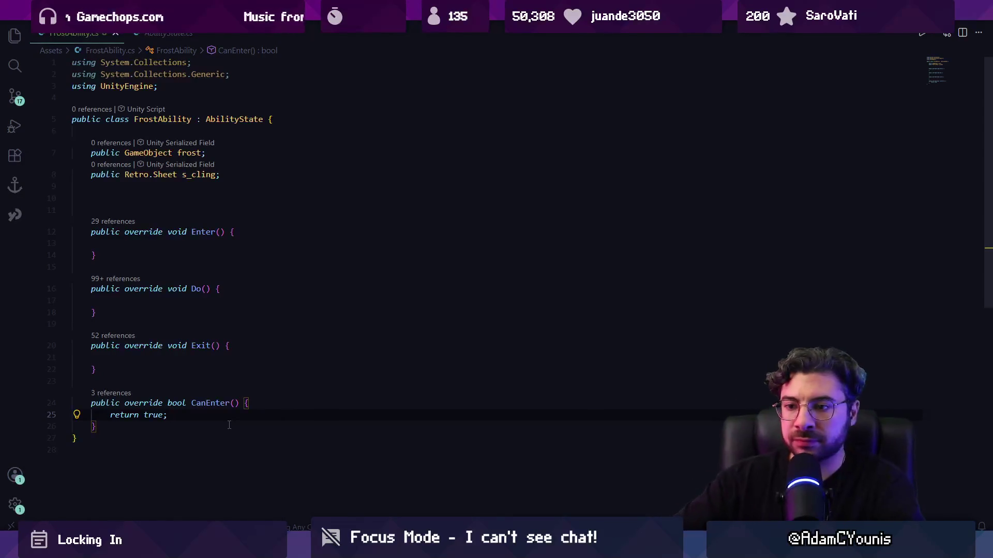
{"action": "key", "text": "ctrl+Left"}
{"action": "key", "text": "ctrl+shift+Left"}
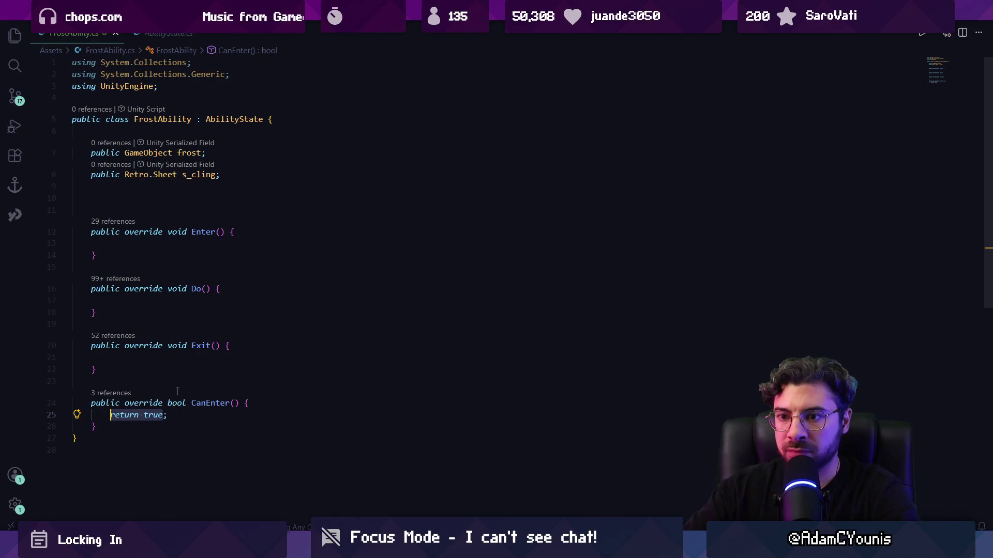
- Declare a public WallAwareness wallAwareness field below the existing fields
{"action": "left_click", "coordinate": [200, 183]}
{"action": "type", "text": "public "}
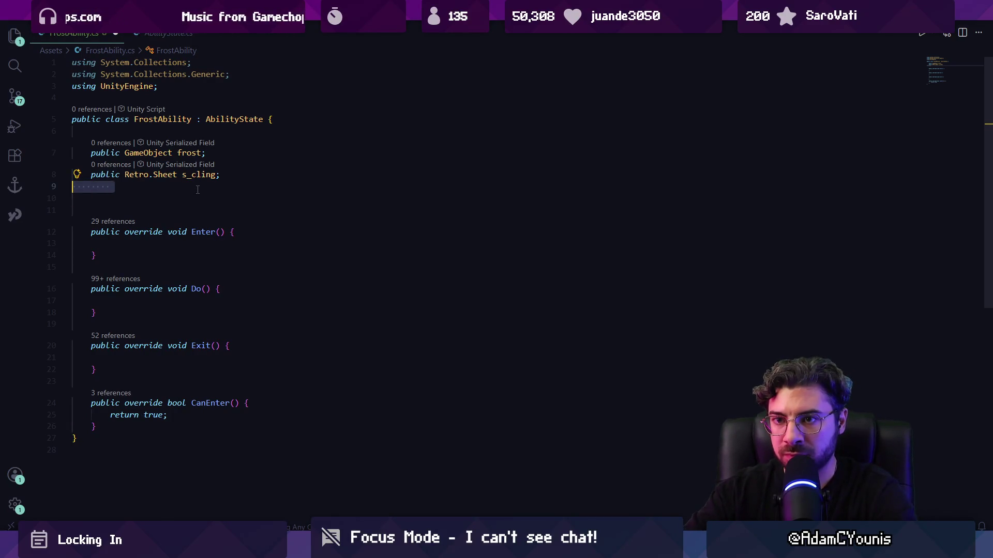
{"action": "type", "text": "WallA"}
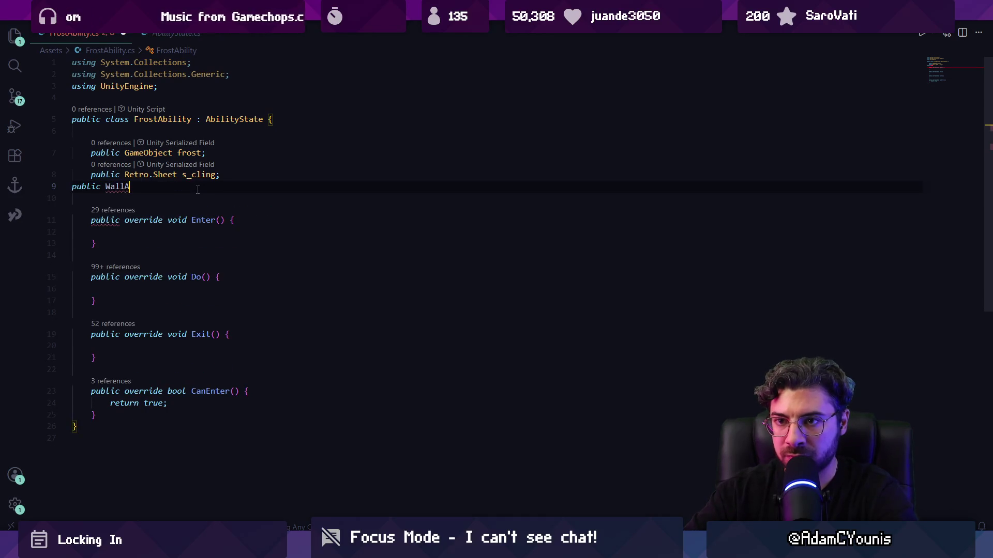
{"action": "type", "text": "wareness w"}
{"action": "key", "text": "Tab"}
{"action": "type", "text": ";"}
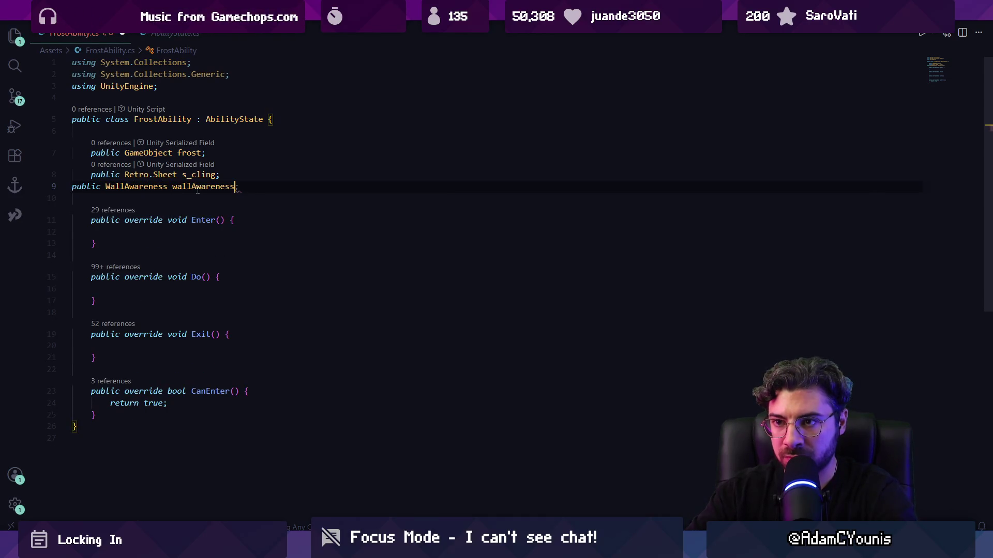
- Make CanEnter return !wallAwareness.IsOnWall()
{"action": "left_click", "coordinate": [179, 421]}
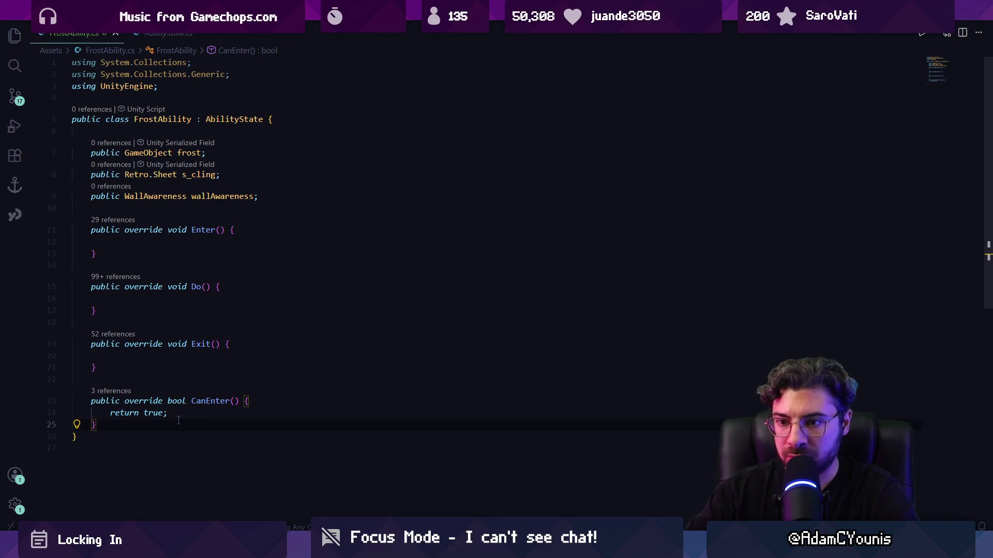
{"action": "key", "text": "Up"}
{"action": "key", "text": "ctrl+shift+Left"}
{"action": "key", "text": "ctrl+shift+Left"}
{"action": "key", "text": "ctrl+shift+Right"}
{"action": "type", "text": "!="}
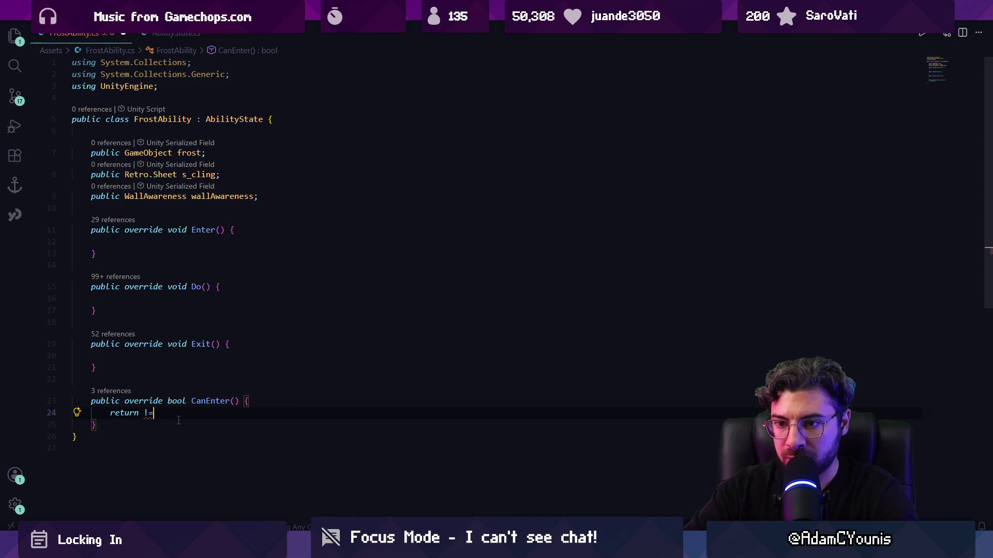
{"action": "key", "text": "BackSpace"}
{"action": "key", "text": "Tab"}
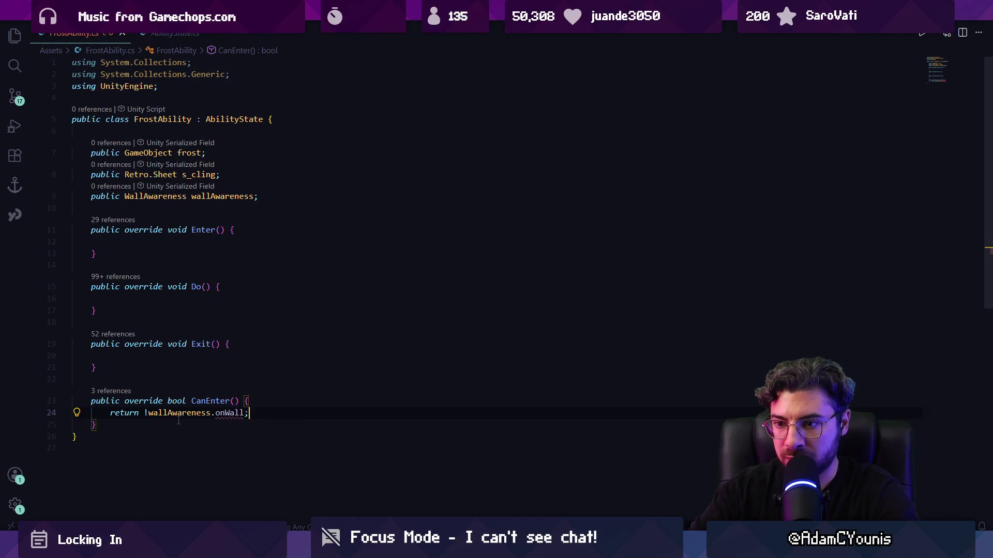
{"action": "double_click", "coordinate": [232, 412]}
{"action": "type", "text": "IsOnWall()"}
{"action": "key", "text": "Escape"}
- In the Enter method, set body.gravityScale to 0
{"action": "left_click", "coordinate": [311, 416]}
{"action": "left_click", "coordinate": [317, 414]}
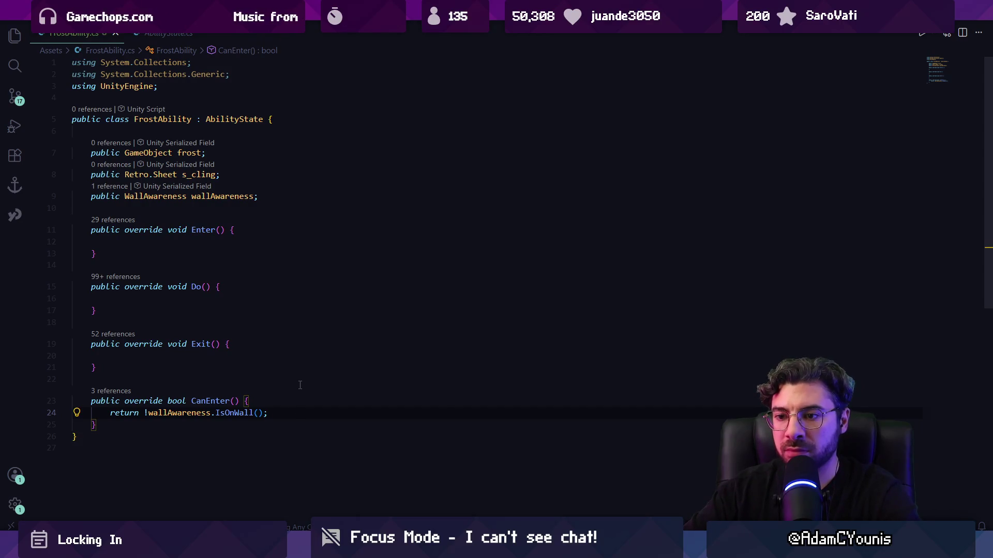
{"action": "left_click", "coordinate": [254, 246]}
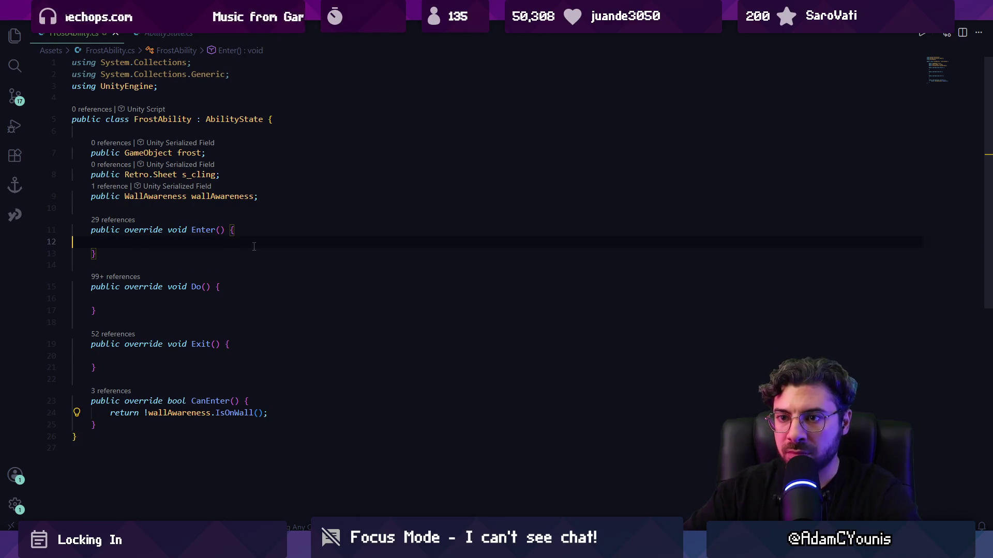
{"action": "left_click", "coordinate": [235, 300]}
{"action": "left_click", "coordinate": [257, 242]}
{"action": "type", "text": "animator.spriteRenderer.material.SetColor(\"_outline\", scriptable.colour);         GameObject instance = Instantiate(frost, animator.transform.position, Quaternion.identity);         instance.transform.parent = animator.transform;         instance.GetComponent<Retro.Sheet>().SetSheet(s_cling);"}
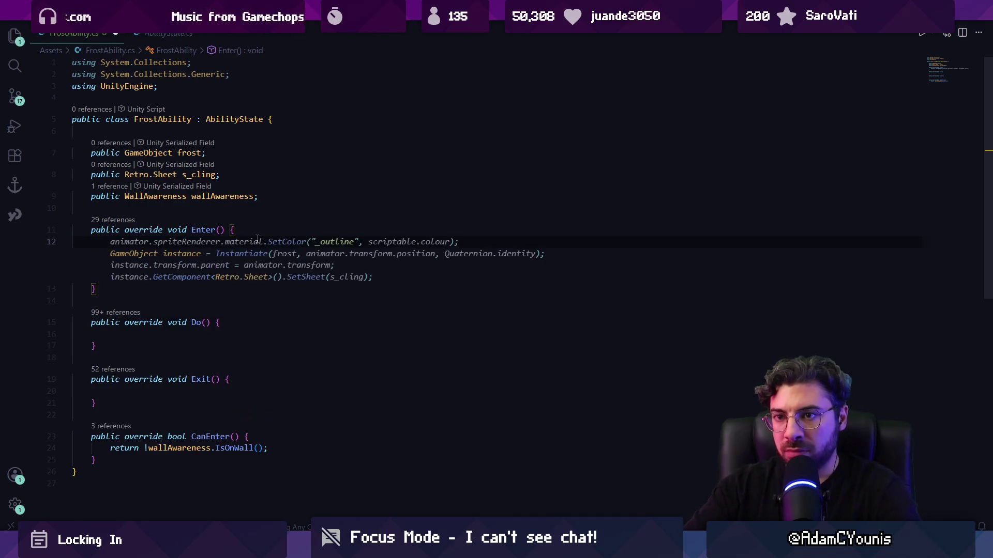
{"action": "type", "text": "public"}
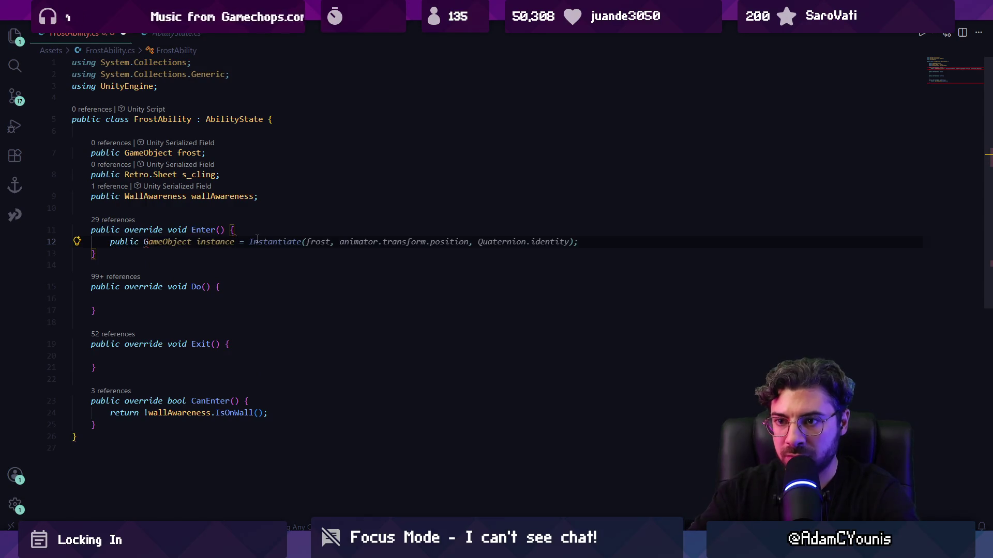
{"action": "key", "text": "BackSpace"}
{"action": "key", "text": "BackSpace"}
{"action": "key", "text": "BackSpace"}
{"action": "type", "text": "body.grav"}
{"action": "key", "text": "Tab"}
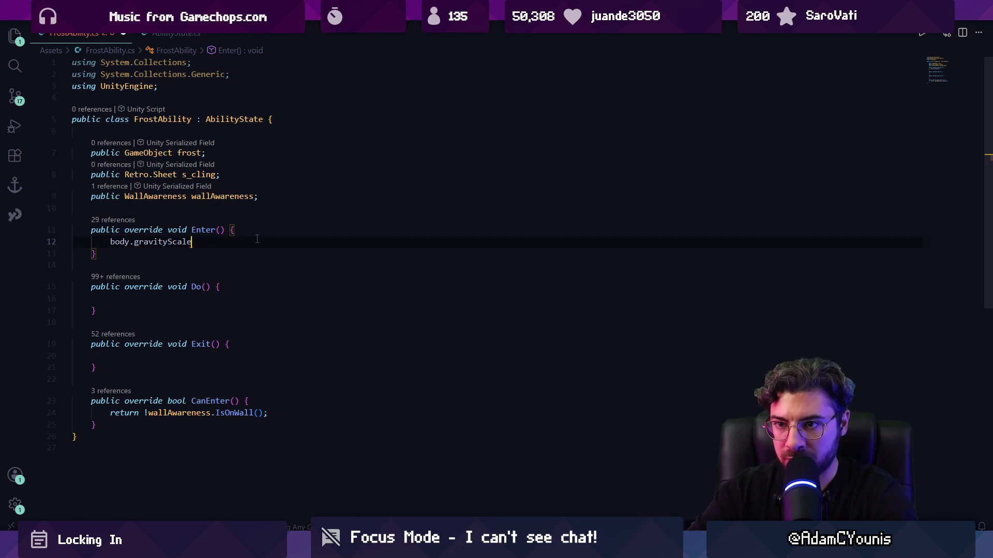
{"action": "type", "text": "= 0;"}
- Add body.velocity = Vector2.zero and animator.Play(s_cling) to Enter
{"action": "key", "text": "Return"}
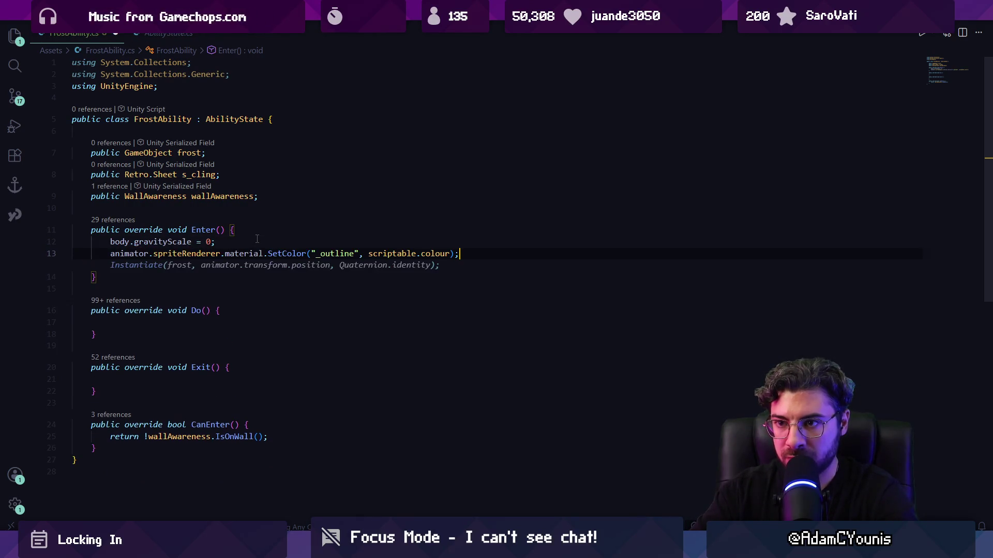
{"action": "type", "text": "body"}
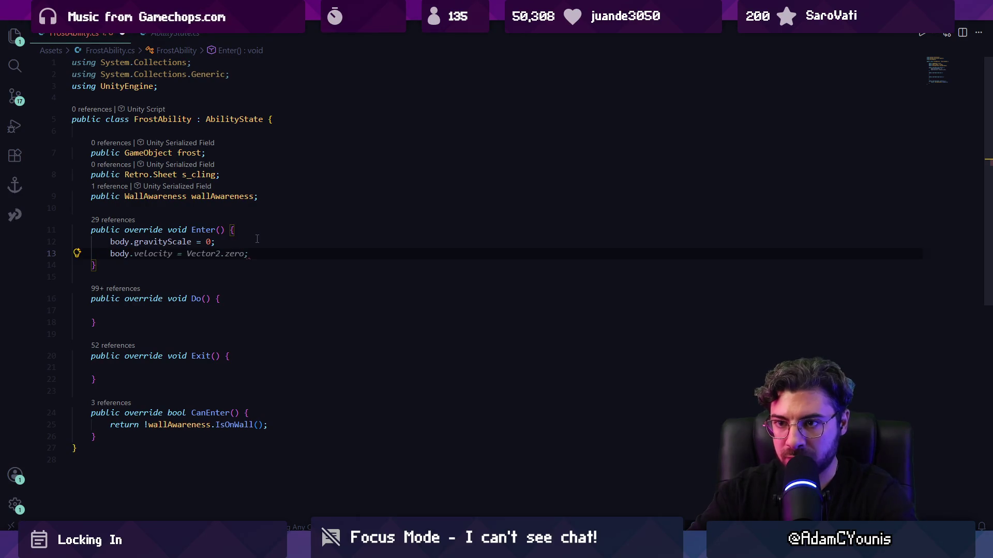
{"action": "key", "text": "Tab"}
{"action": "key", "text": "Return"}
{"action": "key", "text": "Tab"}
{"action": "key", "text": "Return"}
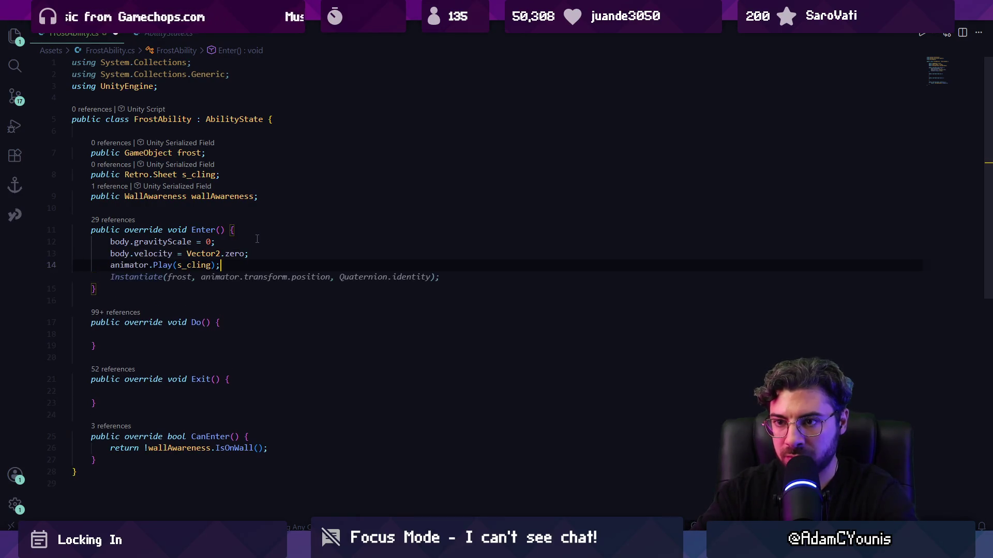
{"action": "key", "text": "Escape"}
- Make Exit call character.ResetToDefaultBodyProps(), save, and begin a jump check in Do
{"action": "left_click", "coordinate": [269, 384]}
{"action": "type", "text": "body"}
{"action": "key", "text": "Tab"}
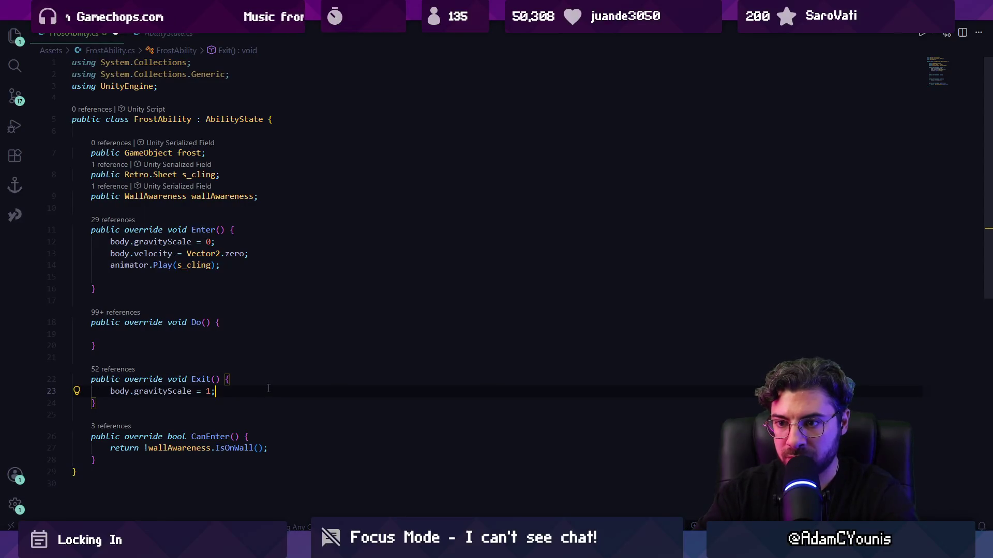
{"action": "key", "text": "shift+Home"}
{"action": "type", "text": "chara"}
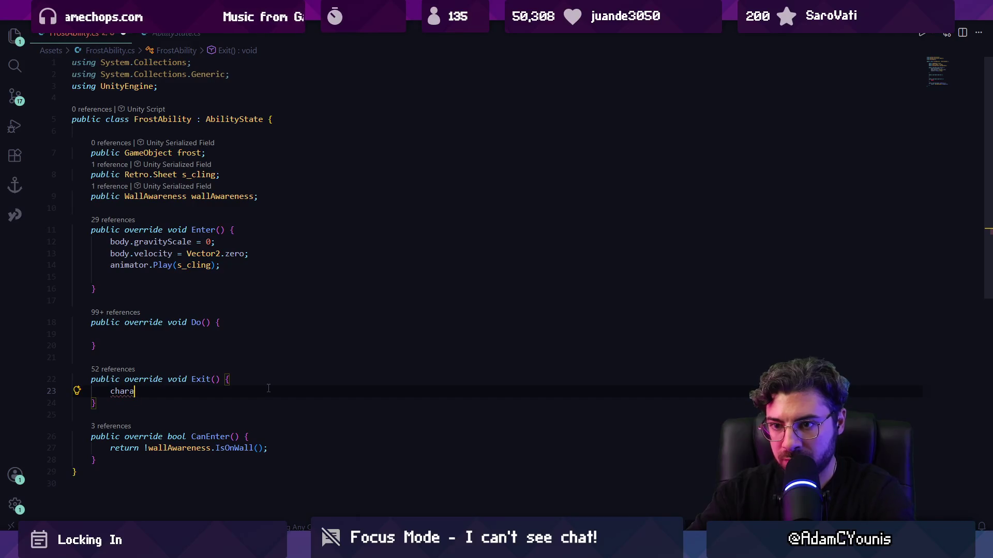
{"action": "type", "text": "resettodefault"}
{"action": "key", "text": "Tab"}
{"action": "type", "text": "();"}
{"action": "key", "text": "ctrl+s"}
{"action": "left_click", "coordinate": [217, 331]}
{"action": "type", "text": "if"}
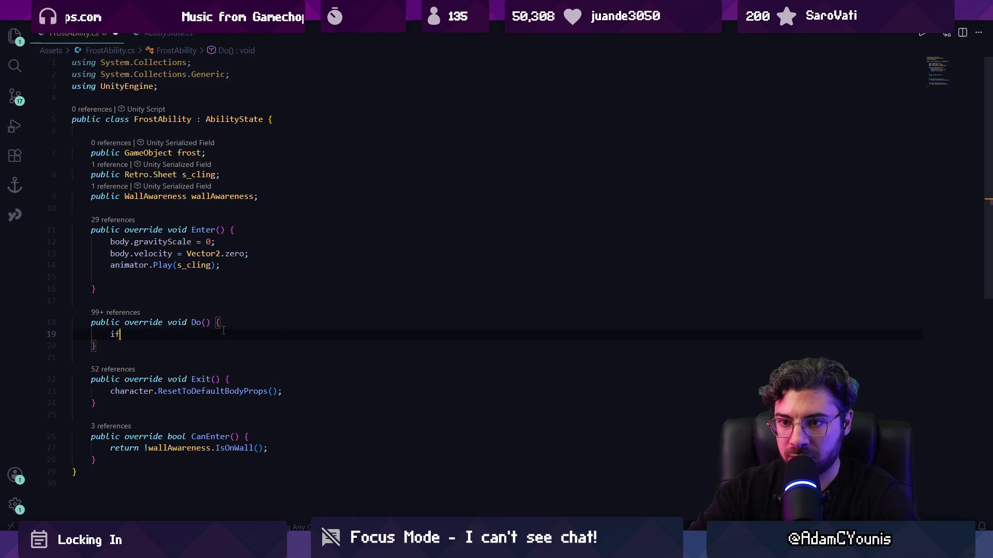
{"action": "type", "text": "(input.juymp"}
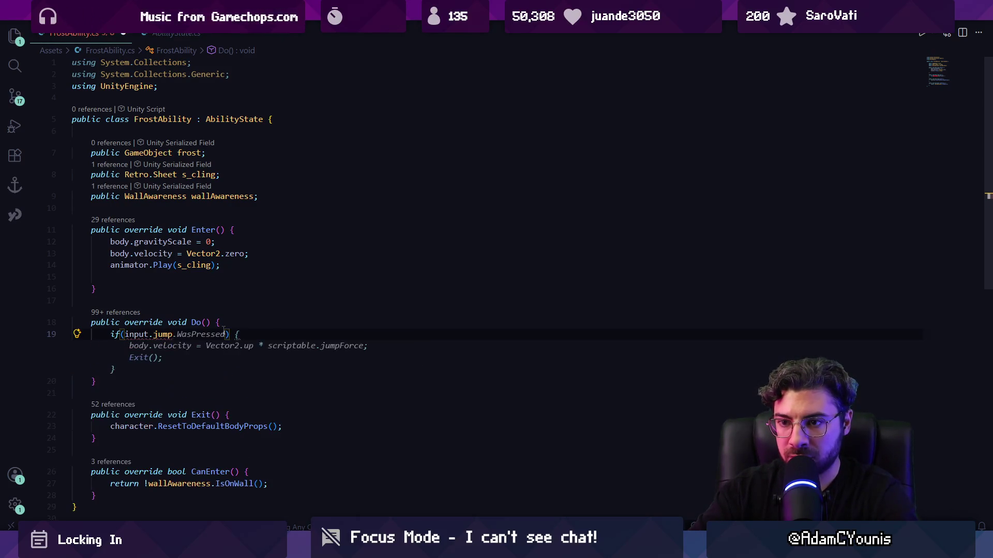
{"action": "type", "text": ".bu"}
- Finish the check so Do calls Complete() when input.jump.IsBuffered()
{"action": "key", "text": "Down"}
{"action": "key", "text": "Down"}
{"action": "key", "text": "Tab"}
{"action": "type", "text": "()) {"}
{"action": "key", "text": "Return"}
{"action": "type", "text": "Co"}
{"action": "type", "text": "();"}
{"action": "key", "text": "Return"}
{"action": "key", "text": "Up"}
- Add a public Jump jump field below wallAwareness and save
{"action": "left_click", "coordinate": [206, 208]}
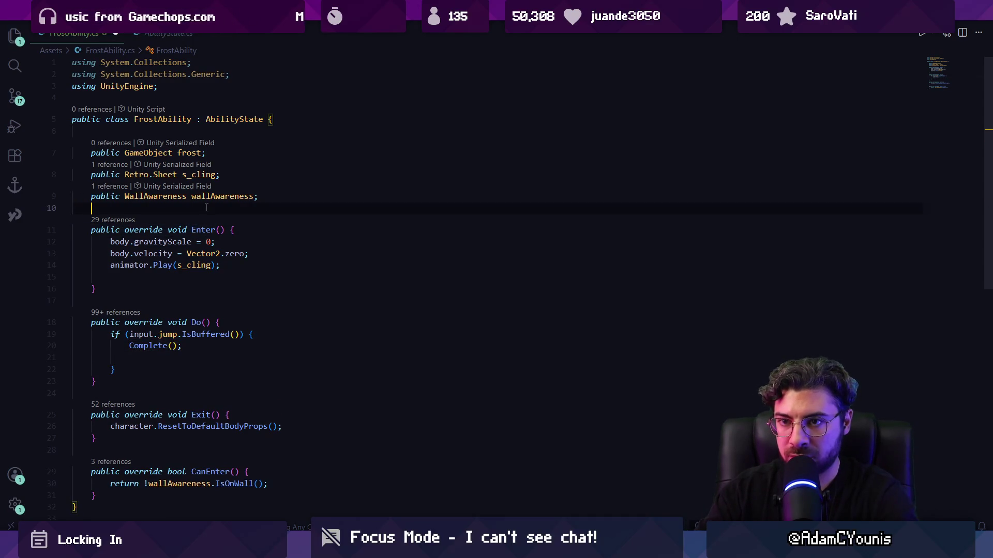
{"action": "key", "text": "Return"}
{"action": "key", "text": "Up"}
{"action": "type", "text": "public Jump jump;"}
{"action": "key", "text": "ctrl+s"}
- Start writing the jump hand-off call on the empty line inside the jump check
{"action": "scroll", "coordinate": [205, 390], "scroll_direction": "down", "scroll_amount": 3}
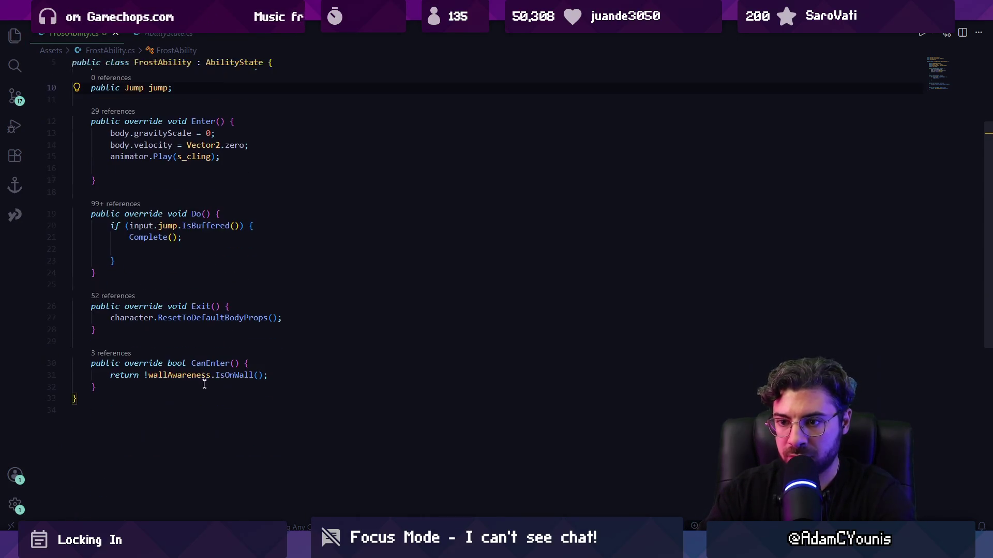
{"action": "left_click", "coordinate": [192, 250]}
{"action": "key", "text": "Tab"}
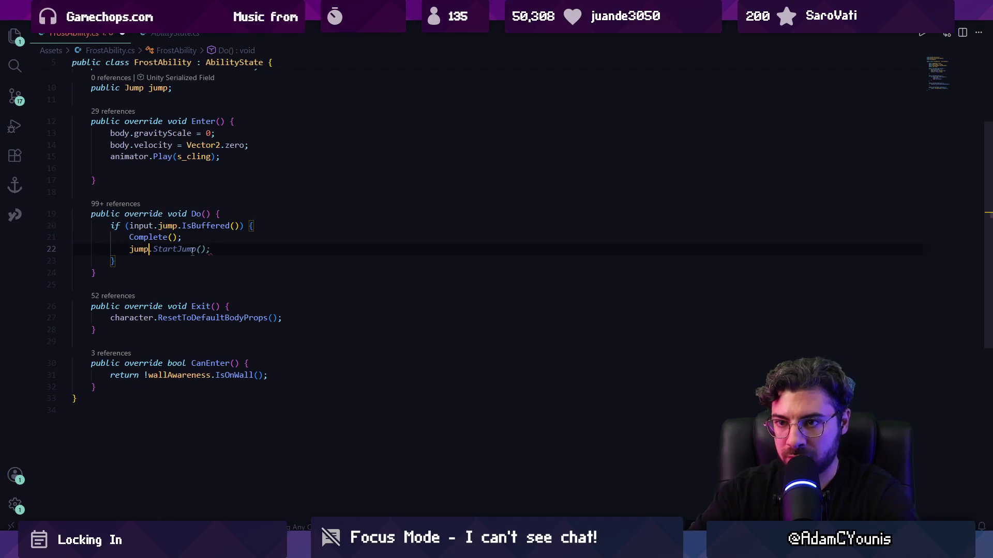
{"action": "type", "text": "."}
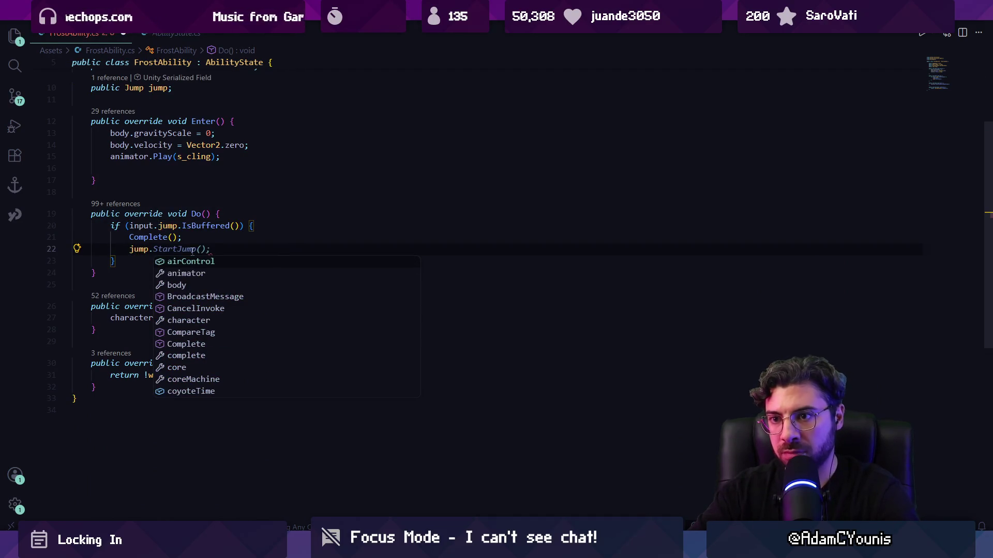
{"action": "key", "text": "Escape"}
{"action": "type", "text": "jump"}
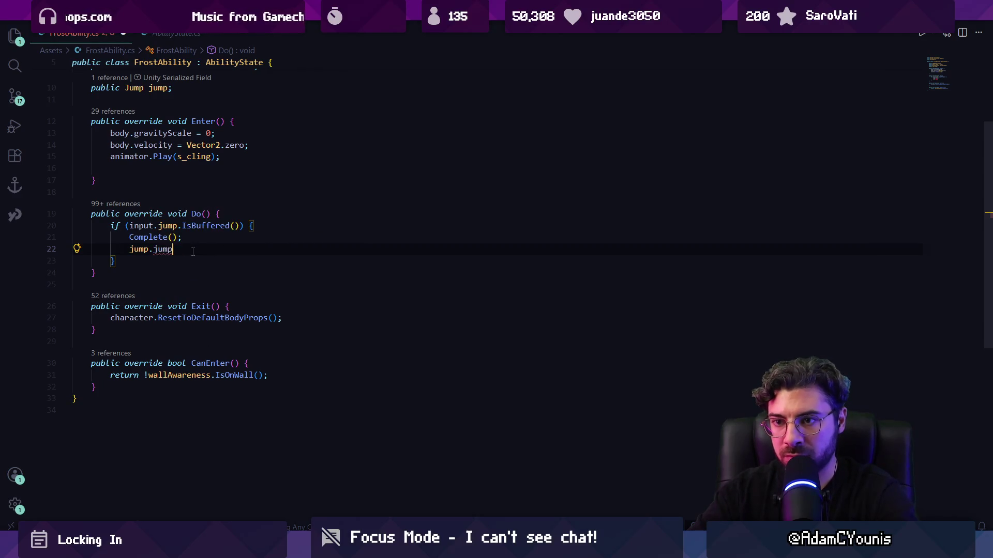
{"action": "key", "text": "BackSpace"}
{"action": "key", "text": "BackSpace"}
{"action": "key", "text": "BackSpace"}
{"action": "key", "text": "BackSpace"}
{"action": "type", "text": "Set"}
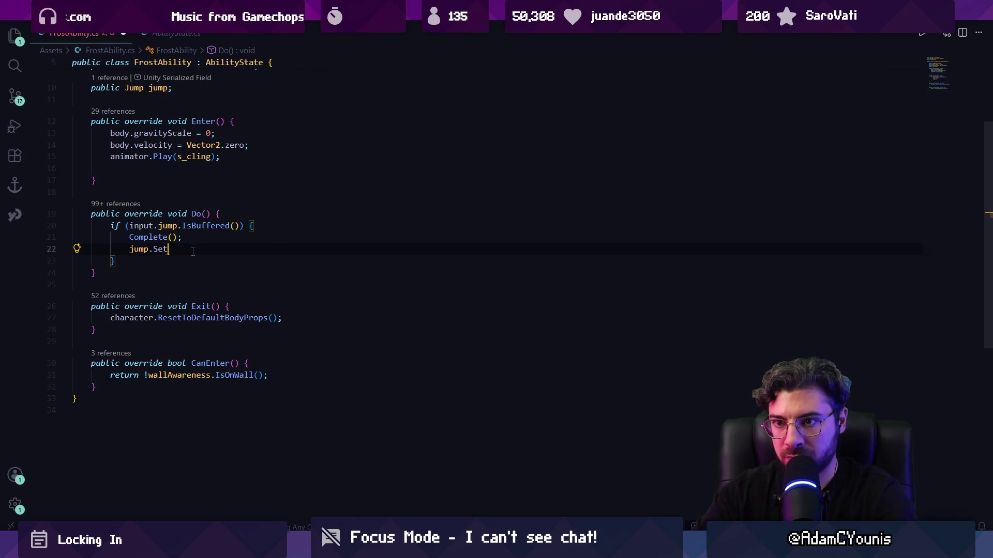
{"action": "type", "text": "Jump"}
{"action": "key", "text": "shift+Home"}
{"action": "type", "text": "Jump"}
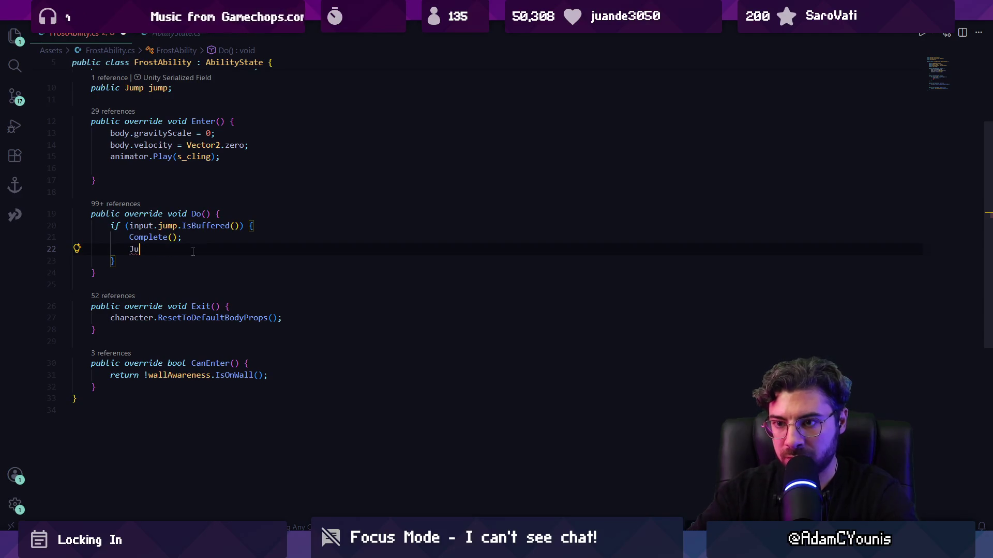
{"action": "key", "text": "Escape"}
- Replace line 22 with core.Set(jump, true) and save
{"action": "scroll", "coordinate": [213, 268], "scroll_direction": "up", "scroll_amount": 4}
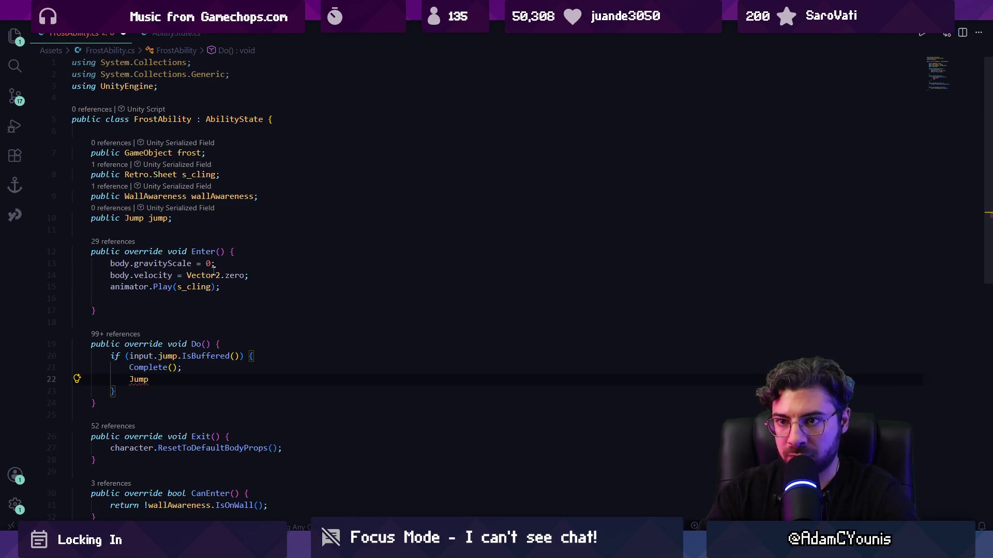
{"action": "key", "text": "shift+Home"}
{"action": "type", "text": "core.Set(j"}
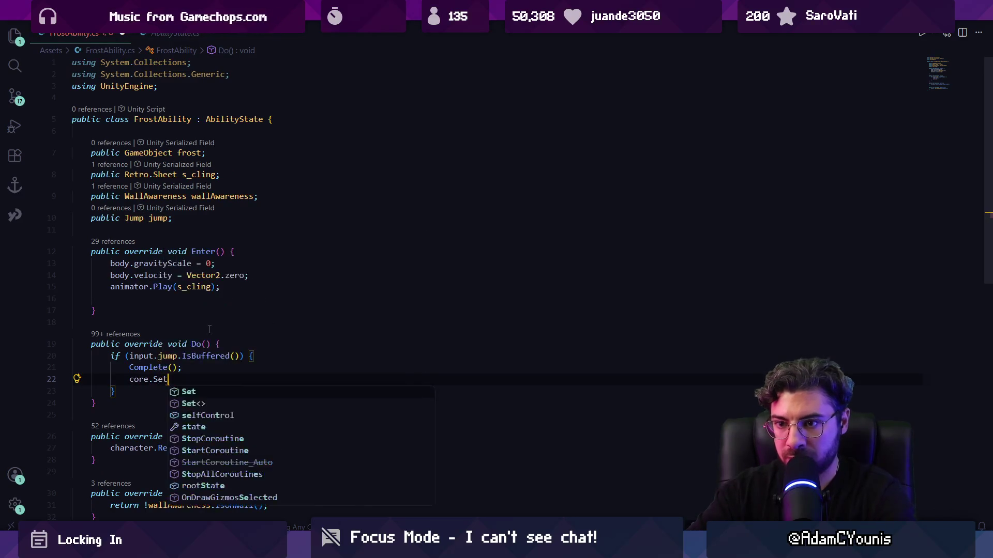
{"action": "key", "text": "Tab"}
{"action": "type", "text": ");"}
{"action": "key", "text": "ctrl+s"}
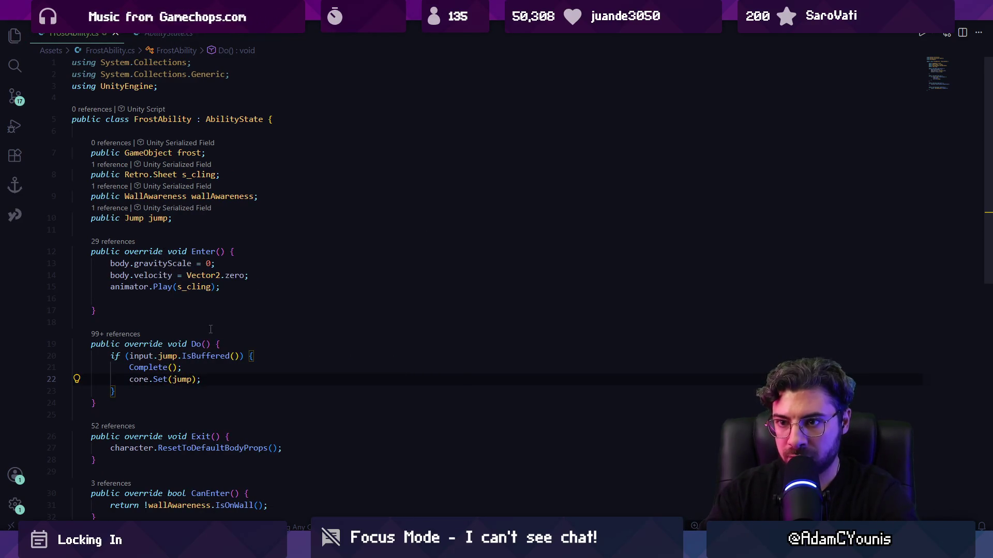
{"action": "left_click", "coordinate": [192, 379]}
{"action": "type", "text": ", true"}
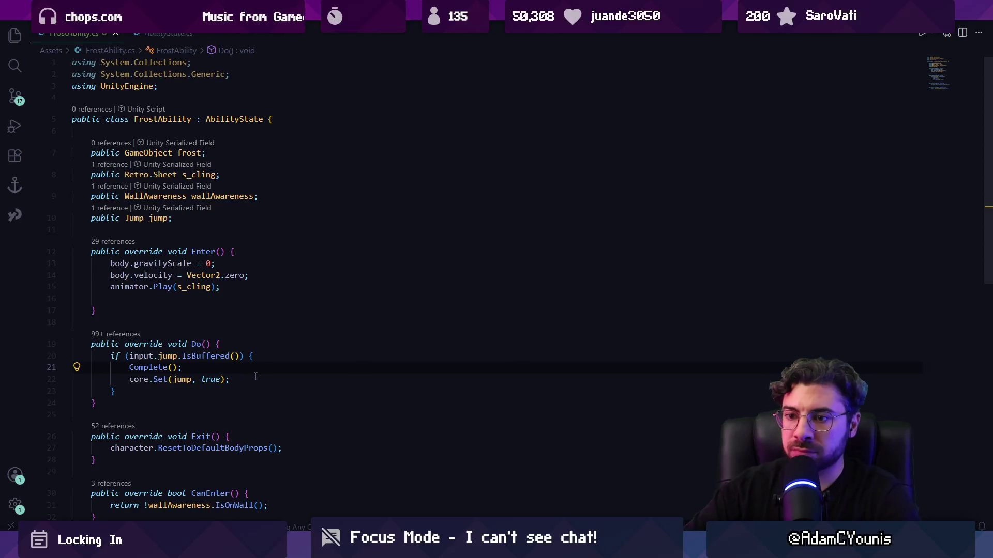
- Pass "Jumped out" to Complete() and add a public float duration = 2f field, then save
{"action": "left_click", "coordinate": [174, 367]}
{"action": "type", "text": "\"Jumped "}
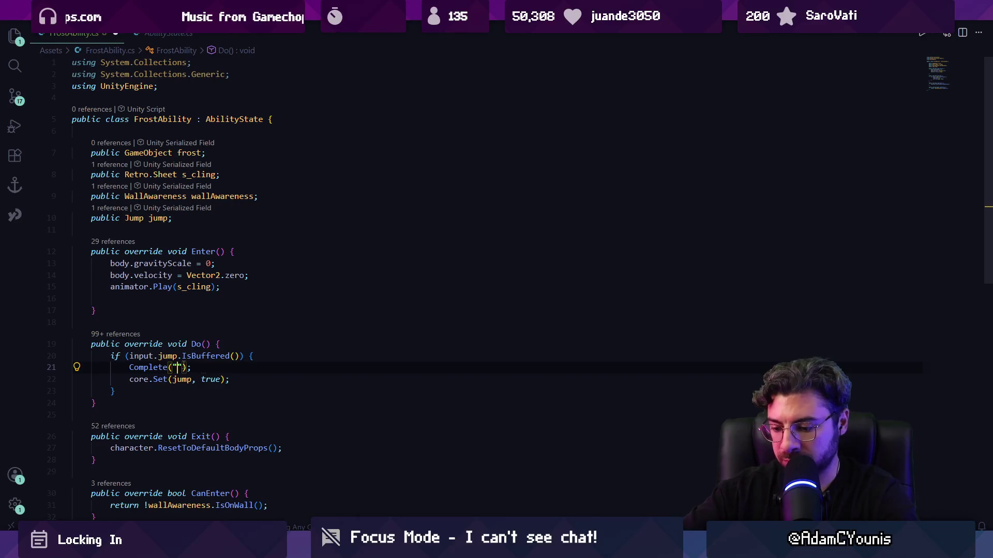
{"action": "type", "text": "out"}
{"action": "left_click", "coordinate": [204, 218]}
{"action": "key", "text": "Return"}
{"action": "type", "text": "publif"}
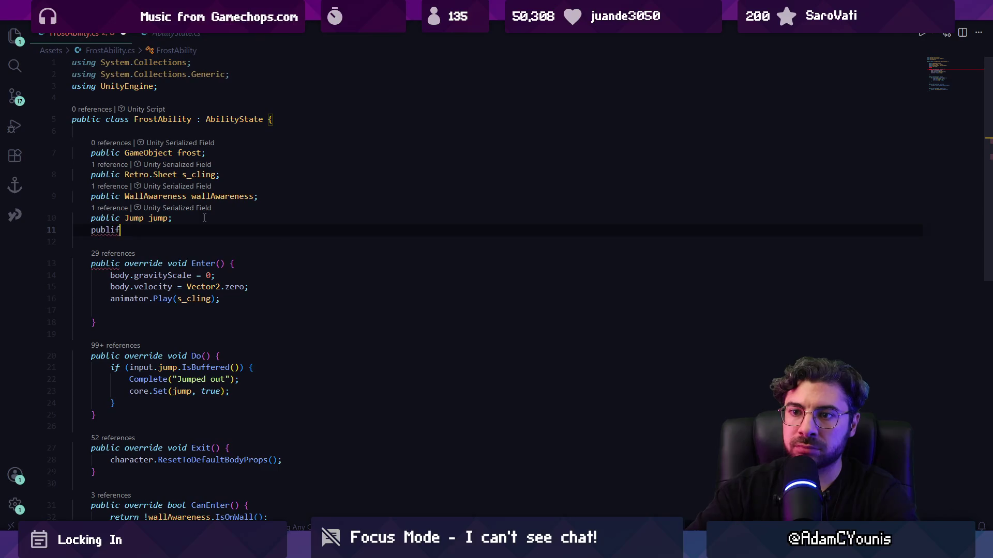
{"action": "key", "text": "BackSpace"}
{"action": "type", "text": "c float dur"}
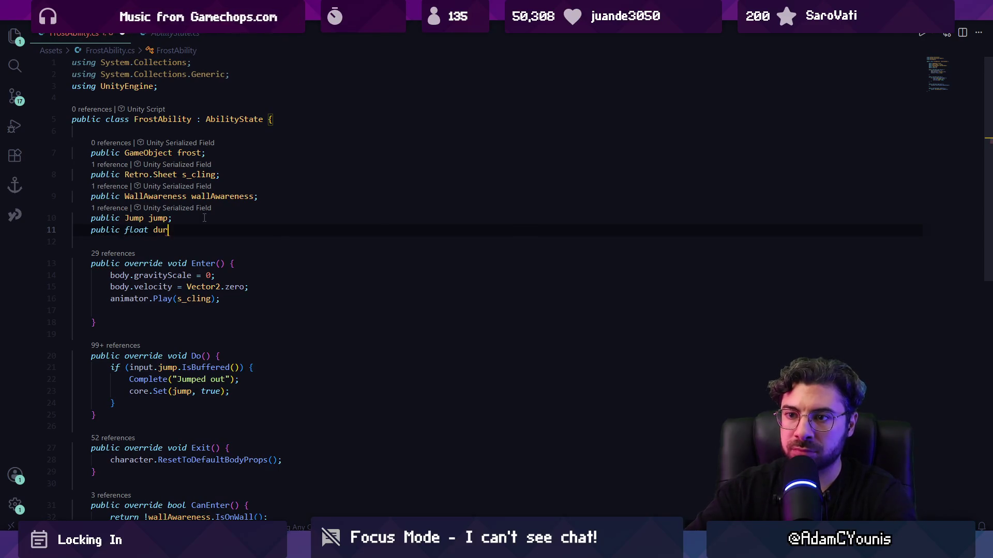
{"action": "key", "text": "BackSpace"}
{"action": "key", "text": "BackSpace"}
{"action": "type", "text": "2;"}
{"action": "key", "text": "ctrl+s"}
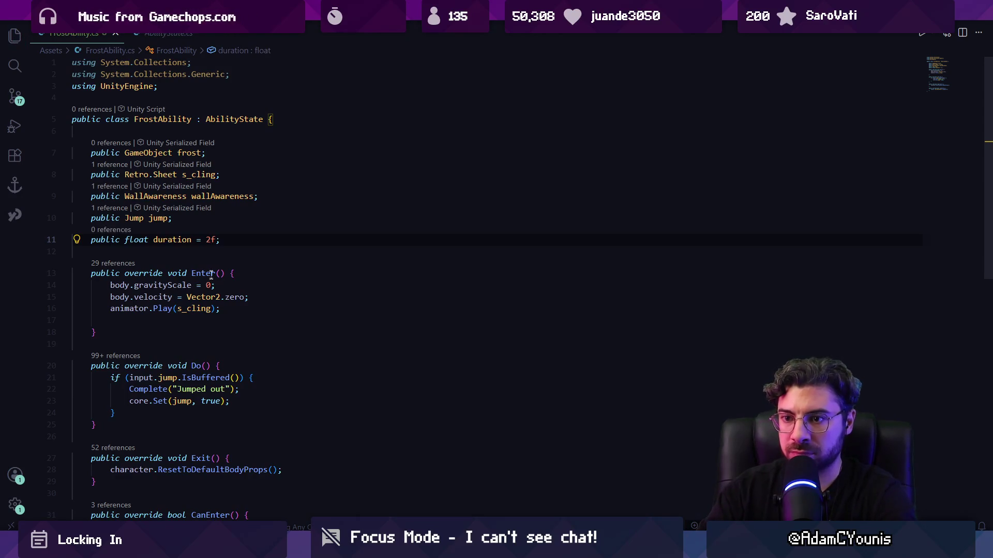
- Add if (time > duration) calling Complete("Duration ended") after the jump-buffer block and save
{"action": "scroll", "coordinate": [212, 265], "scroll_direction": "down", "scroll_amount": 3}
{"action": "left_click", "coordinate": [243, 311]}
{"action": "key", "text": "Return"}
{"action": "type", "text": "if(tim"}
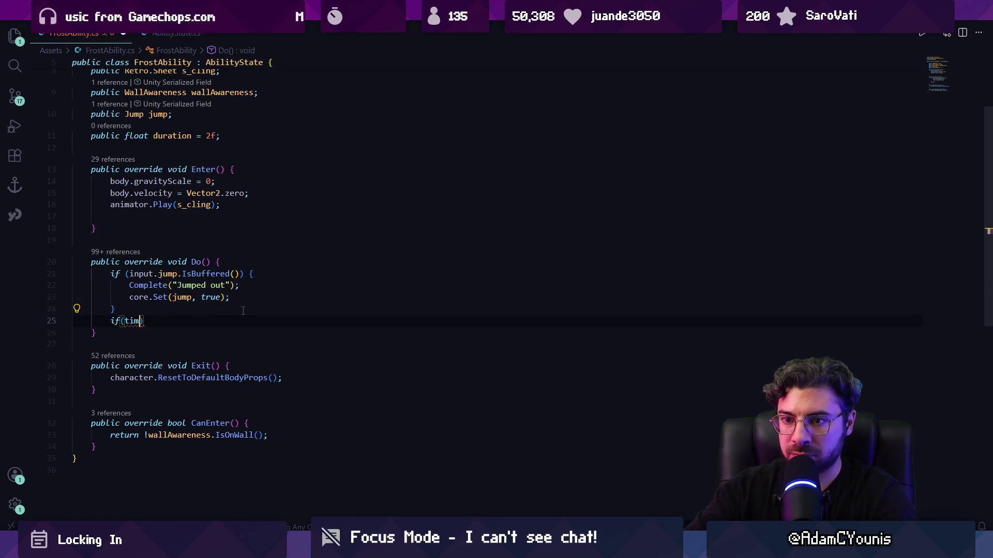
{"action": "type", "text": " {"}
{"action": "key", "text": "Return"}
{"action": "type", "text": "Compl;e"}
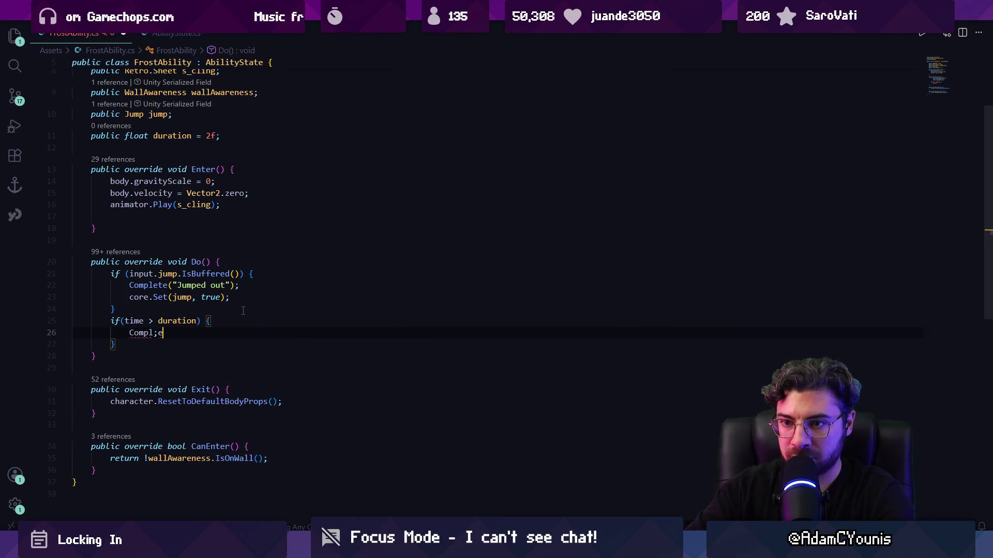
{"action": "key", "text": "BackSpace"}
{"action": "key", "text": "BackSpace"}
{"action": "type", "text": "ete("}
{"action": "key", "text": "Tab"}
{"action": "key", "text": "ctrl+s"}
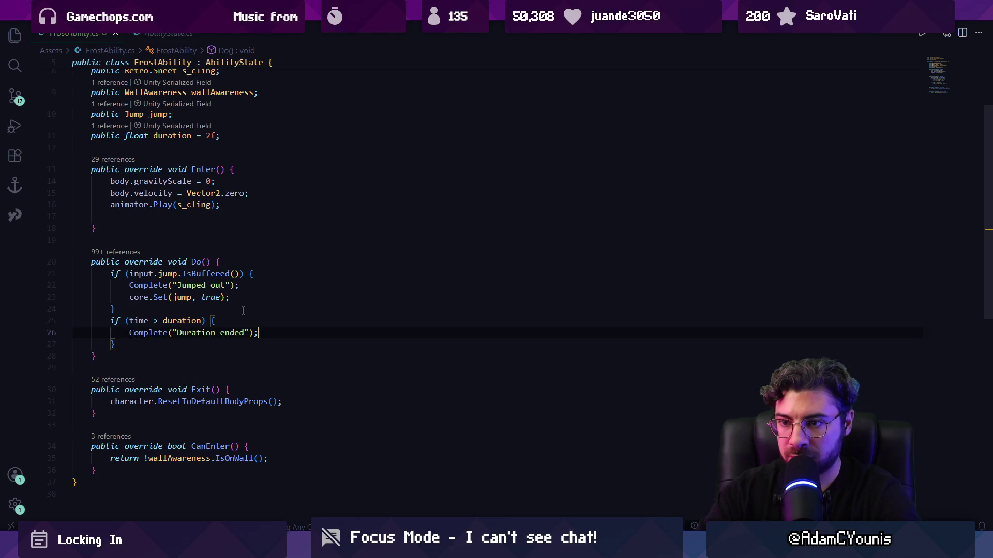
{"action": "key", "text": "ctrl+shift+Return"}
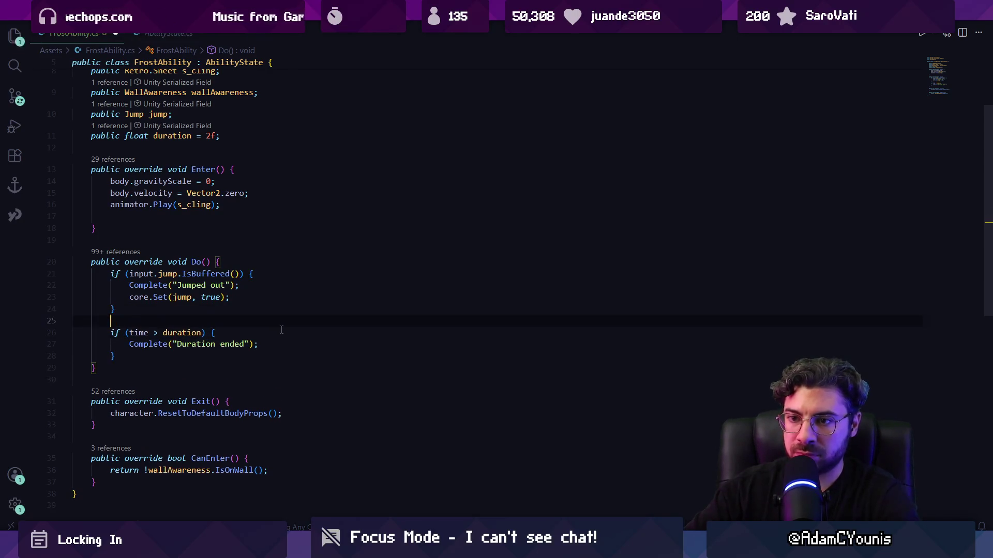
- Open WallControl.cs for reference through the file search
{"action": "key", "text": "ctrl+p"}
{"action": "type", "text": "wall"}
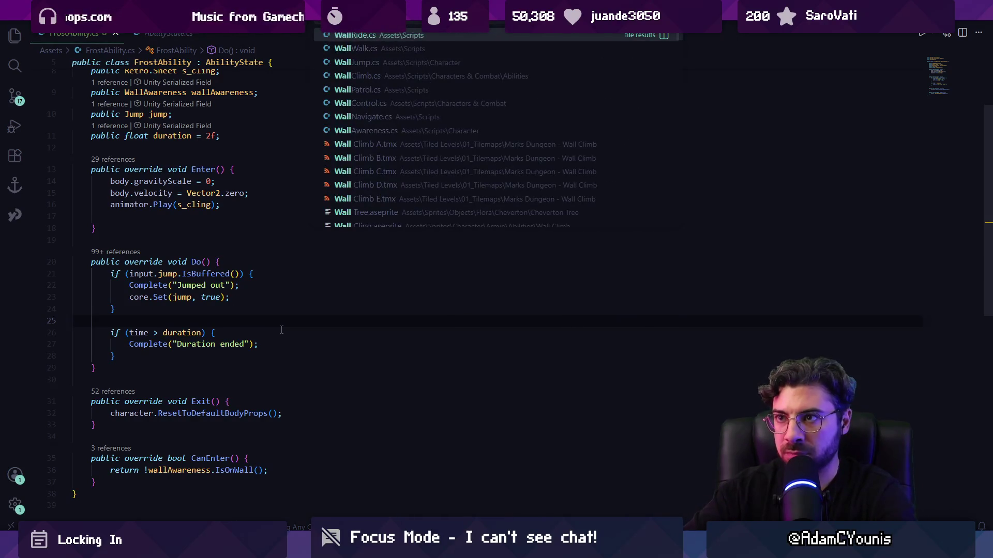
{"action": "type", "text": "c"}
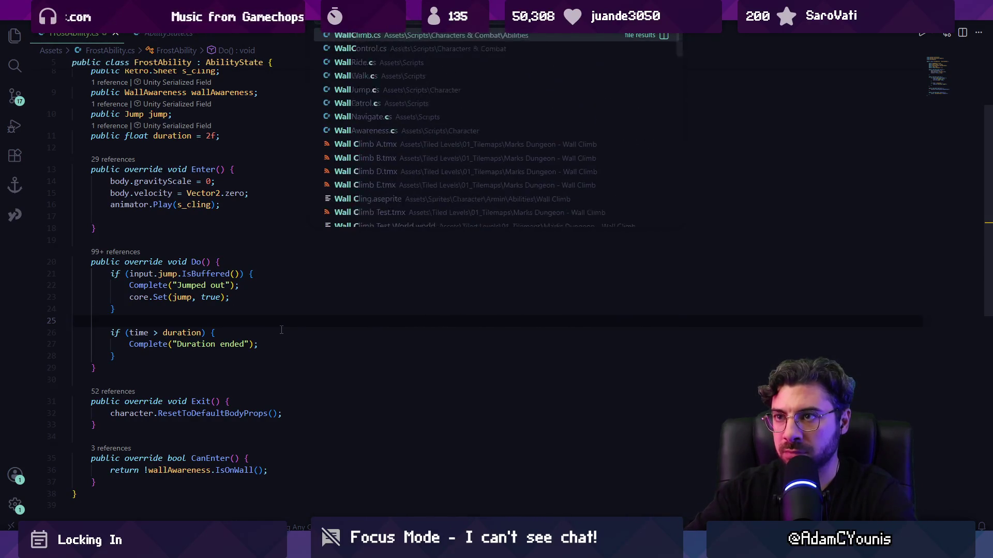
{"action": "key", "text": "BackSpace"}
{"action": "type", "text": "s"}
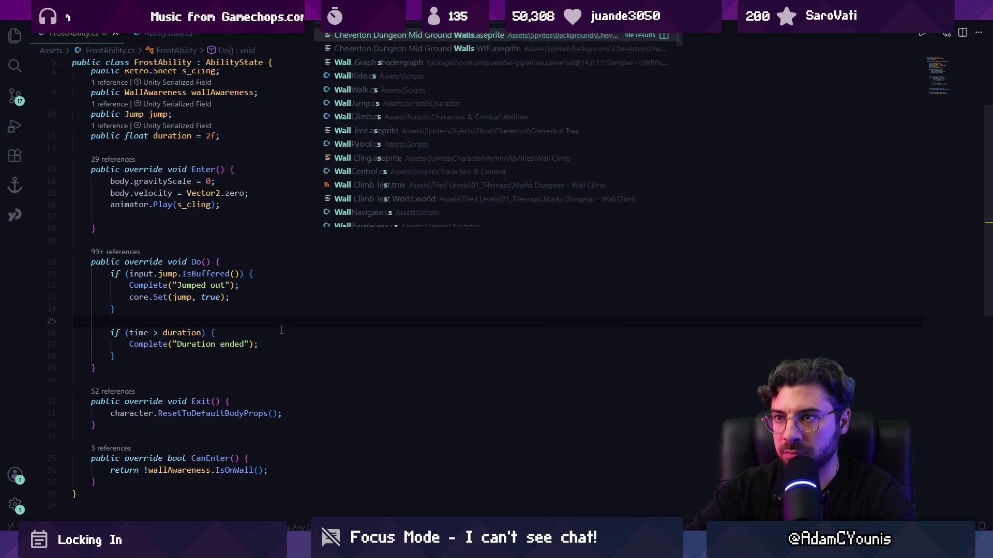
{"action": "type", "text": "lide"}
{"action": "key", "text": "BackSpace"}
{"action": "key", "text": "BackSpace"}
{"action": "key", "text": "BackSpace"}
{"action": "type", "text": "cont"}
{"action": "key", "text": "Return"}
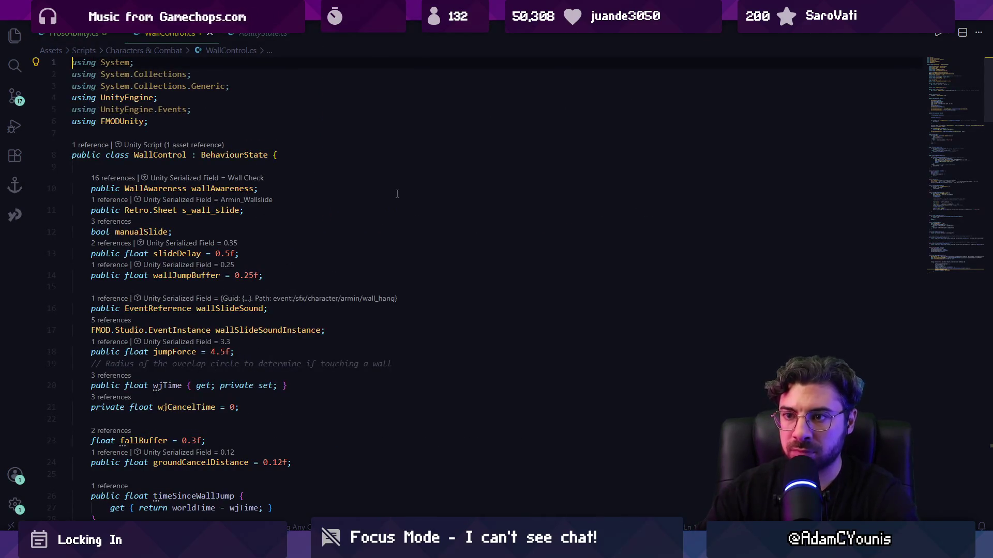
- Tidy the duration check in FrostAbility.cs, save, and return to Unity
{"action": "key", "text": "ctrl+Tab"}
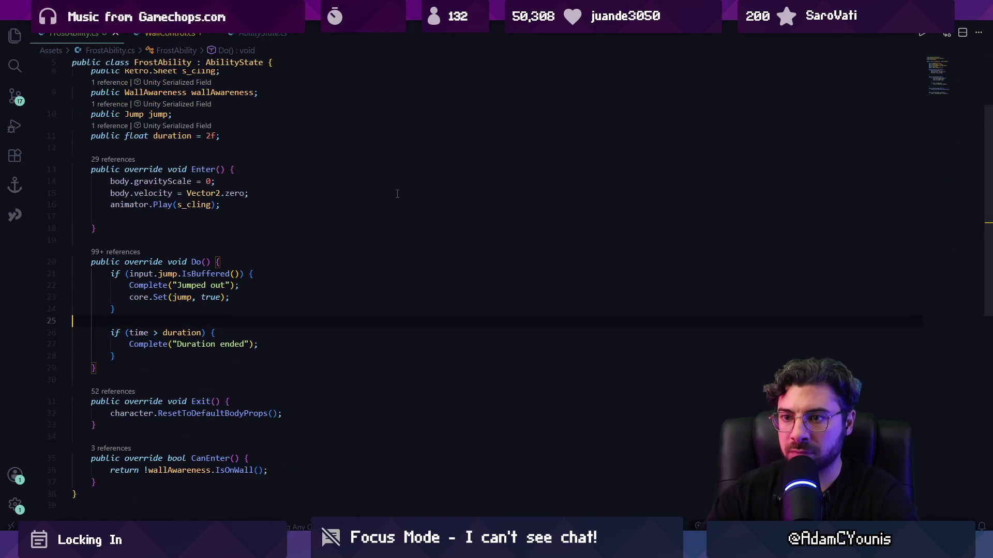
{"action": "scroll", "coordinate": [397, 193], "scroll_direction": "up", "scroll_amount": 3}
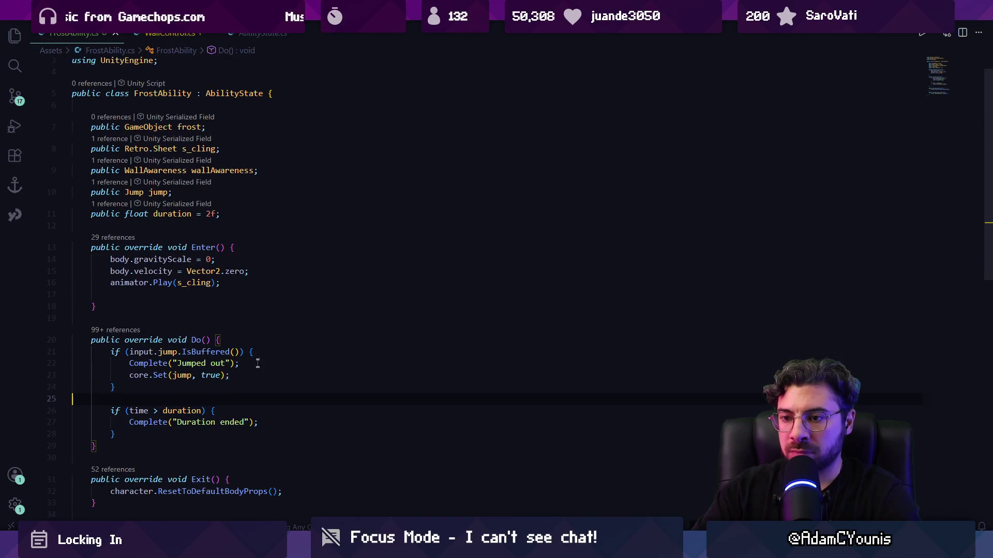
{"action": "scroll", "coordinate": [186, 419], "scroll_direction": "down", "scroll_amount": 2}
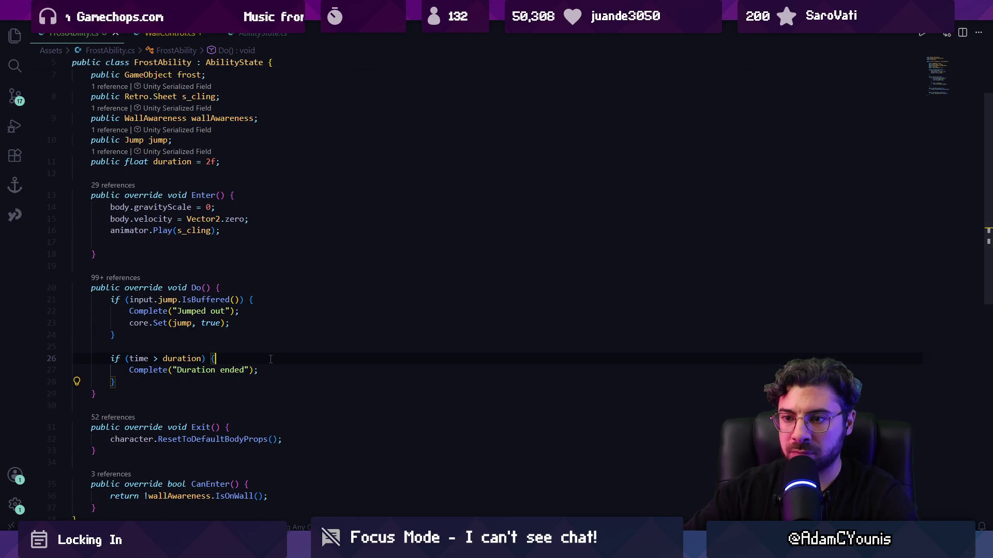
{"action": "key", "text": "Return"}
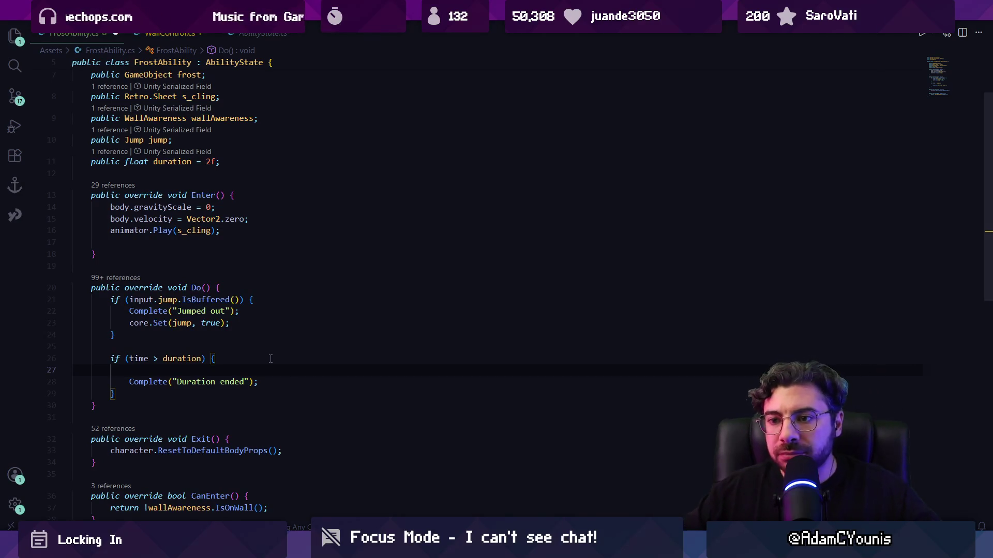
{"action": "key", "text": "BackSpace"}
{"action": "key", "text": "BackSpace"}
{"action": "key", "text": "BackSpace"}
{"action": "key", "text": "ctrl+s"}
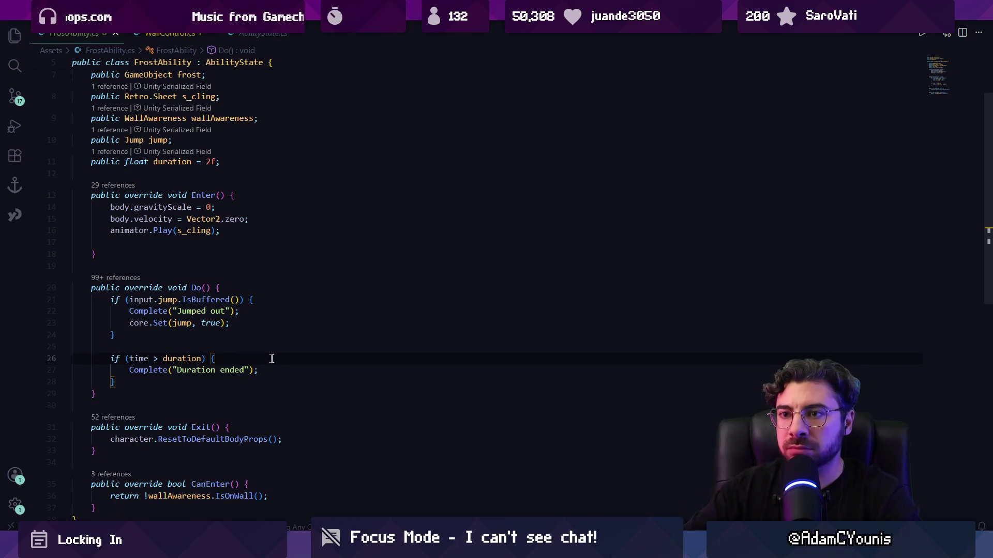
{"action": "key", "text": "alt+Tab"}
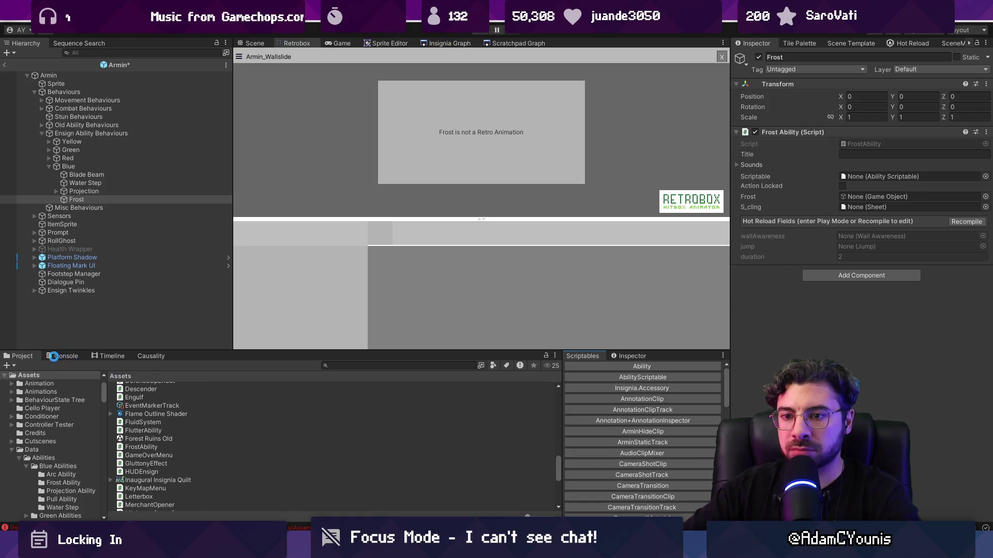
- Clear the console, assign Frost Ability as the Scriptable, save the prefab, and enable Action Locked
{"action": "left_click", "coordinate": [66, 356]}
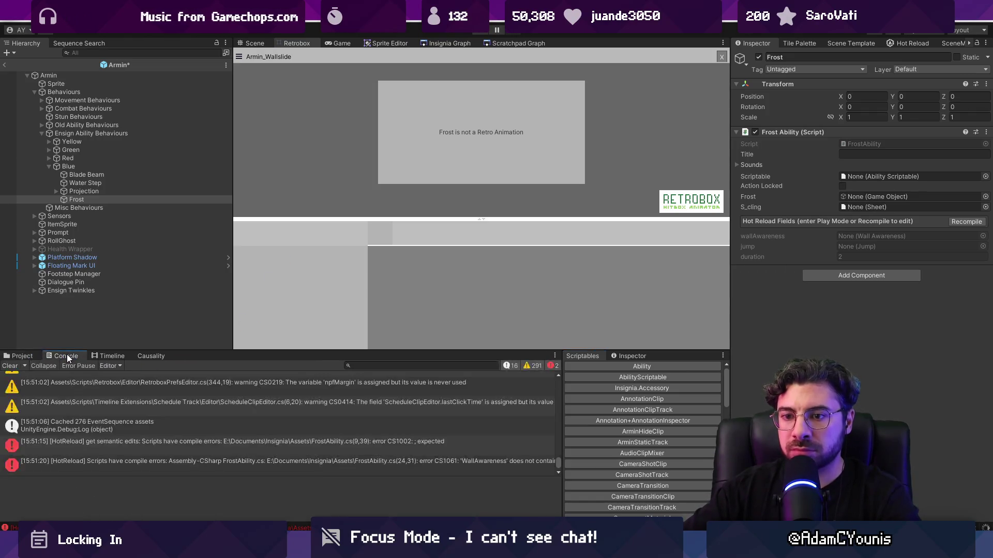
{"action": "left_click", "coordinate": [14, 367]}
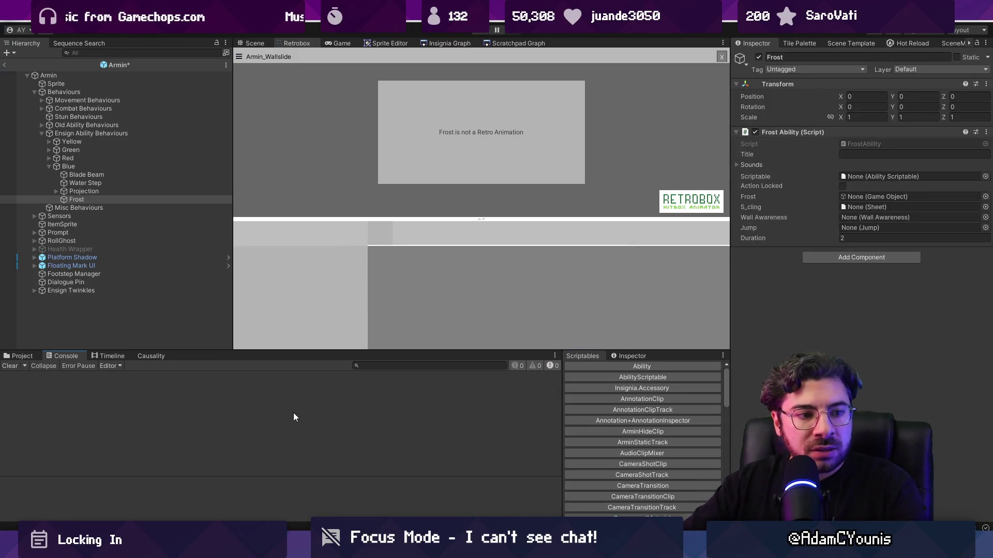
{"action": "left_click_drag", "start_coordinate": [299, 352], "coordinate": [311, 397]}
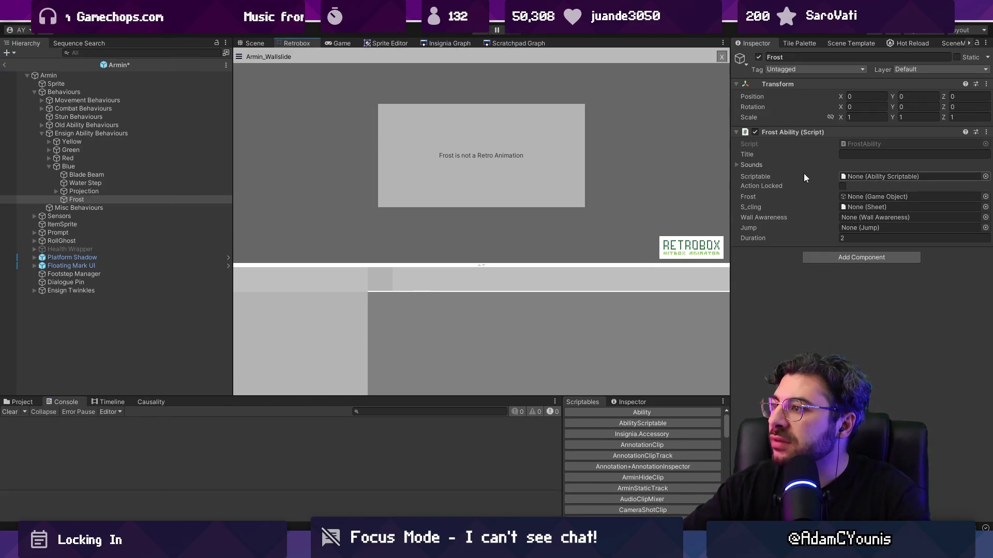
{"action": "left_click", "coordinate": [984, 176]}
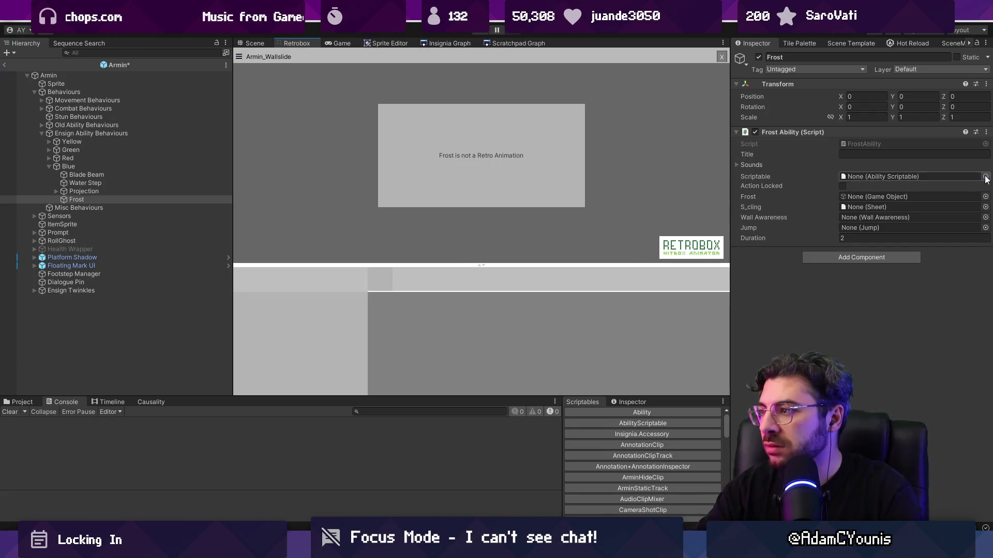
{"action": "type", "text": "frost"}
{"action": "key", "text": "Return"}
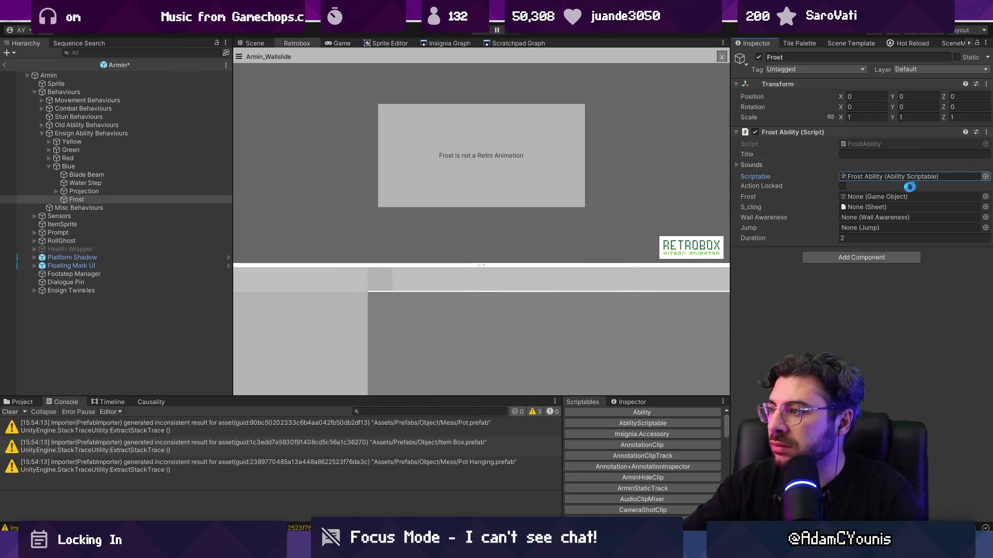
{"action": "key", "text": "ctrl+s"}
{"action": "left_click", "coordinate": [843, 187]}
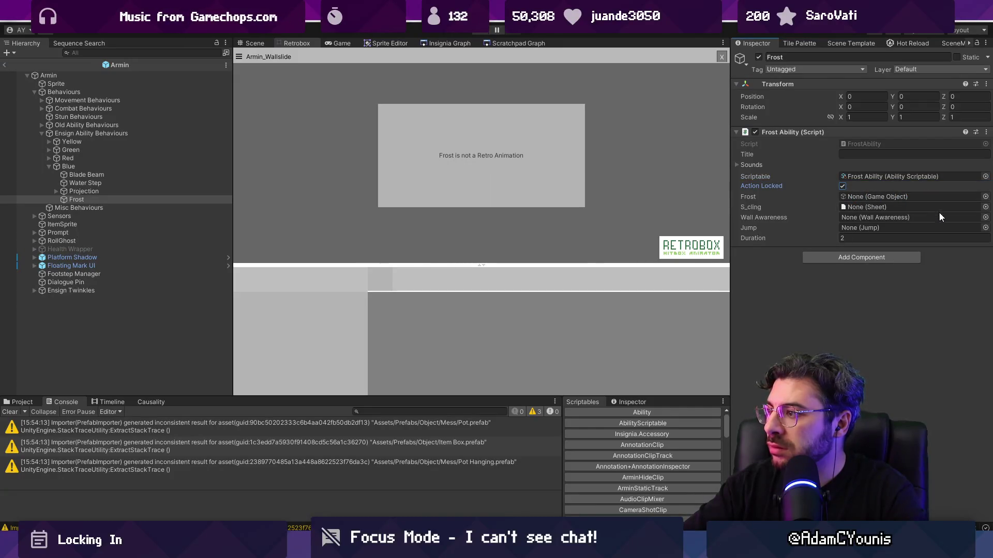
- Set Wall Awareness to Wall Check and Jump to Ground Behaviours
{"action": "left_click", "coordinate": [985, 218]}
{"action": "key", "text": "Down"}
{"action": "key", "text": "Return"}
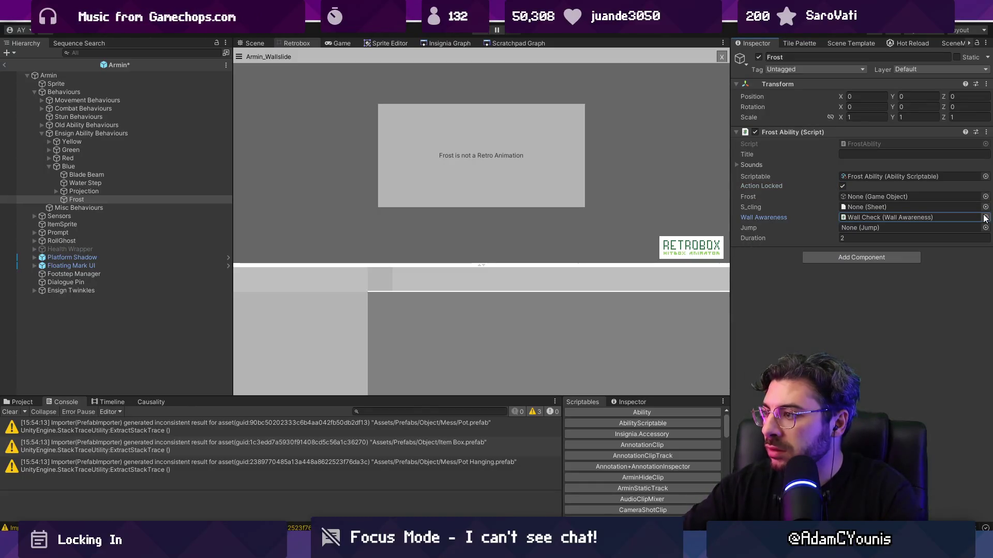
{"action": "left_click", "coordinate": [986, 228]}
{"action": "left_click", "coordinate": [836, 264]}
{"action": "double_click", "coordinate": [831, 259]}
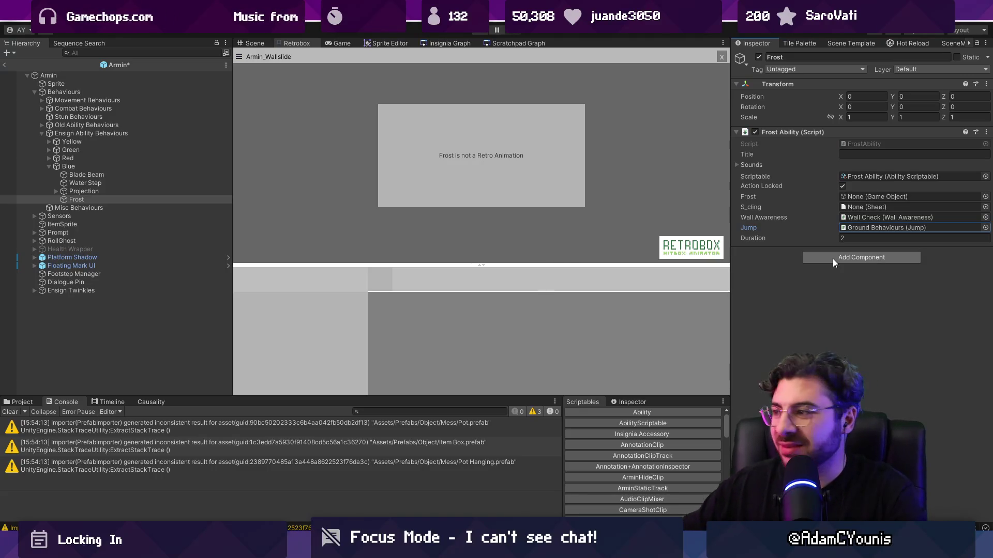
- Choose Armin_Wallslide as the S_cling sheet
{"action": "left_click", "coordinate": [985, 207]}
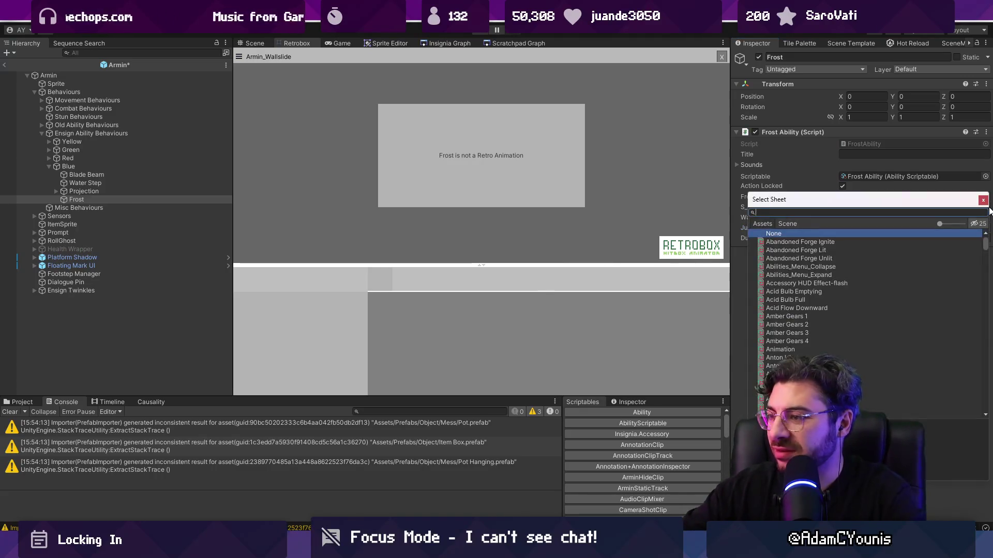
{"action": "type", "text": "wall clin"}
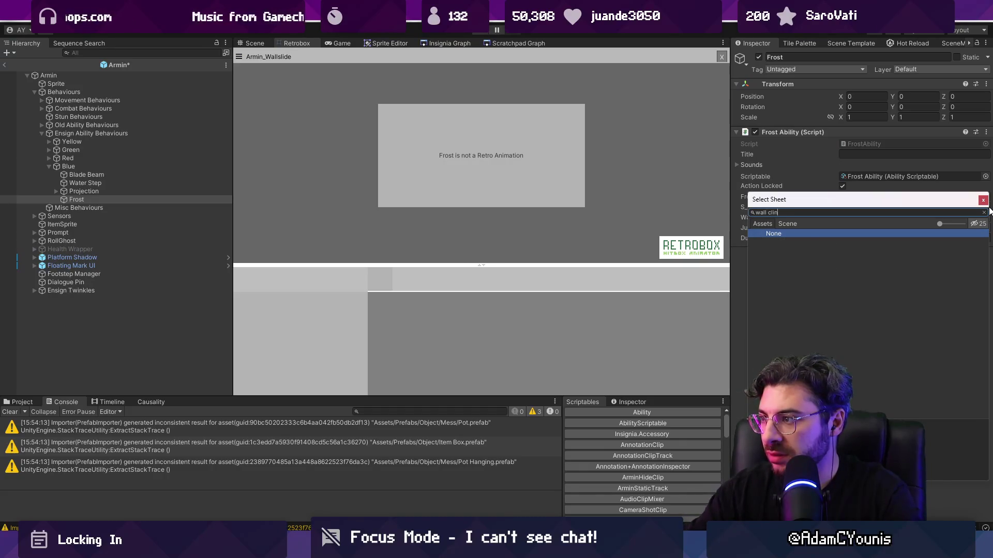
{"action": "key", "text": "BackSpace"}
{"action": "key", "text": "Down"}
{"action": "key", "text": "Down"}
{"action": "key", "text": "Down"}
{"action": "key", "text": "Up"}
{"action": "key", "text": "Return"}
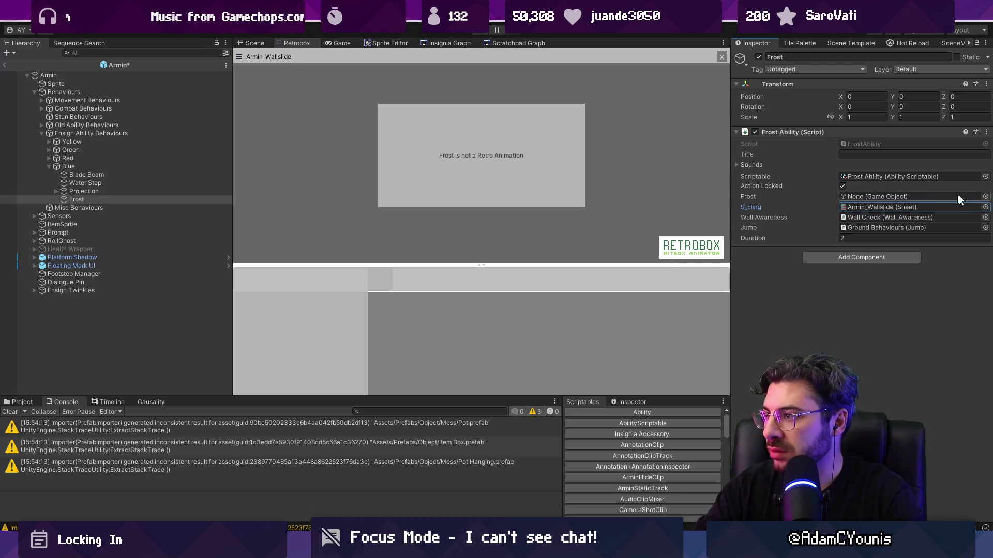
{"action": "left_click", "coordinate": [865, 198]}
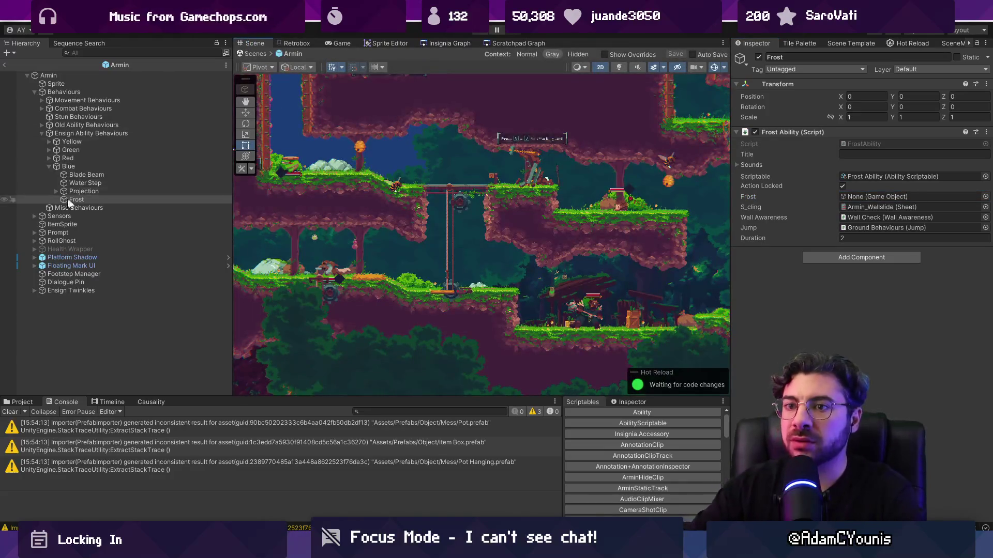
- Open the Armin prefab from the Project assets for editing
{"action": "left_click", "coordinate": [75, 201]}
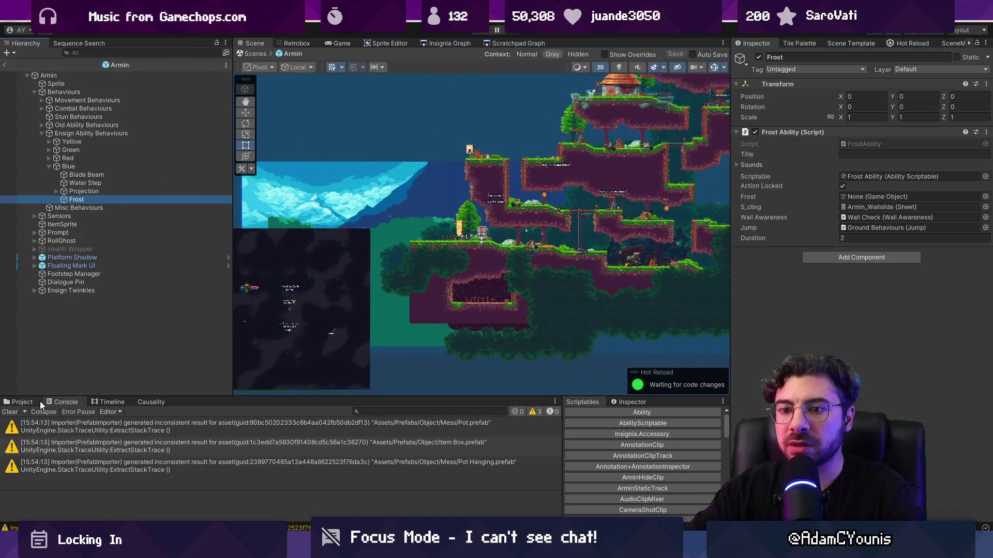
{"action": "left_click", "coordinate": [29, 402]}
{"action": "left_click", "coordinate": [120, 65]}
{"action": "left_click", "coordinate": [126, 470]}
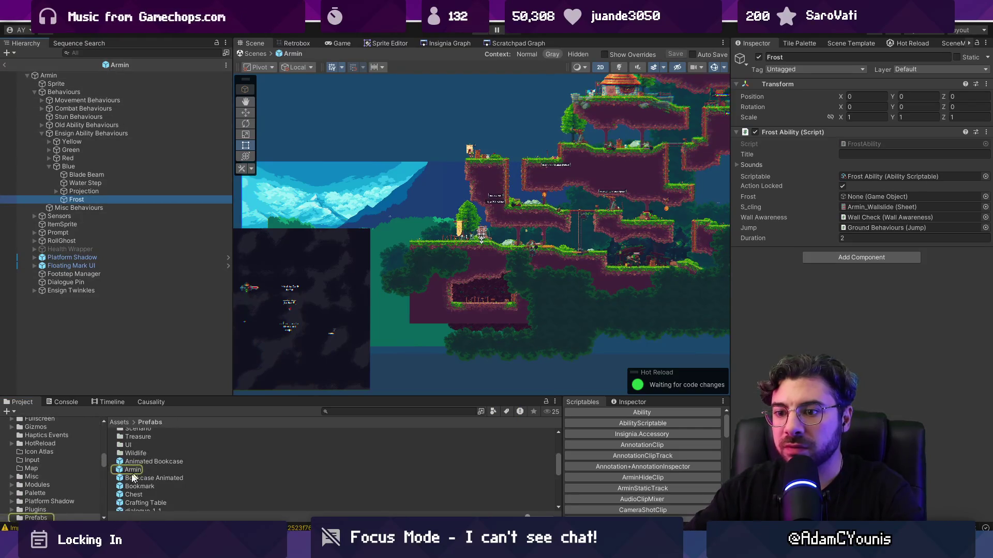
{"action": "double_click", "coordinate": [125, 471]}
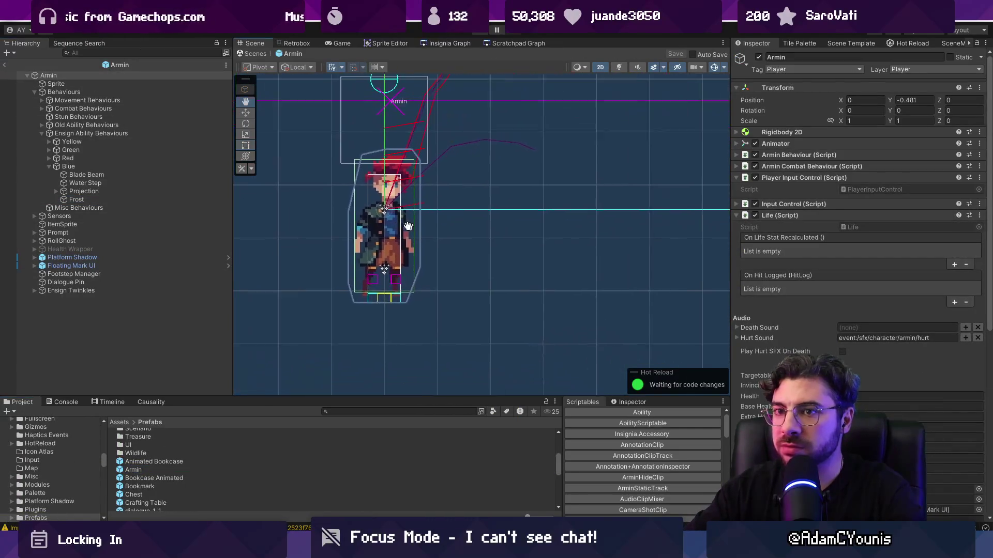
- Create an empty child of Frost named Cube
{"action": "left_click", "coordinate": [77, 200]}
{"action": "left_click", "coordinate": [365, 412]}
{"action": "scroll", "coordinate": [411, 258], "scroll_direction": "down", "scroll_amount": 2}
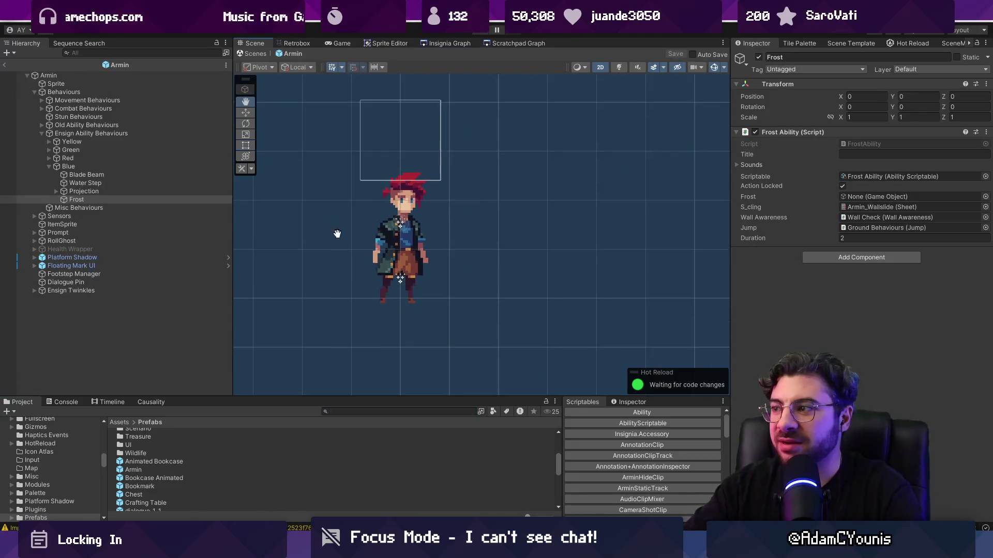
{"action": "right_click", "coordinate": [78, 200]}
{"action": "left_click", "coordinate": [78, 202]}
{"action": "right_click", "coordinate": [75, 200]}
{"action": "left_click", "coordinate": [133, 237]}
{"action": "type", "text": "Cube"}
{"action": "key", "text": "Return"}
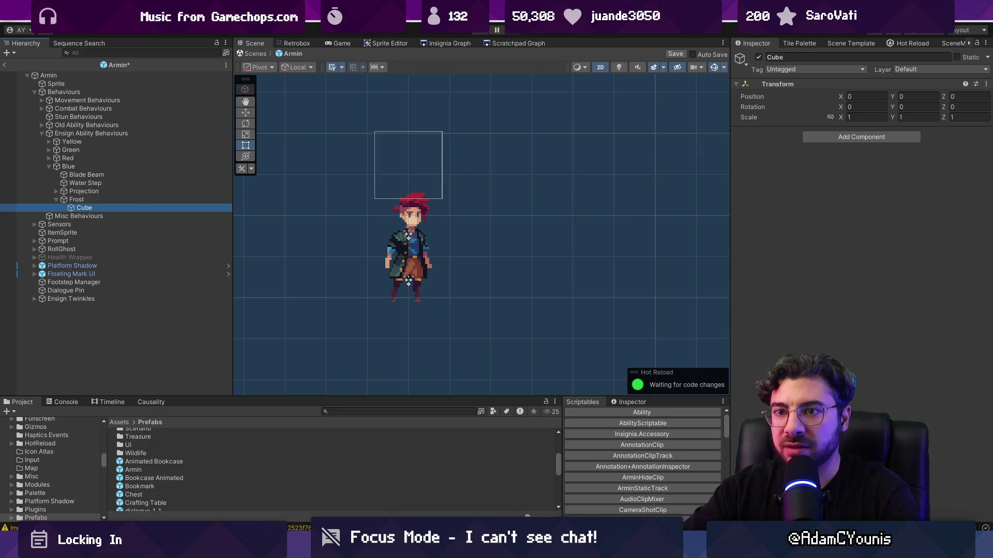
{"action": "left_click", "coordinate": [884, 138]}
- Add a Sprite Renderer to Cube and set its scale to 0.48
{"action": "type", "text": "sprite r"}
{"action": "key", "text": "Return"}
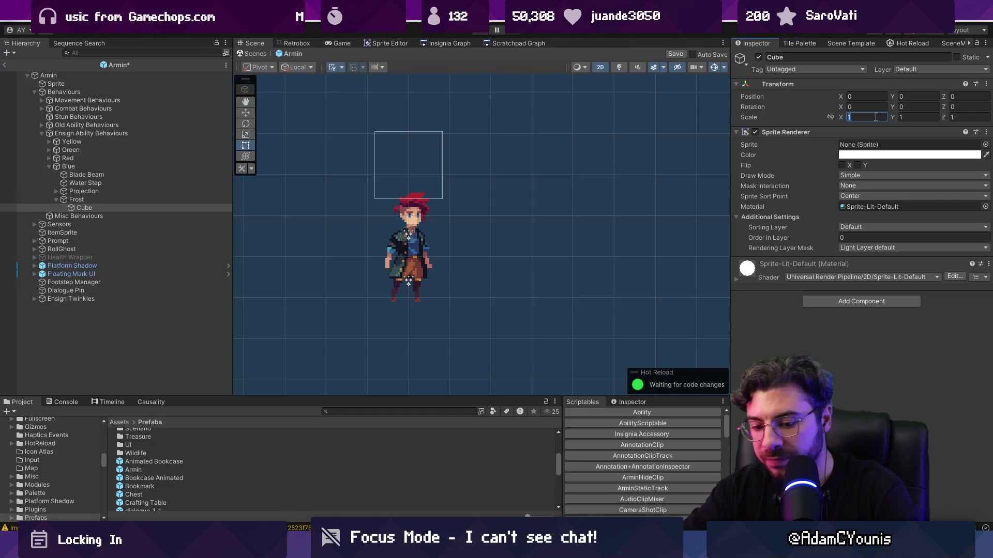
{"action": "type", "text": "480.480"}
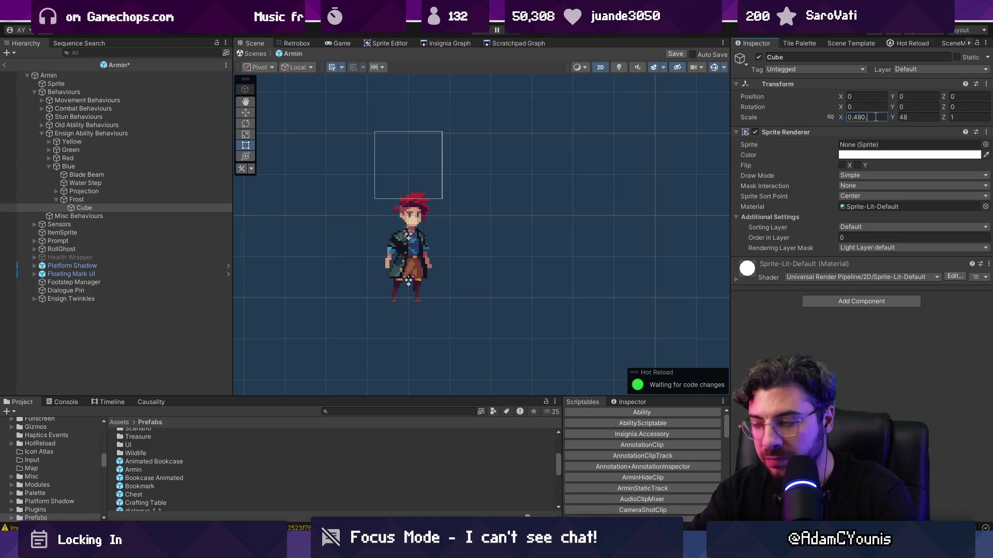
{"action": "key", "text": "Tab"}
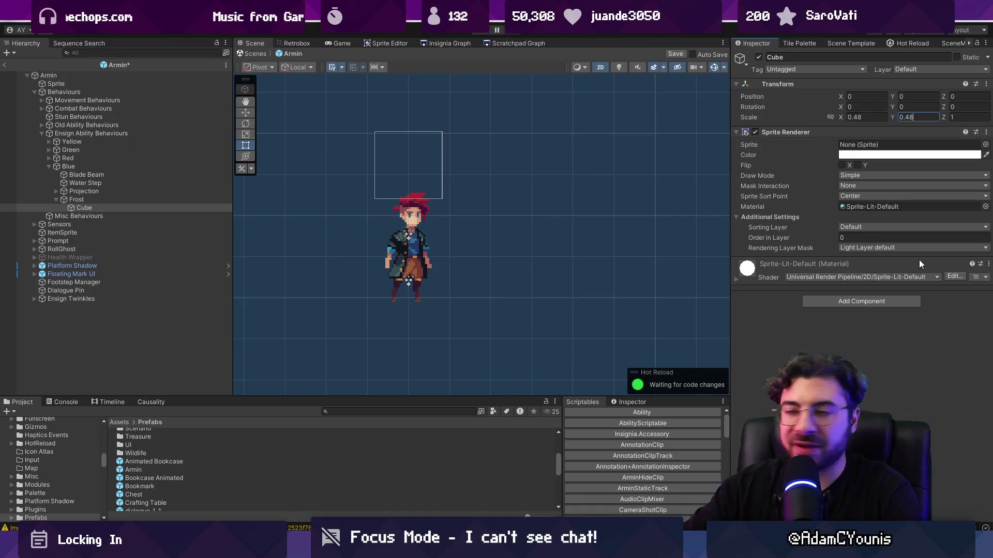
- Assign the Square sprite and scale Cube to 0.64 on X and Y
{"action": "left_click", "coordinate": [985, 145]}
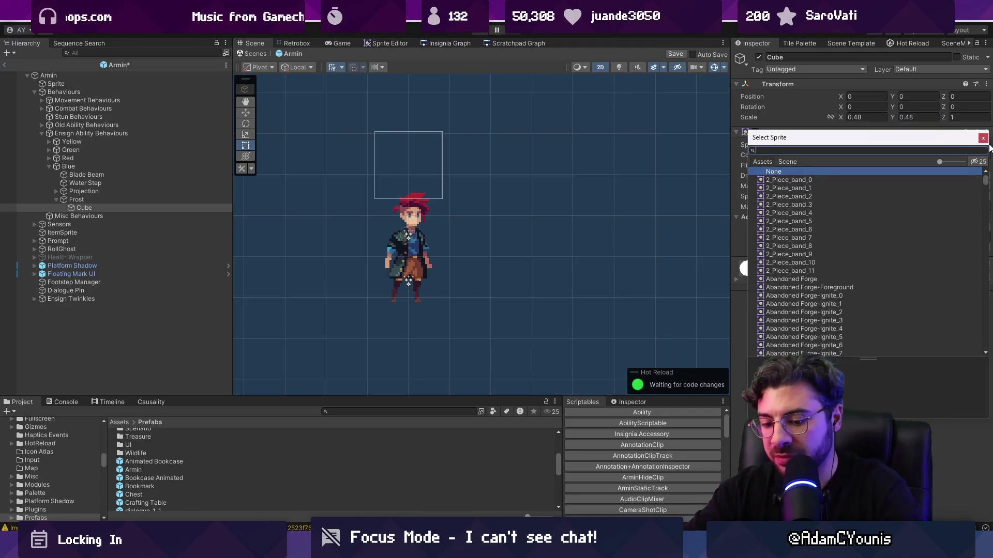
{"action": "type", "text": "white"}
{"action": "type", "text": "square"}
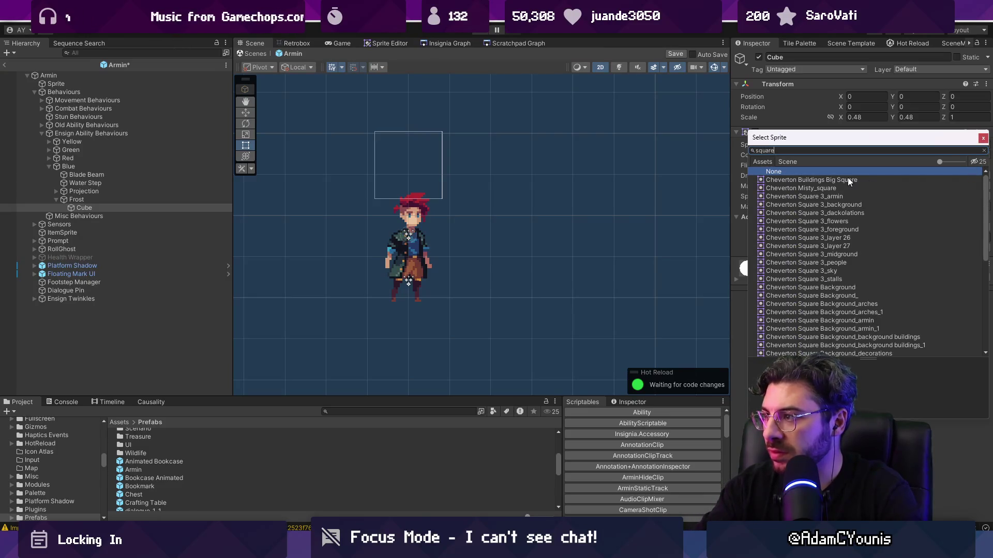
{"action": "scroll", "coordinate": [846, 181], "scroll_direction": "down", "scroll_amount": 10}
{"action": "left_click", "coordinate": [791, 321]}
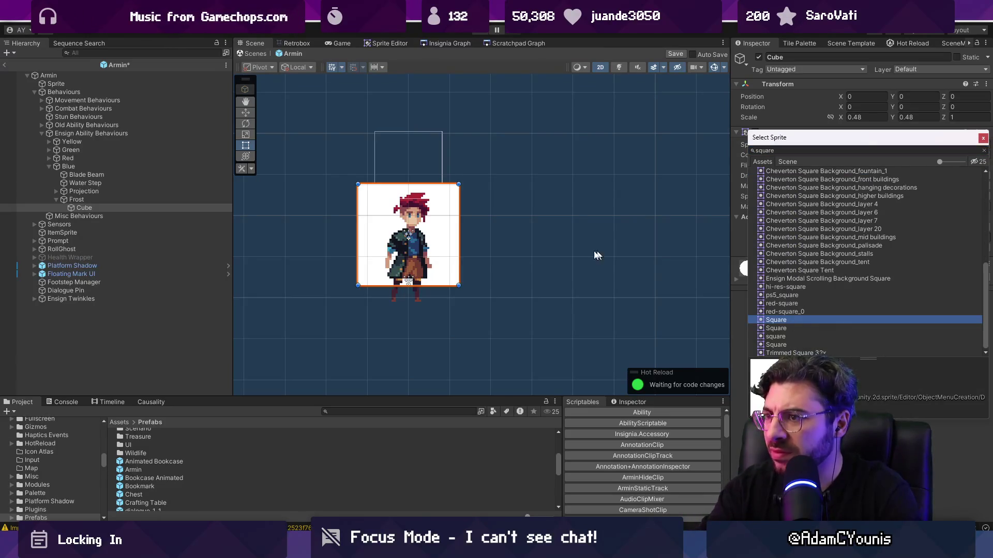
{"action": "left_click", "coordinate": [874, 117]}
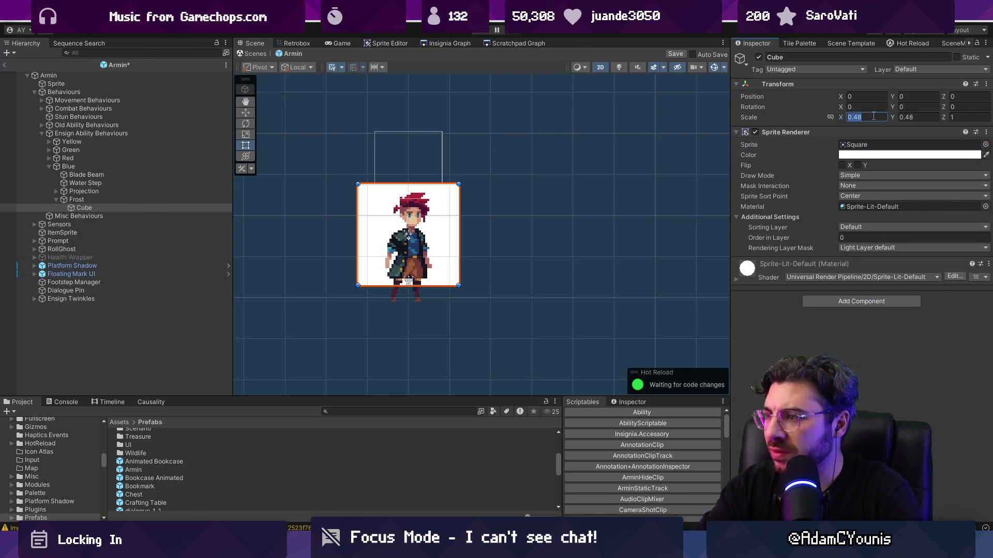
{"action": "type", "text": "0.64"}
{"action": "key", "text": "Tab"}
{"action": "type", "text": "0"}
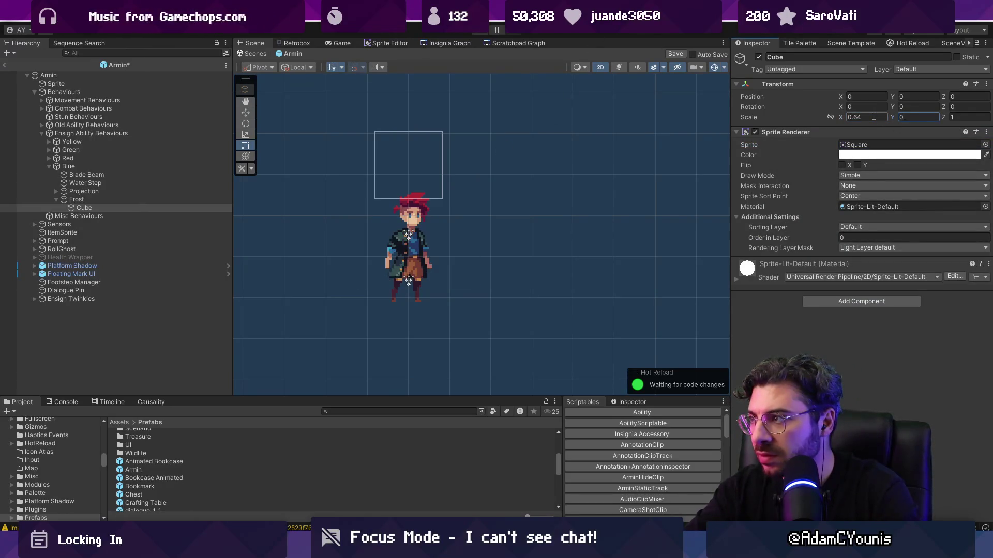
{"action": "type", "text": ".64"}
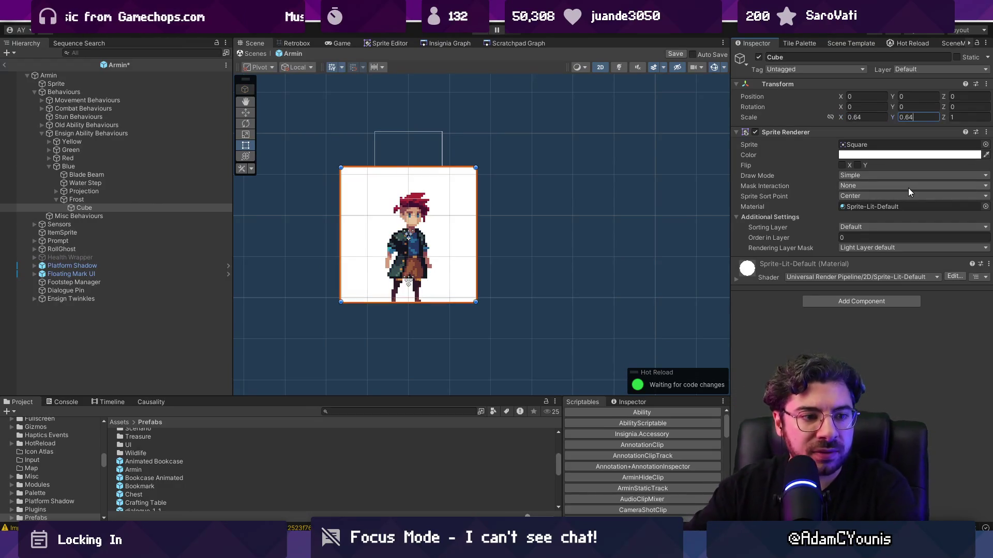
{"action": "key", "text": "Return"}
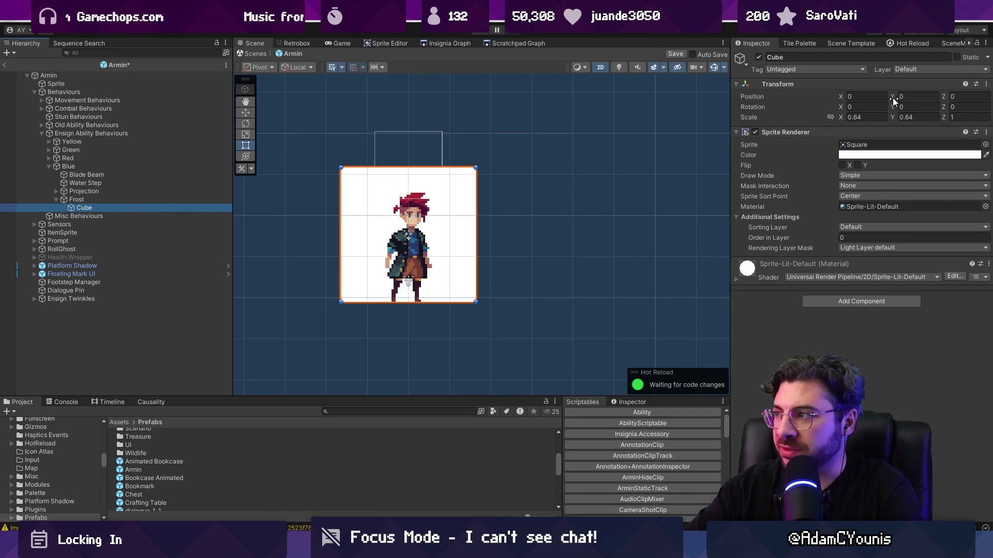
- Tint the square blue with alpha around 67 and save the prefab
{"action": "left_click", "coordinate": [902, 155]}
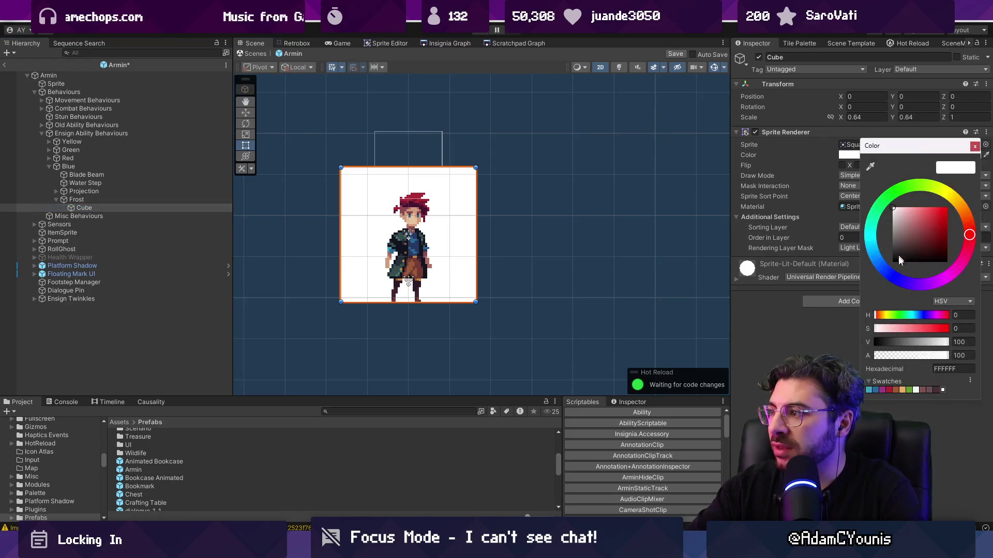
{"action": "left_click", "coordinate": [874, 246]}
{"action": "left_click", "coordinate": [922, 223]}
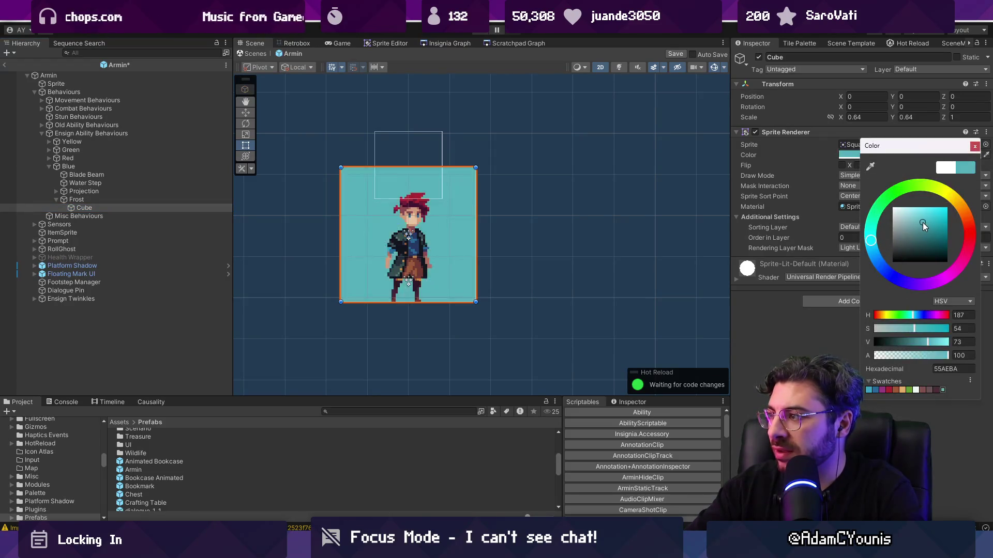
{"action": "left_click", "coordinate": [918, 315]}
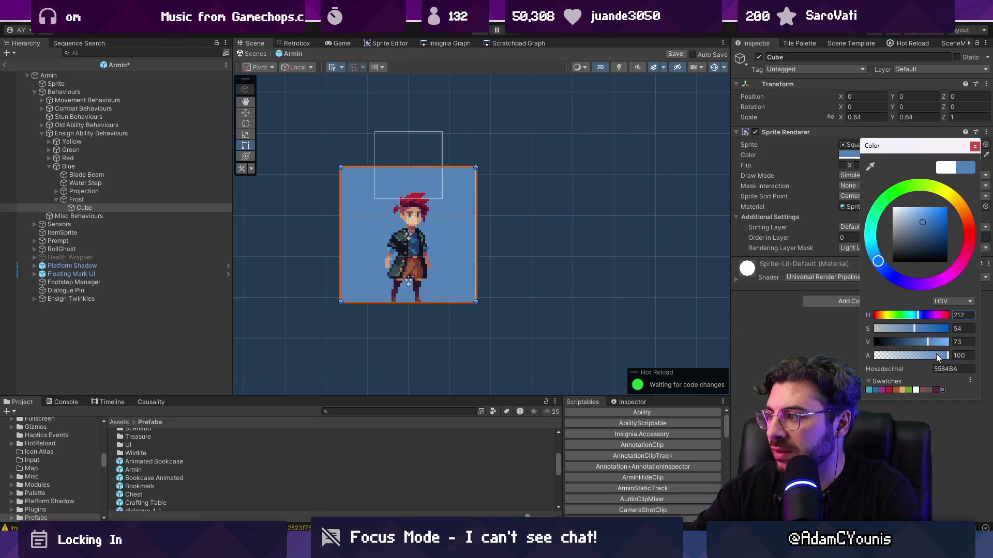
{"action": "left_click", "coordinate": [910, 353]}
{"action": "left_click_drag", "start_coordinate": [910, 353], "coordinate": [913, 354]}
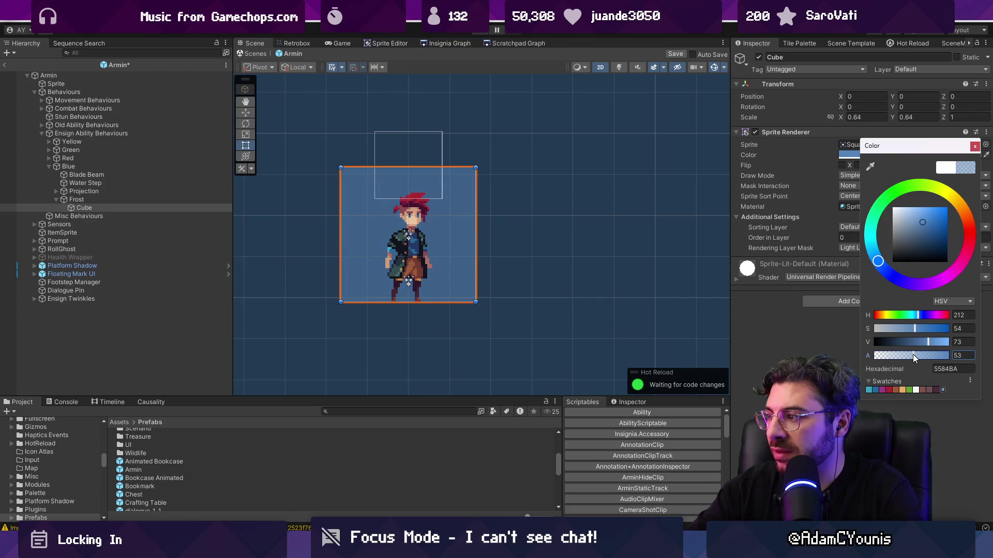
{"action": "left_click_drag", "start_coordinate": [911, 354], "coordinate": [923, 353]}
{"action": "left_click", "coordinate": [975, 146]}
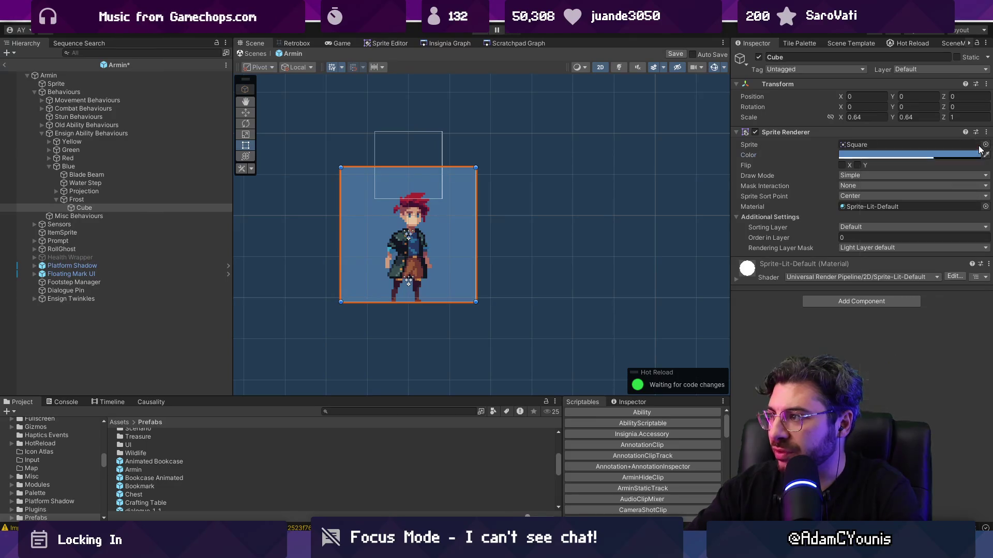
{"action": "key", "text": "ctrl+s"}
{"action": "left_click", "coordinate": [854, 302]}
- Add a Box Collider 2D to Cube and save the prefab
{"action": "type", "text": "collider"}
{"action": "key", "text": "Down"}
{"action": "key", "text": "Return"}
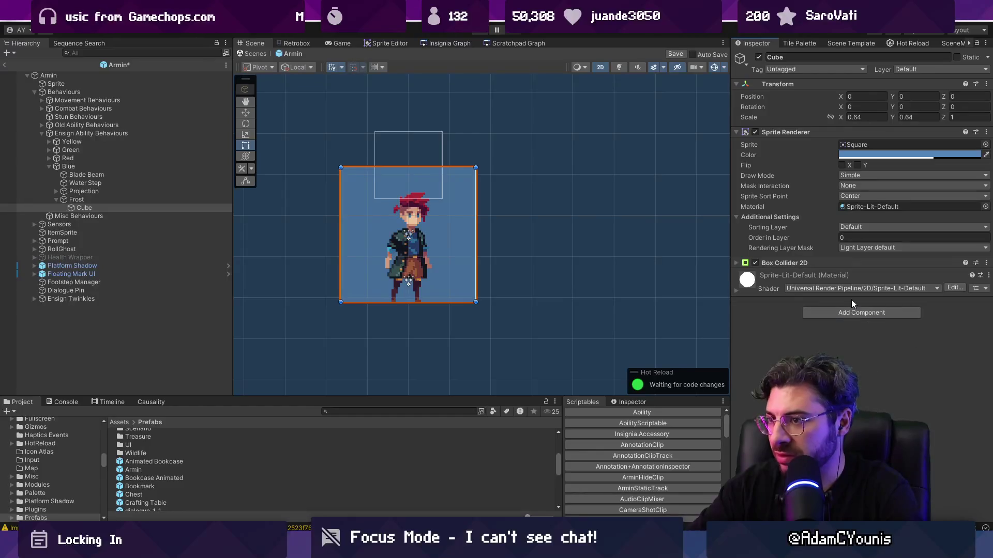
{"action": "left_click", "coordinate": [793, 262]}
{"action": "key", "text": "ctrl+s"}
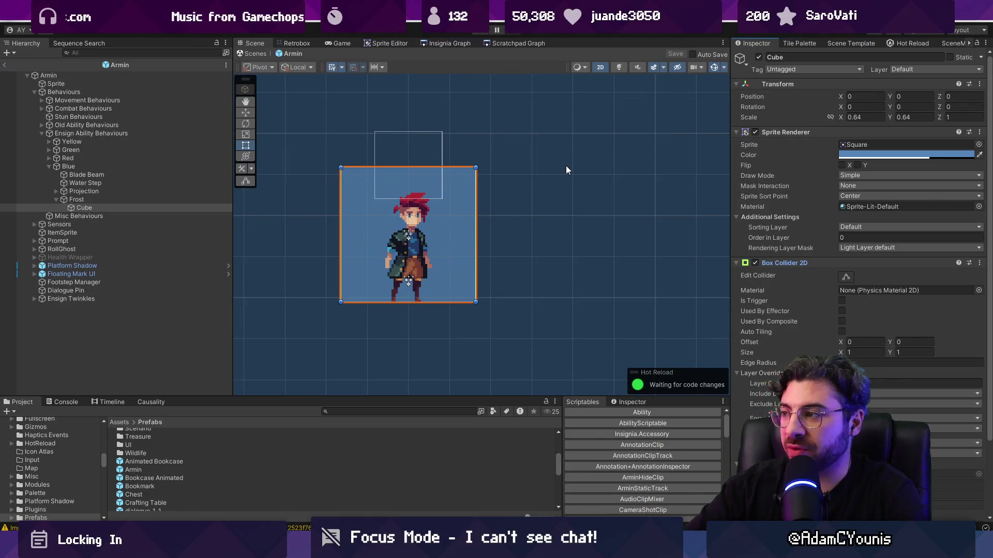
- Drag Cube into the Frost slot of the Frost ability on Frost and save
{"action": "left_click", "coordinate": [194, 200]}
{"action": "left_click", "coordinate": [194, 207]}
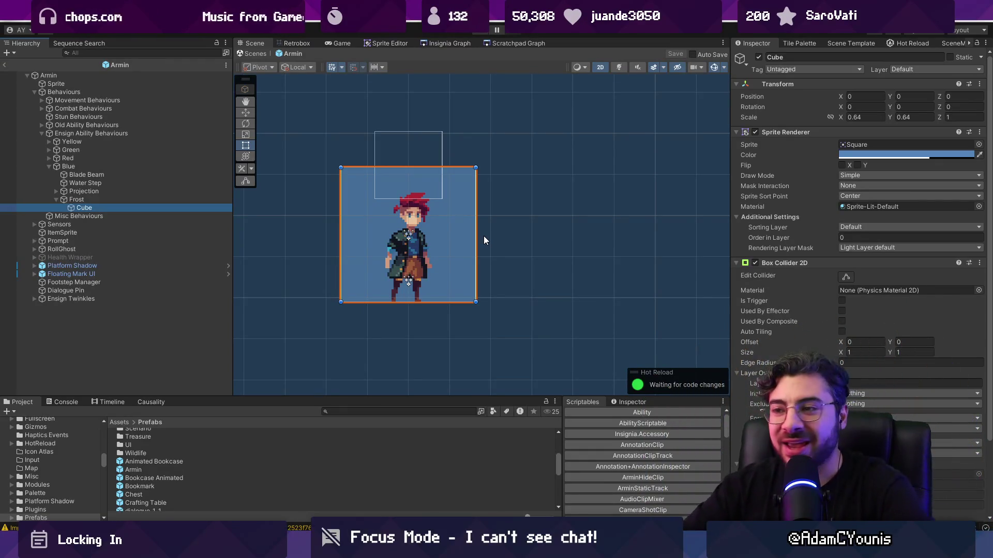
{"action": "left_click", "coordinate": [159, 198]}
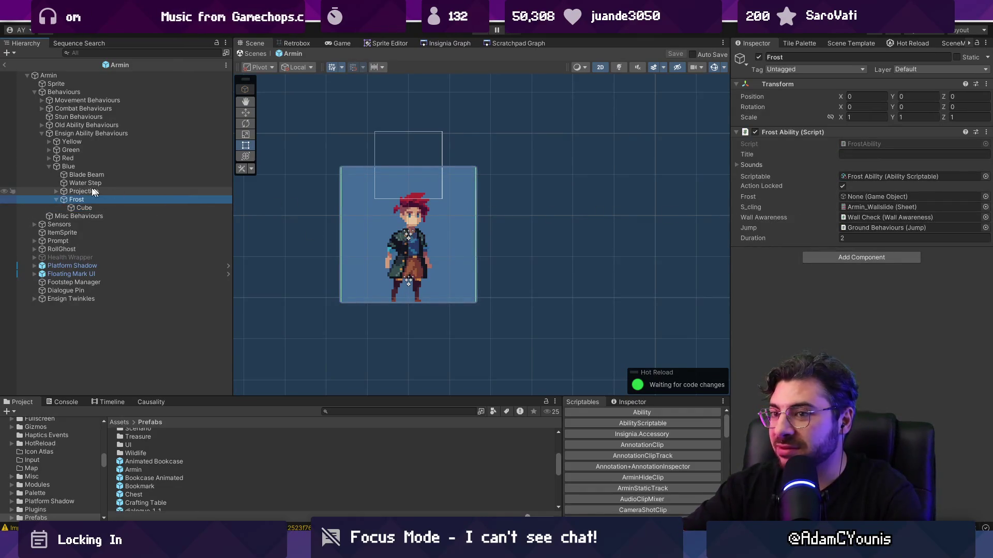
{"action": "left_click_drag", "start_coordinate": [88, 207], "coordinate": [880, 197]}
{"action": "left_click", "coordinate": [91, 207]}
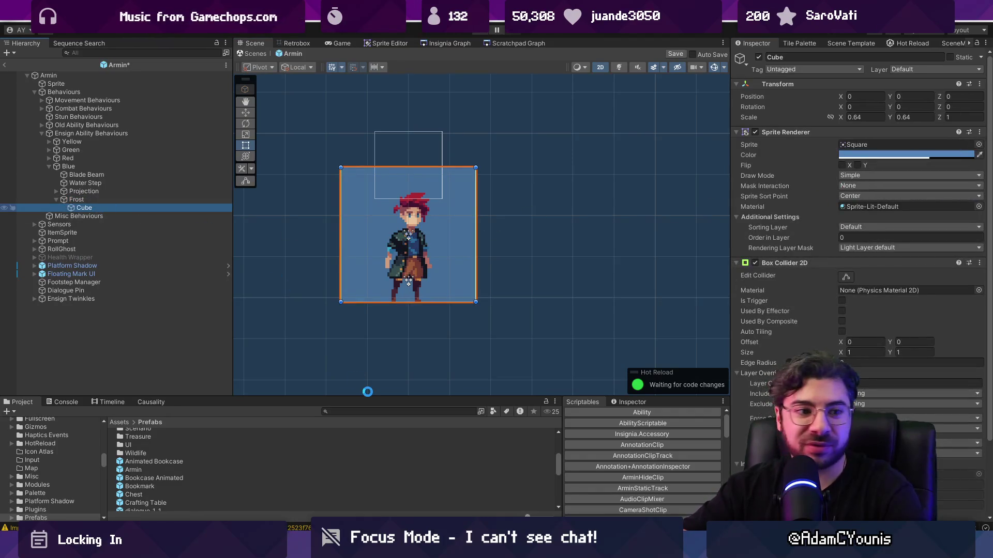
{"action": "key", "text": "ctrl+s"}
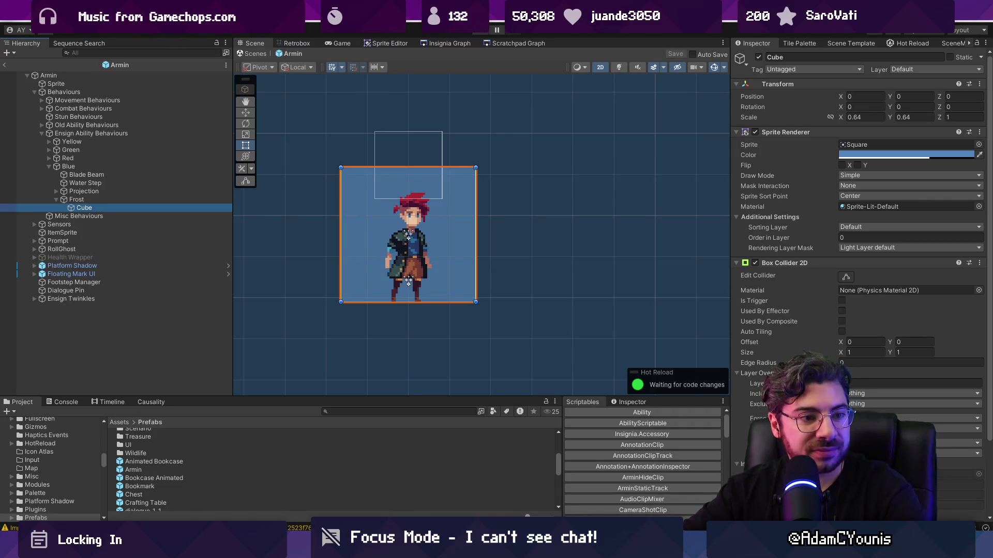
{"action": "key", "text": "alt+Tab"}
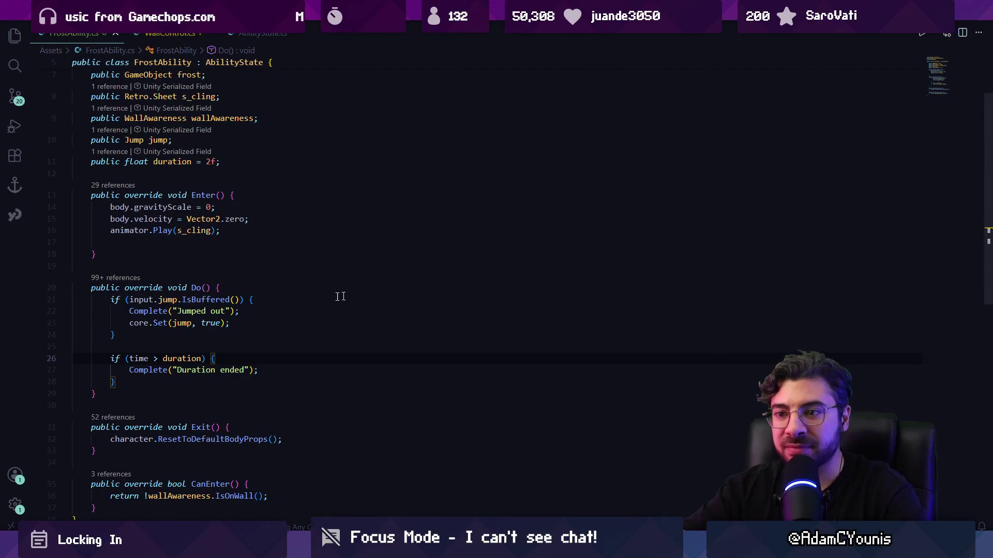
- Add a public void Start() method above Enter in FrostAbility.cs
{"action": "scroll", "coordinate": [248, 278], "scroll_direction": "up", "scroll_amount": 3}
{"action": "left_click", "coordinate": [248, 278]}
{"action": "scroll", "coordinate": [247, 278], "scroll_direction": "down", "scroll_amount": 3}
{"action": "scroll", "coordinate": [231, 278], "scroll_direction": "up", "scroll_amount": 3}
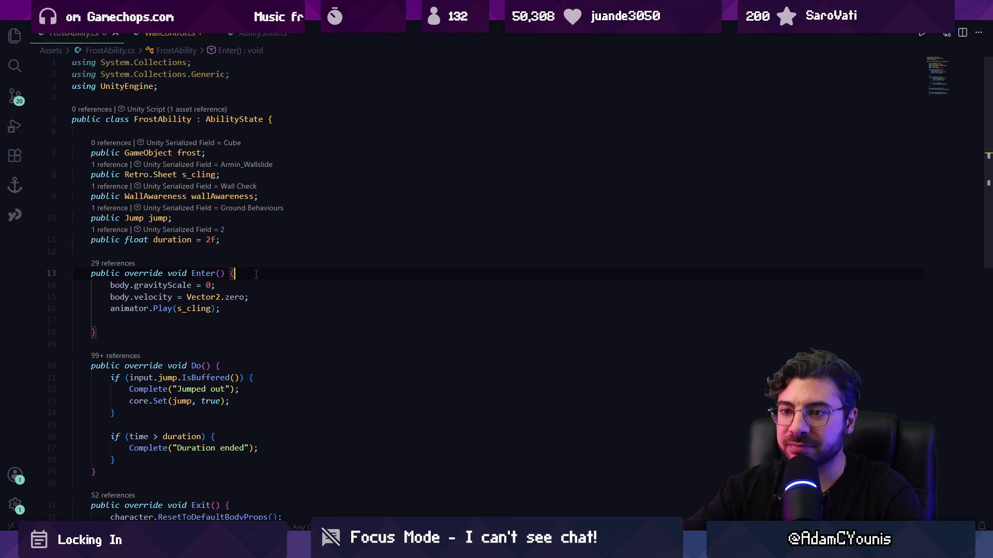
{"action": "key", "text": "Return"}
{"action": "type", "text": "strt"}
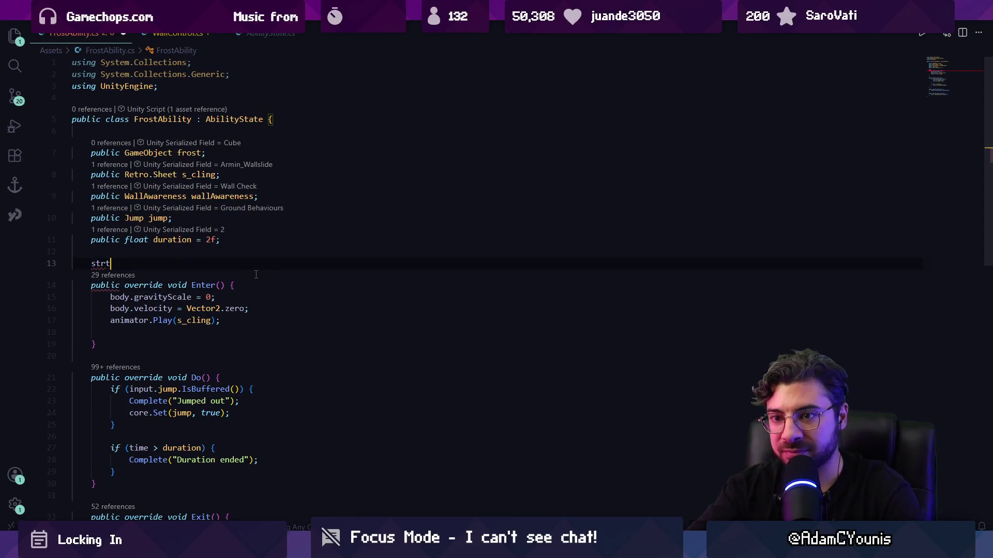
{"action": "key", "text": "BackSpace"}
{"action": "key", "text": "BackSpace"}
{"action": "type", "text": "t"}
{"action": "key", "text": "Return"}
{"action": "key", "text": "Home"}
{"action": "type", "text": "void"}
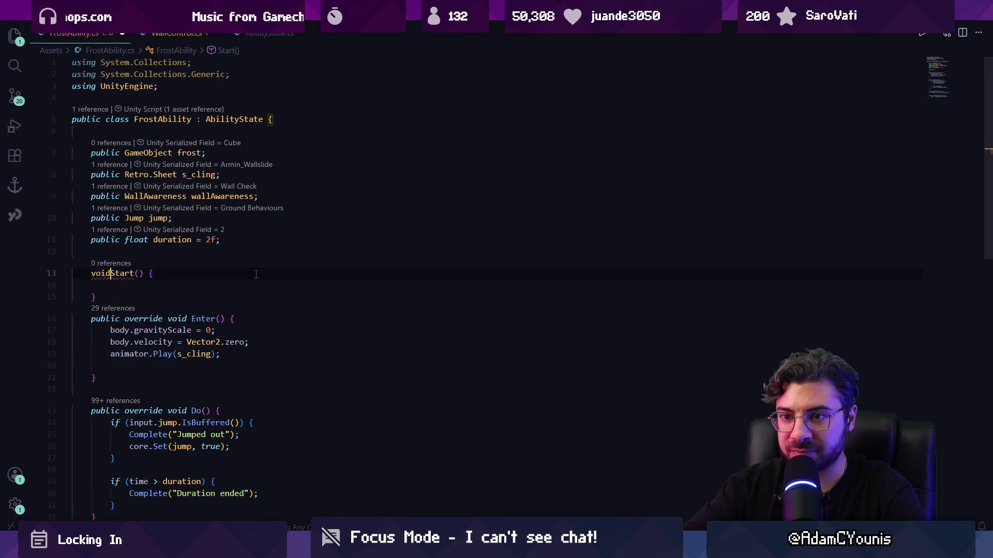
{"action": "key", "text": "ctrl+Right"}
{"action": "key", "text": "Left"}
{"action": "key", "text": "Home"}
{"action": "type", "text": "pub"}
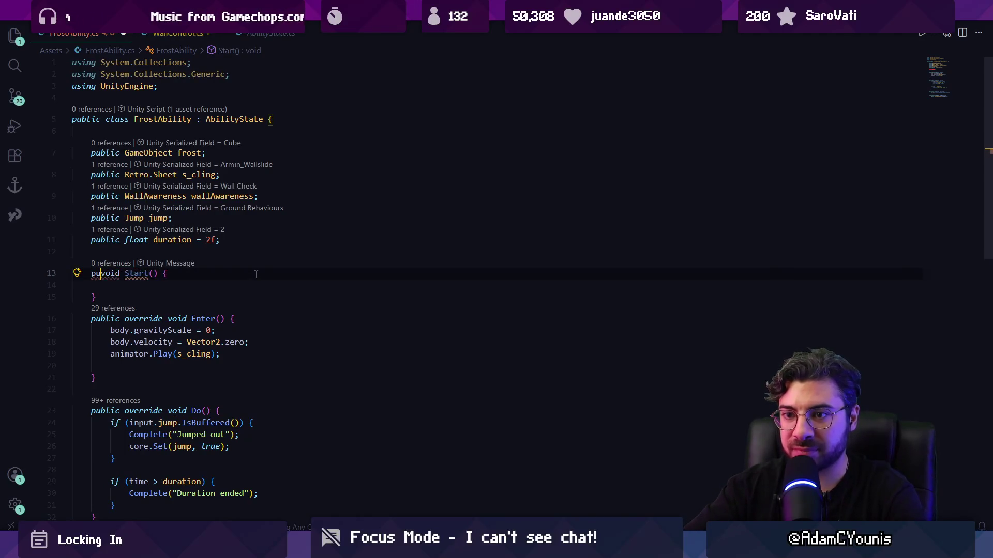
{"action": "key", "text": "Tab"}
- Make Start an override that calls base.Start(), and save
{"action": "key", "text": "Down"}
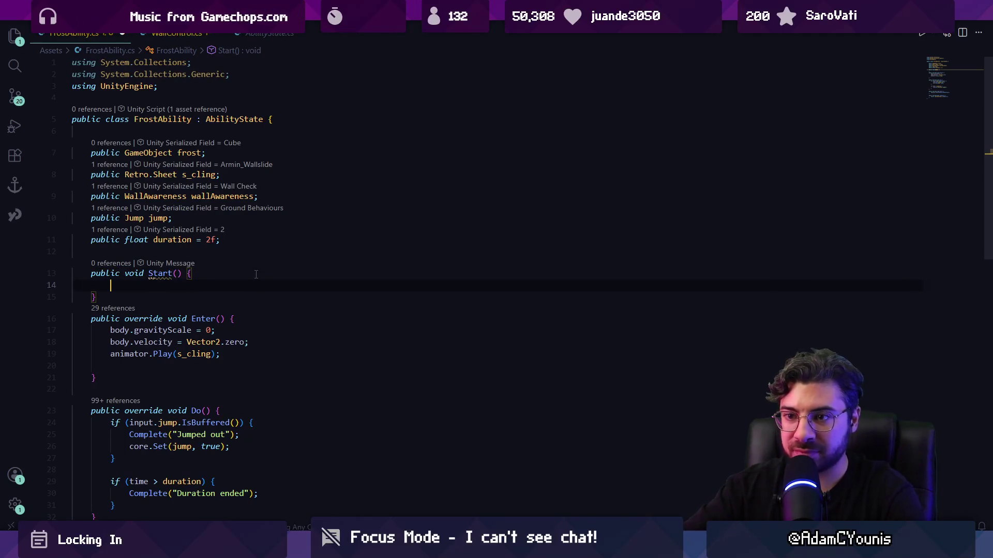
{"action": "mouse_move", "coordinate": [150, 273]}
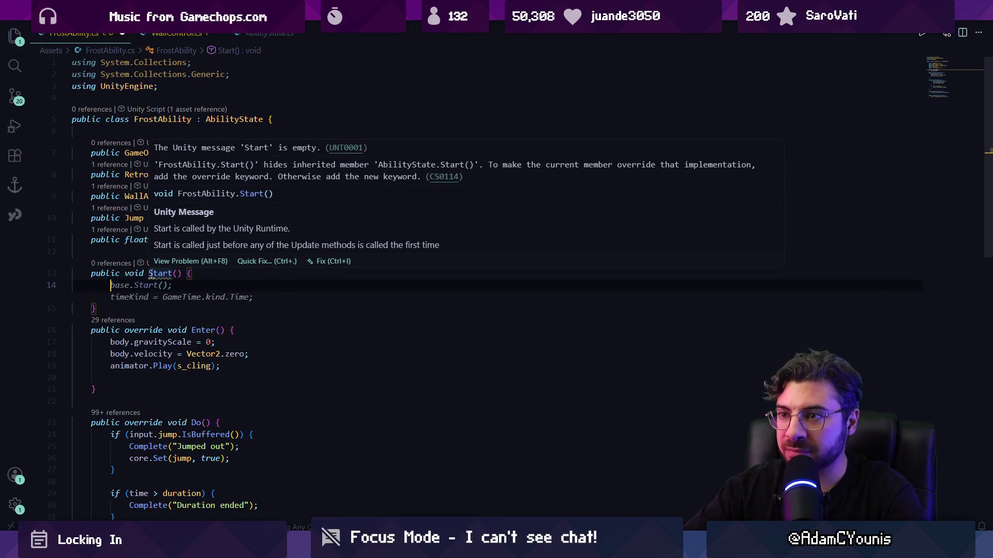
{"action": "key", "text": "Escape"}
{"action": "left_click", "coordinate": [149, 273]}
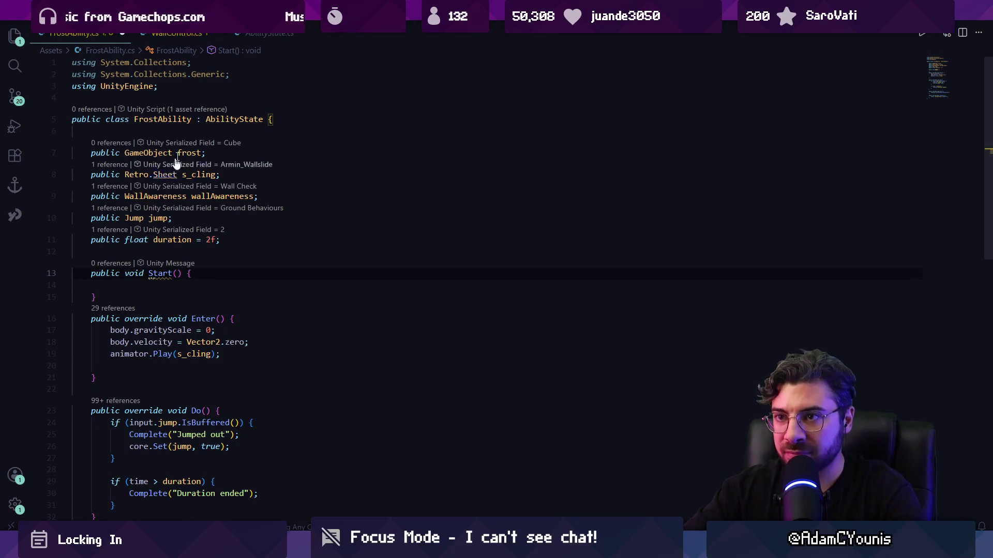
{"action": "left_click", "coordinate": [269, 33]}
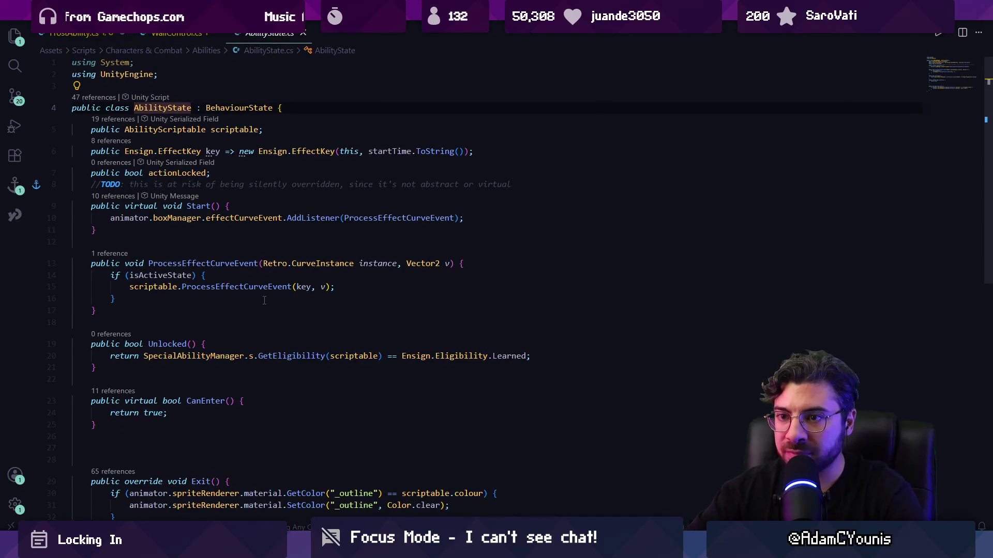
{"action": "key", "text": "alt+Left"}
{"action": "key", "text": "alt+Left"}
{"action": "key", "text": "alt+Left"}
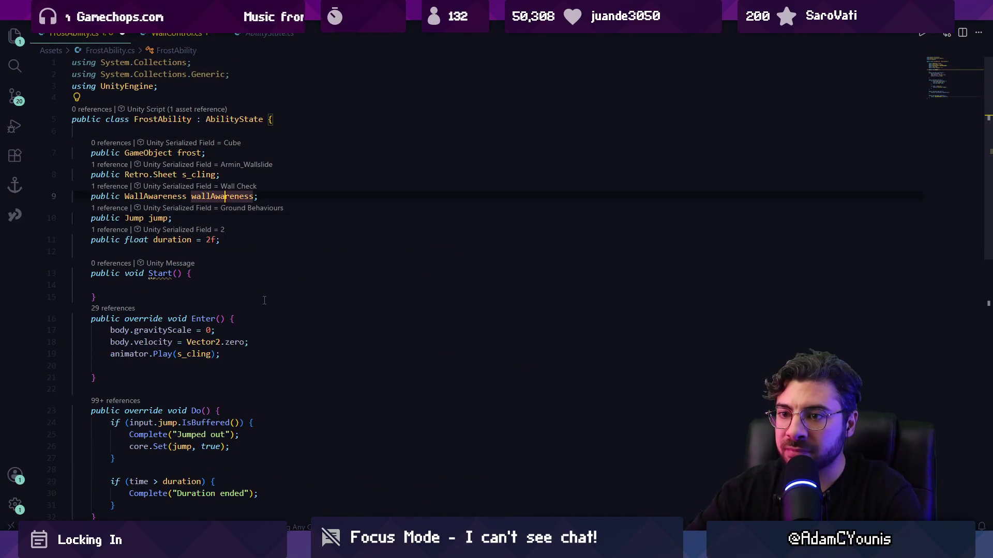
{"action": "key", "text": "Up"}
{"action": "key", "text": "ctrl+Right"}
{"action": "key", "text": "Right"}
{"action": "type", "text": "override"}
{"action": "key", "text": "Down"}
{"action": "type", "text": "base.Start9"}
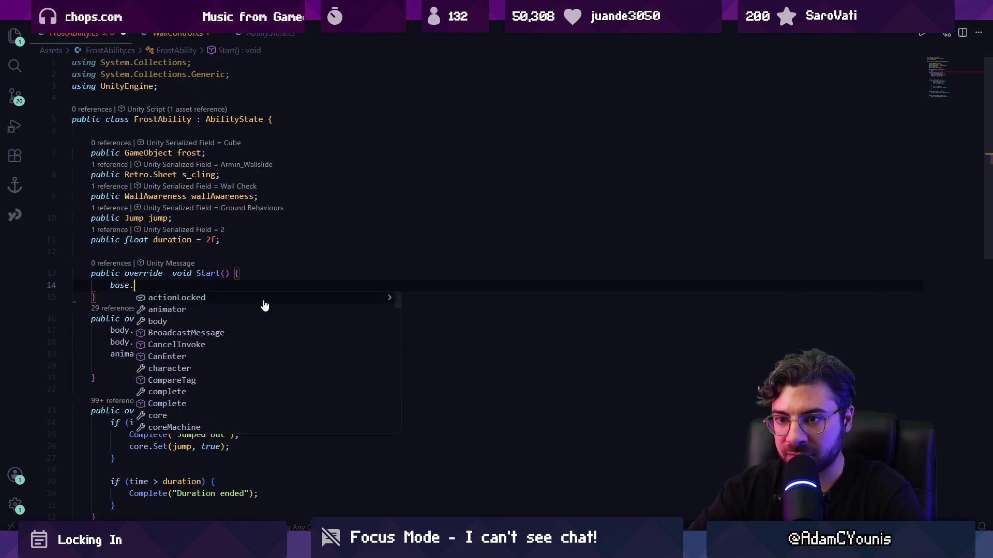
{"action": "key", "text": "BackSpace"}
{"action": "type", "text": "();"}
{"action": "key", "text": "ctrl+s"}
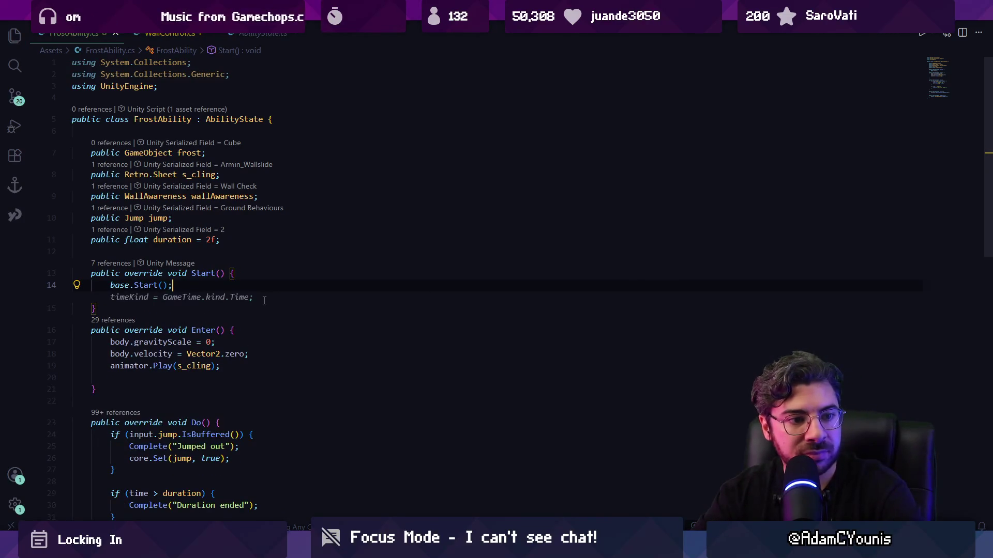
- Add frost.SetActive(false); inside Start and save
{"action": "key", "text": "Escape"}
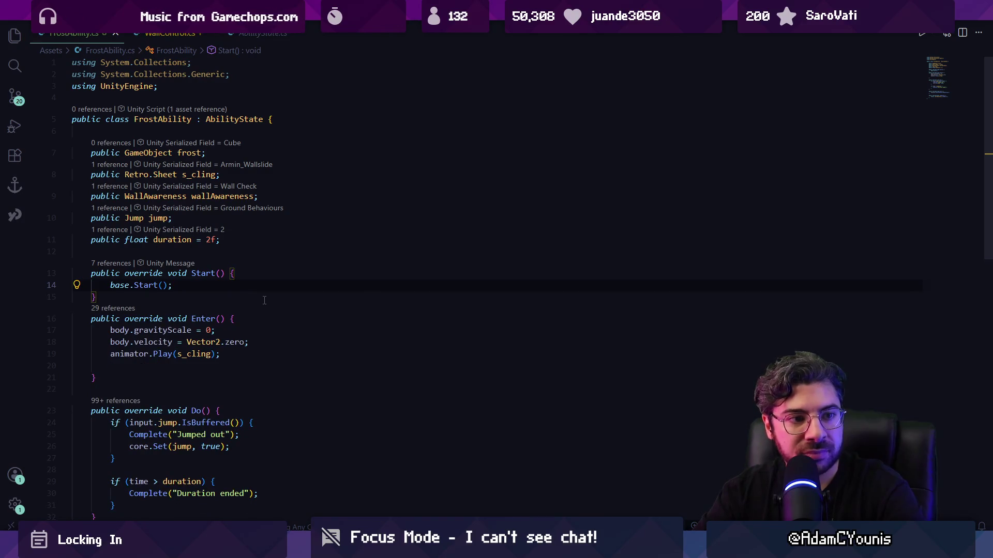
{"action": "key", "text": "Return"}
{"action": "key", "text": "Down"}
{"action": "key", "text": "Return"}
{"action": "key", "text": "Up"}
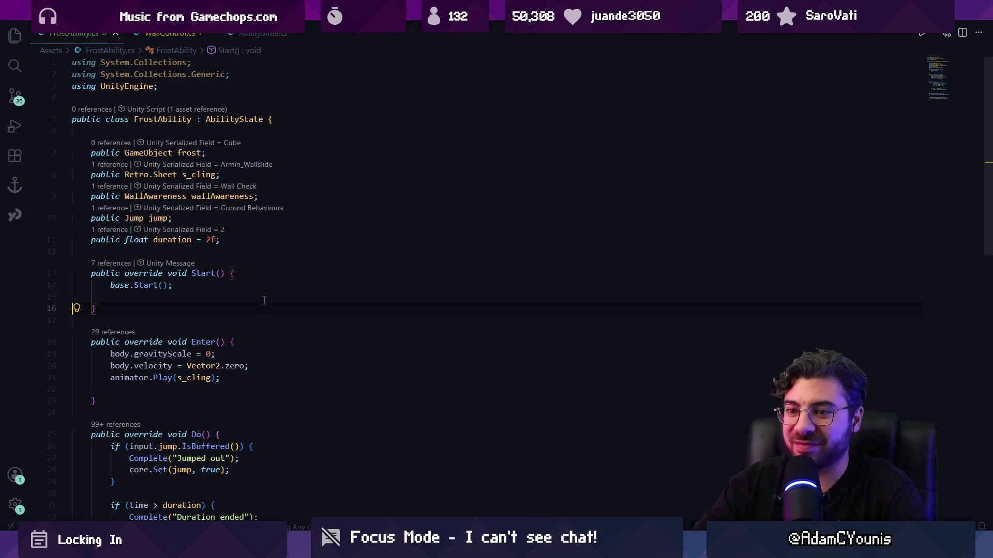
{"action": "key", "text": "Tab"}
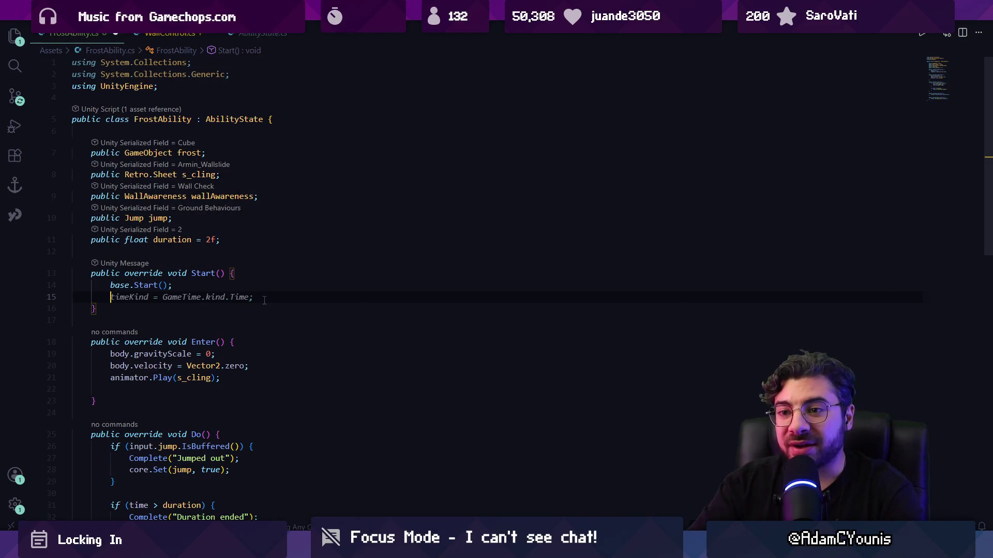
{"action": "type", "text": "frost.seta"}
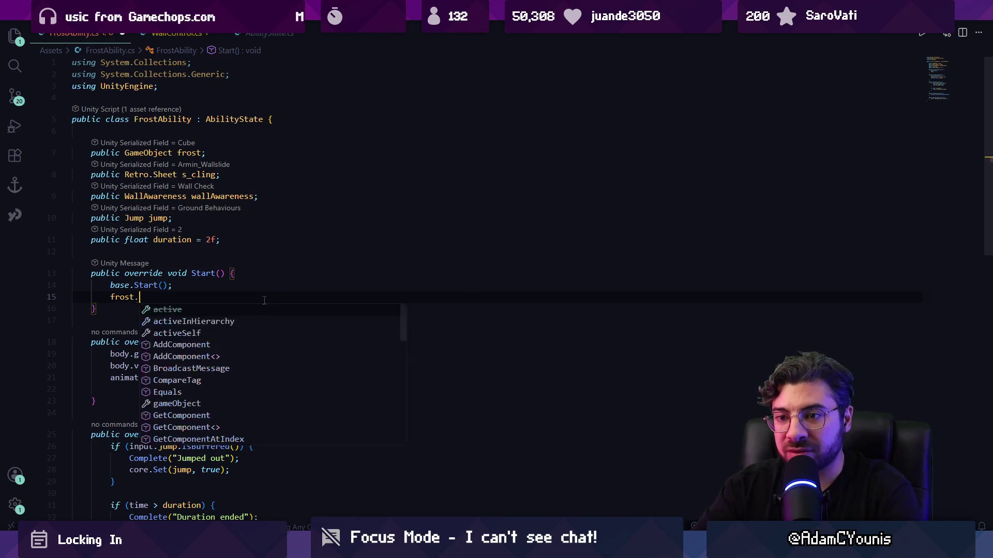
{"action": "key", "text": "Tab"}
{"action": "type", "text": "(false);"}
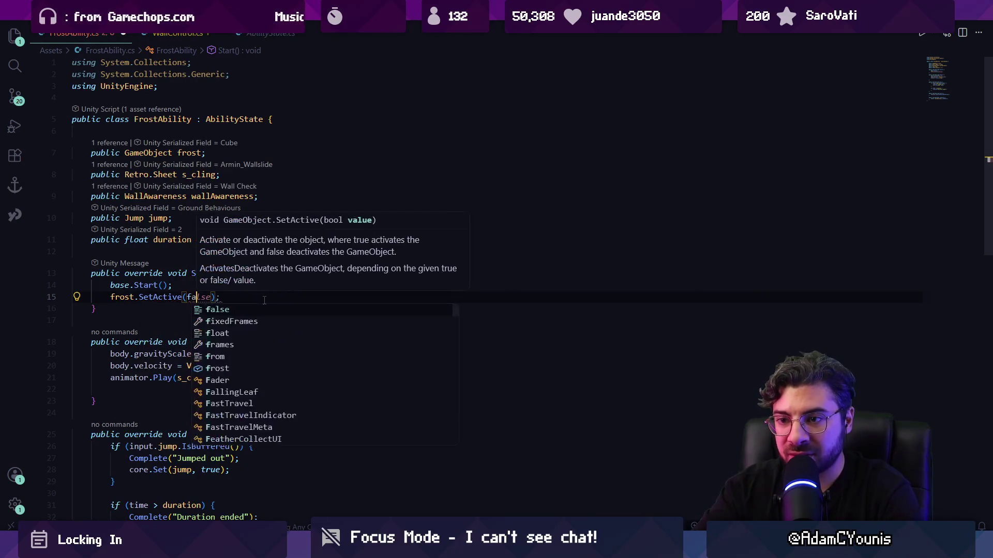
{"action": "key", "text": "ctrl+s"}
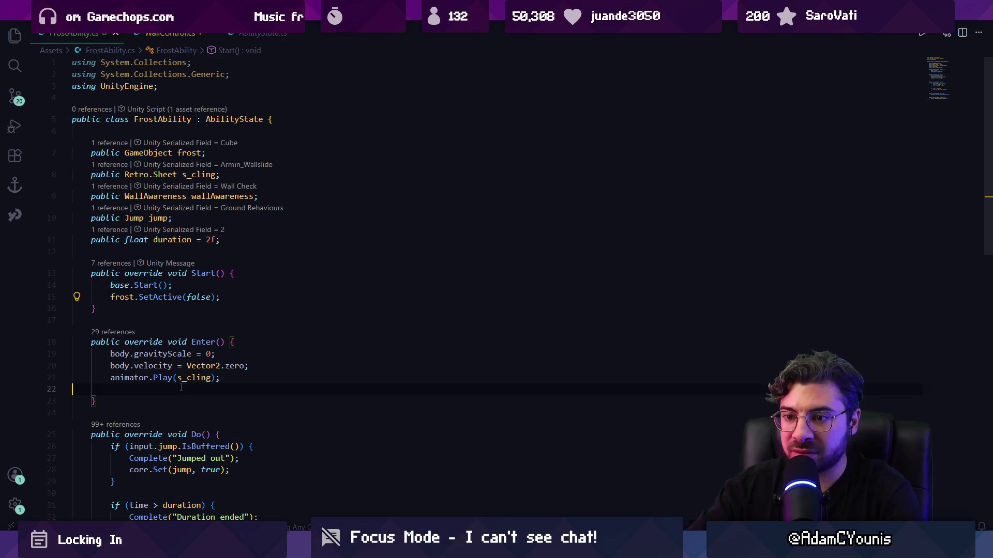
- Append frost.SetActive(true) to Enter() and begin a public void Update() method
{"action": "key", "text": "Tab"}
{"action": "scroll", "coordinate": [231, 381], "scroll_direction": "down", "scroll_amount": 5}
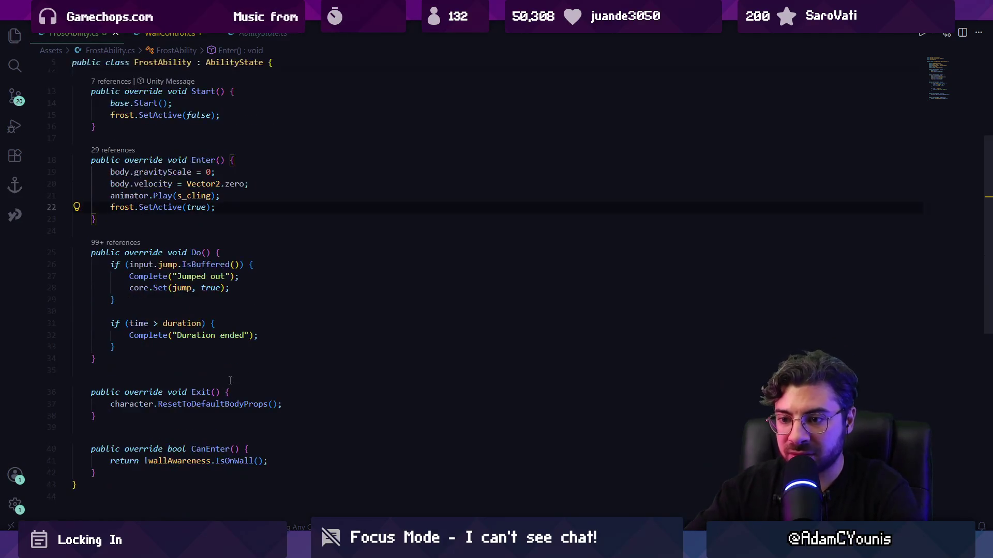
{"action": "left_click", "coordinate": [157, 347]}
{"action": "scroll", "coordinate": [150, 316], "scroll_direction": "up", "scroll_amount": 4}
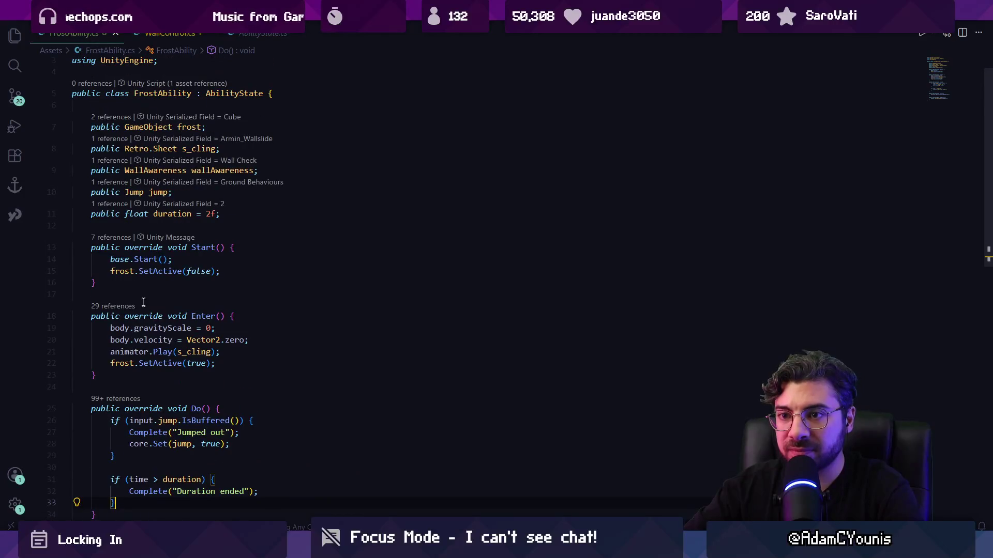
{"action": "key", "text": "Return"}
{"action": "key", "text": "Return"}
{"action": "type", "text": "publ"}
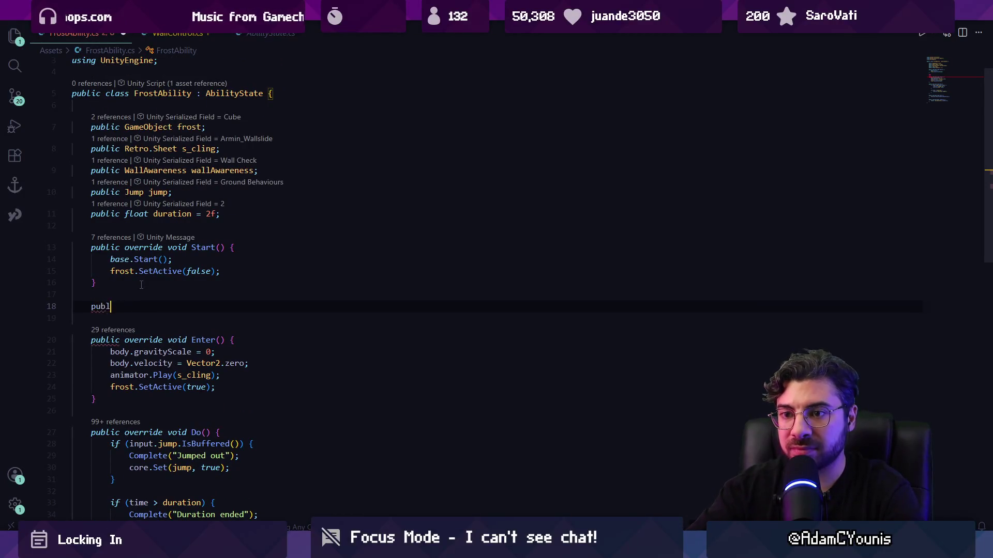
{"action": "type", "text": "ic v"}
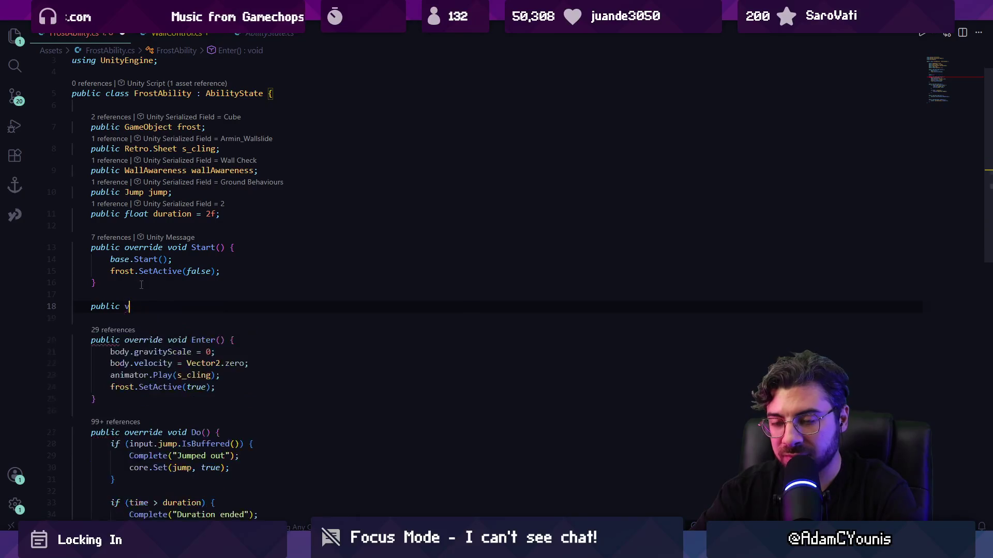
{"action": "type", "text": "oid Update()"}
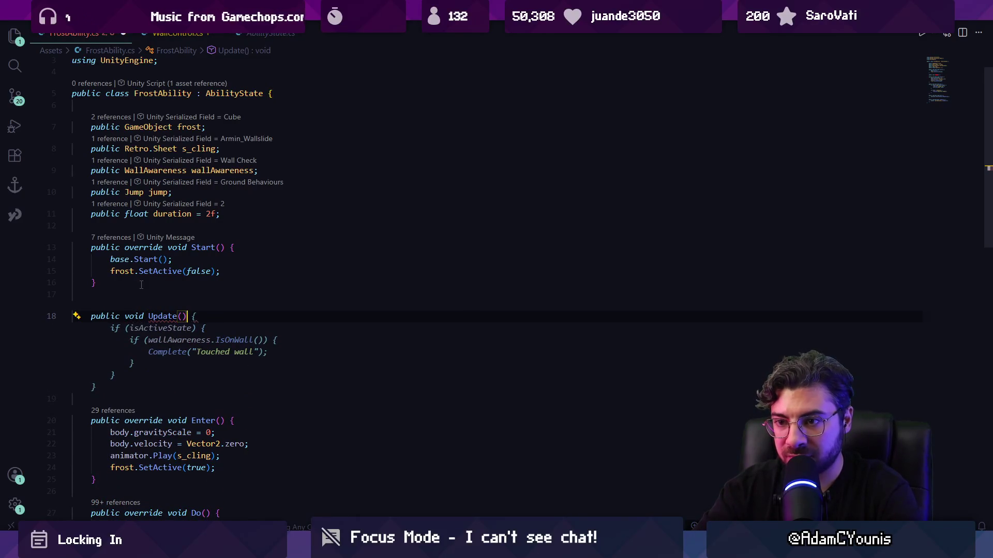
{"action": "type", "text": " {"}
- Leave Update() empty and add the float frostDuration = 5f field, then save
{"action": "key", "text": "Return"}
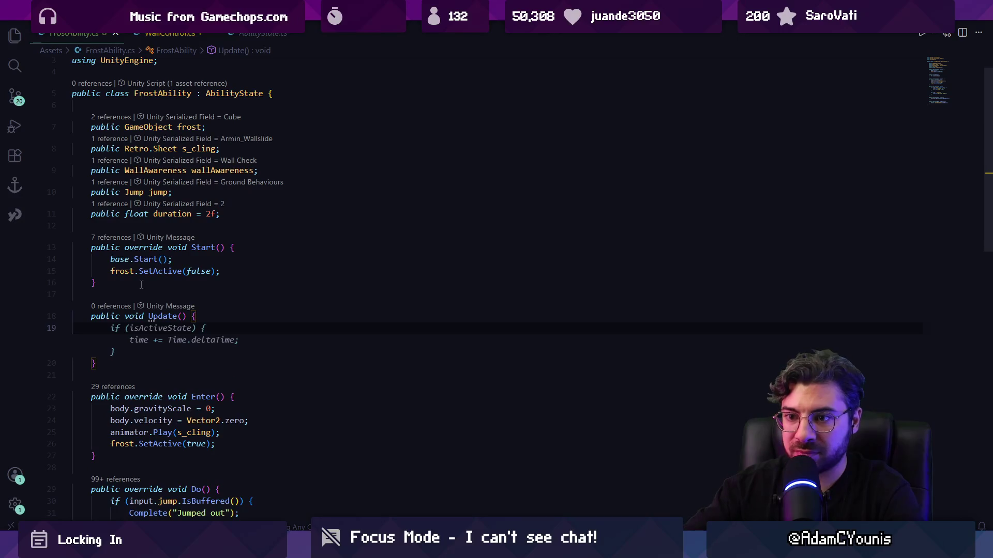
{"action": "left_click", "coordinate": [264, 194]}
{"action": "key", "text": "Down"}
{"action": "key", "text": "Down"}
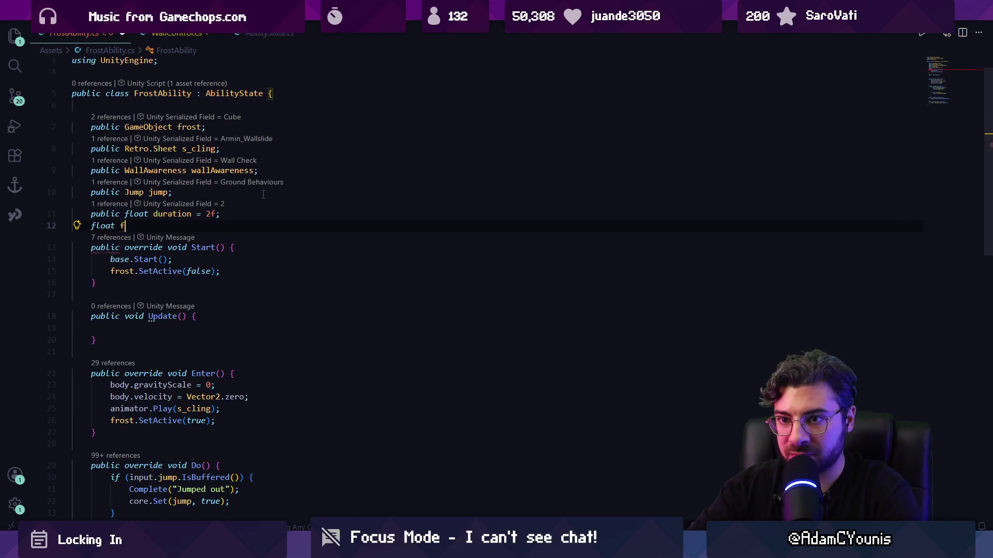
{"action": "type", "text": "rostDuration ="}
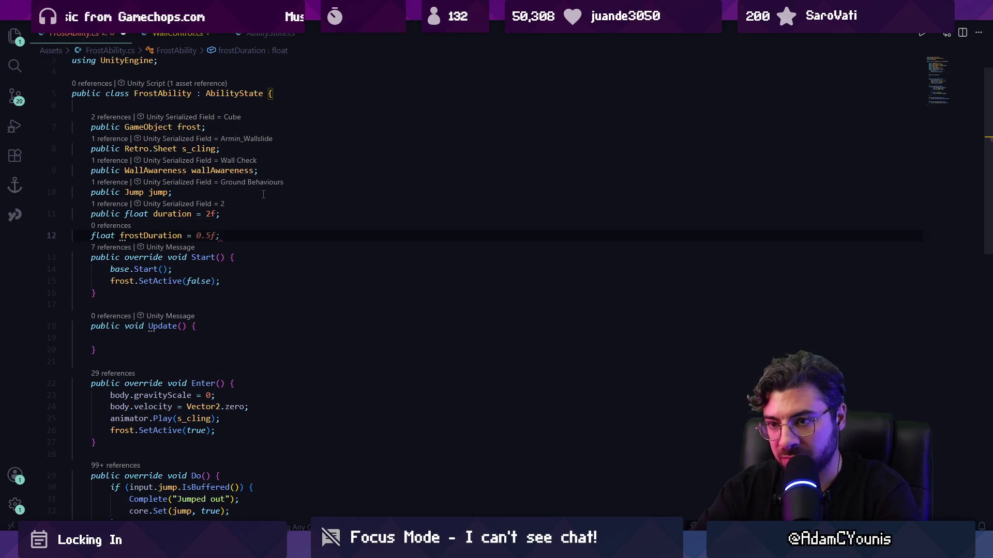
{"action": "type", "text": ";"}
{"action": "key", "text": "ctrl+s"}
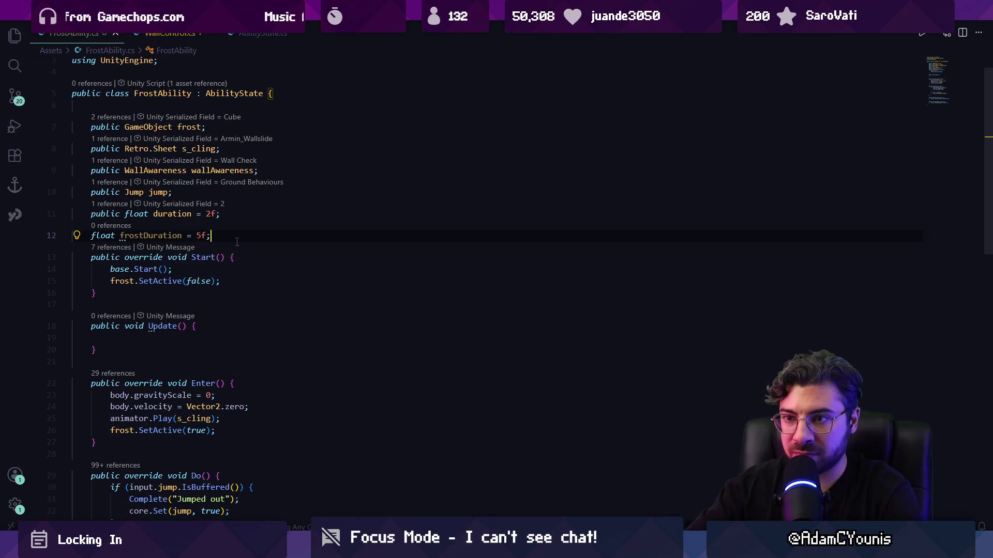
- Declare float timeAtLastEntered; below frostDuration and save
{"action": "left_click", "coordinate": [203, 350]}
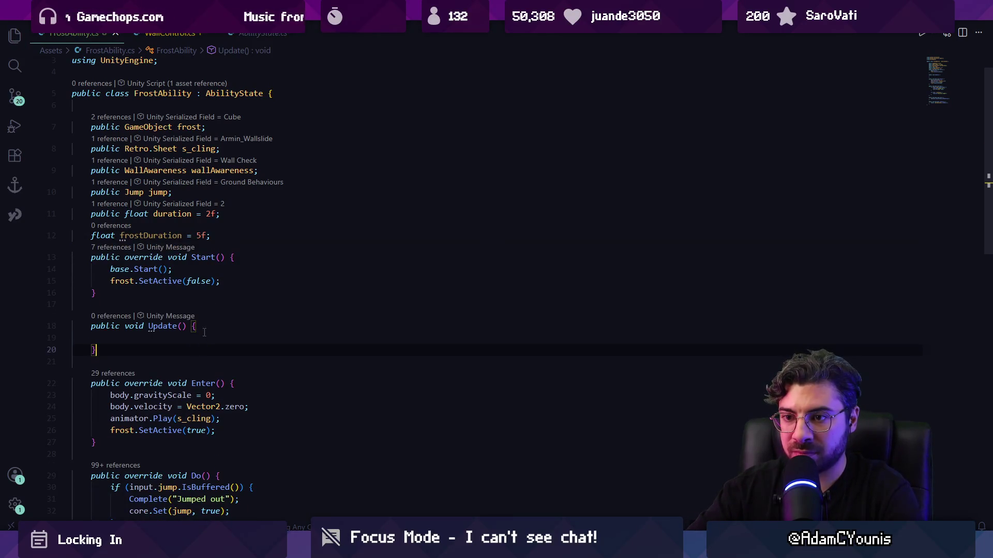
{"action": "scroll", "coordinate": [228, 321], "scroll_direction": "down", "scroll_amount": 2}
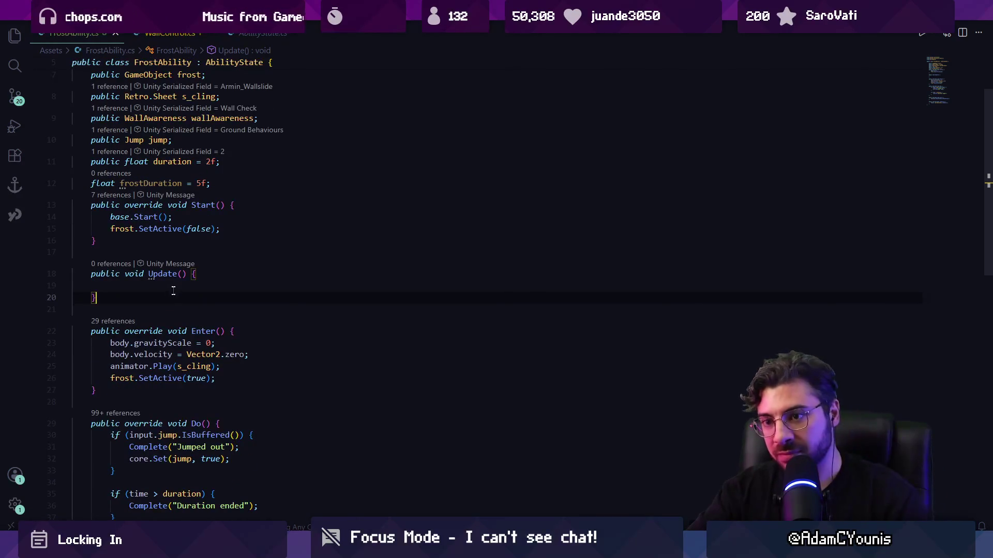
{"action": "type", "text": "timea"}
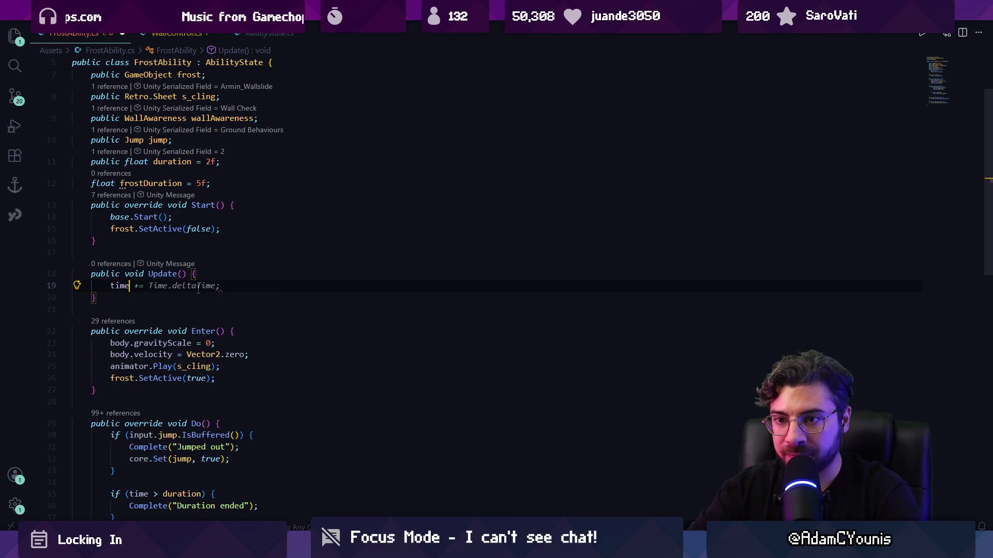
{"action": "key", "text": "BackSpace"}
{"action": "type", "text": "At"}
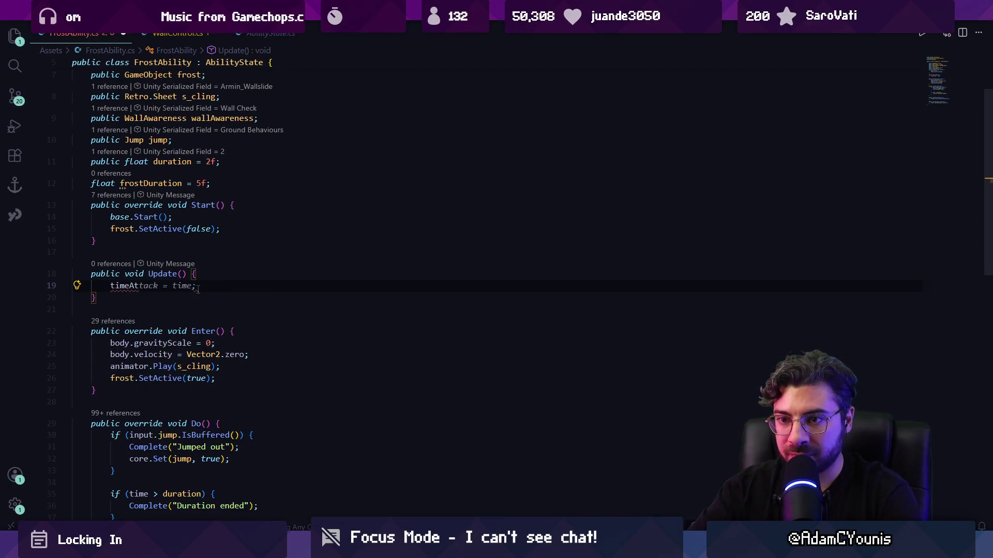
{"action": "key", "text": "BackSpace"}
{"action": "key", "text": "BackSpace"}
{"action": "key", "text": "BackSpace"}
{"action": "key", "text": "Down"}
{"action": "key", "text": "Return"}
{"action": "type", "text": "float time;"}
{"action": "type", "text": "at tim"}
{"action": "key", "text": "BackSpace"}
{"action": "key", "text": "BackSpace"}
{"action": "type", "text": "AtLast"}
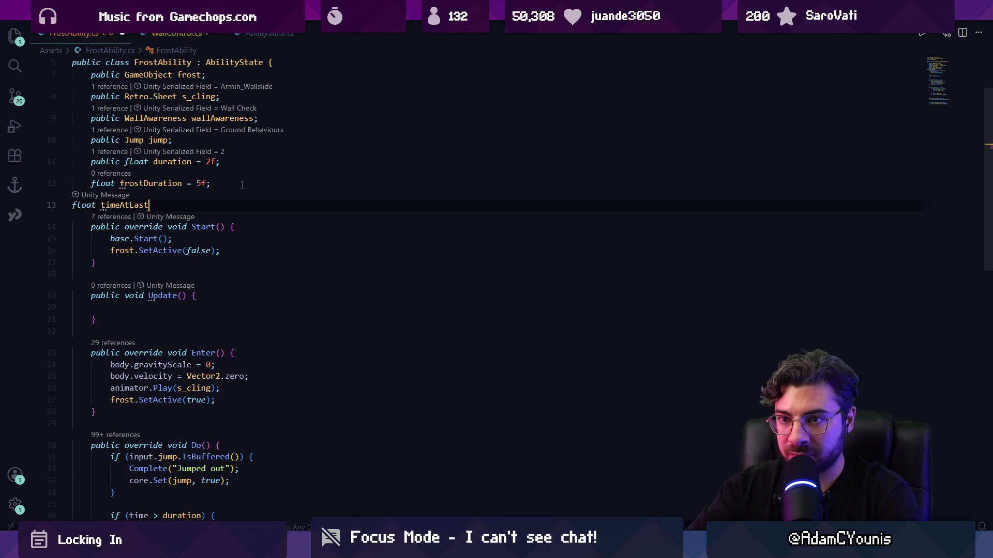
{"action": "type", "text": "Entered;"}
{"action": "key", "text": "ctrl+s"}
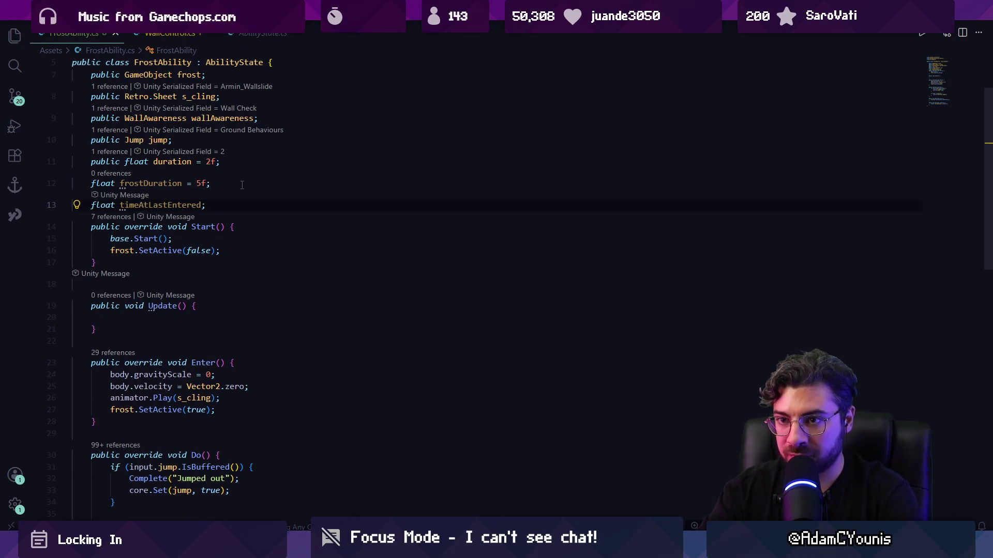
- In Enter(), record timeAtLastEntered = Time.time;
{"action": "left_click", "coordinate": [258, 402]}
{"action": "key", "text": "Down"}
{"action": "key", "text": "Return"}
{"action": "type", "text": "timeAtLastEntered = worldTime;"}
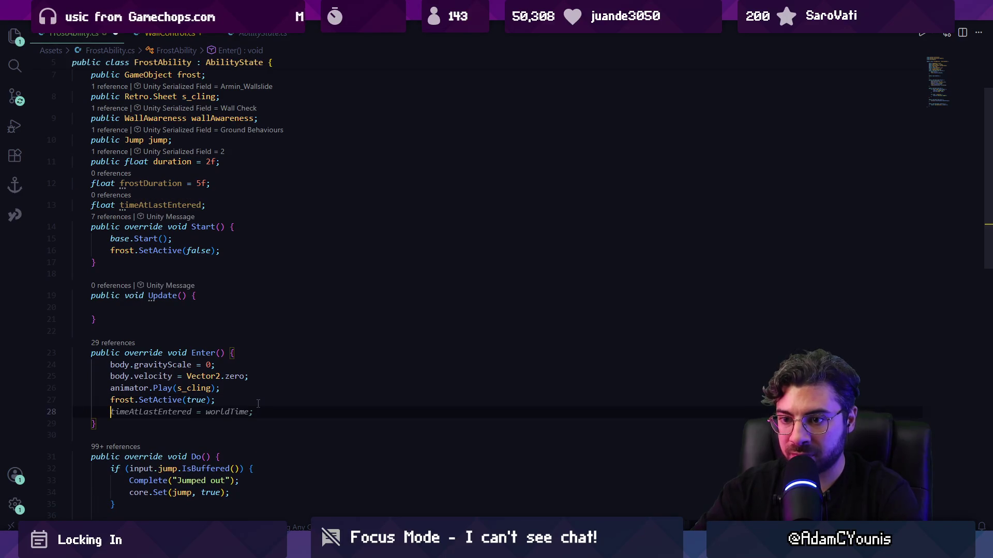
{"action": "key", "text": "Left"}
{"action": "key", "text": "ctrl+shift+Left"}
{"action": "type", "text": "Time.time"}
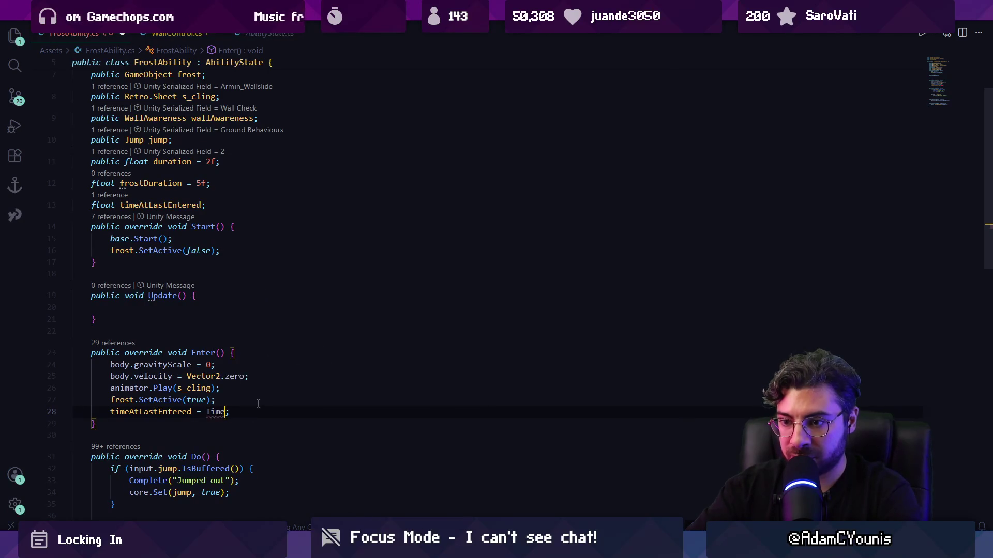
{"action": "key", "text": "Escape"}
- In Update(), hide frost once Time.time passes timeAtLastEntered plus frostDuration, and save
{"action": "left_click", "coordinate": [205, 307]}
{"action": "type", "text": "if(time"}
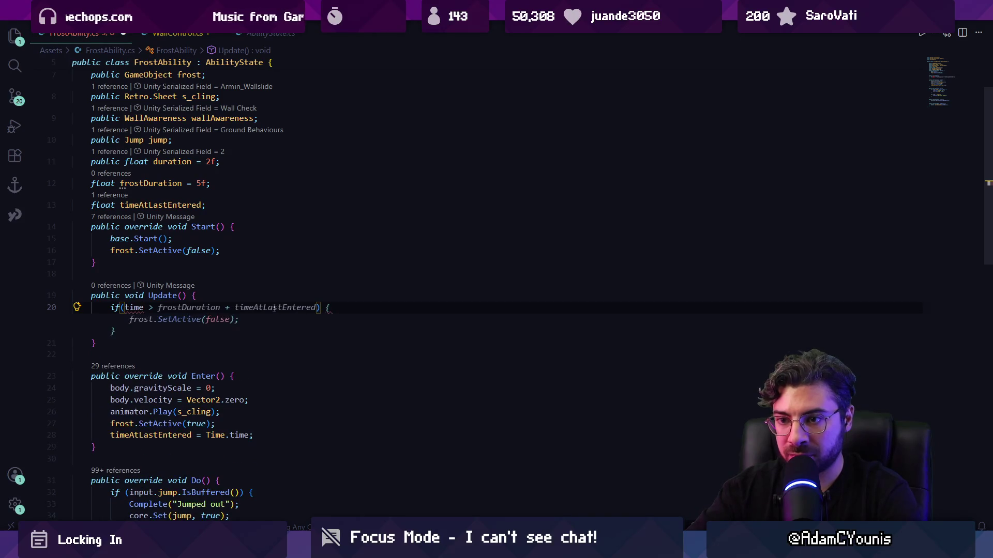
{"action": "key", "text": "BackSpace"}
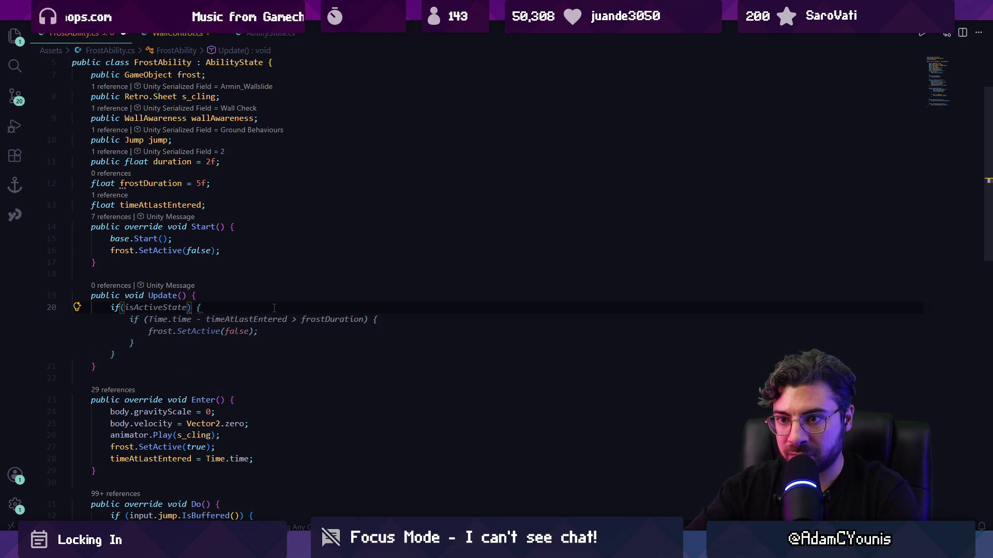
{"action": "type", "text": "Time.time"}
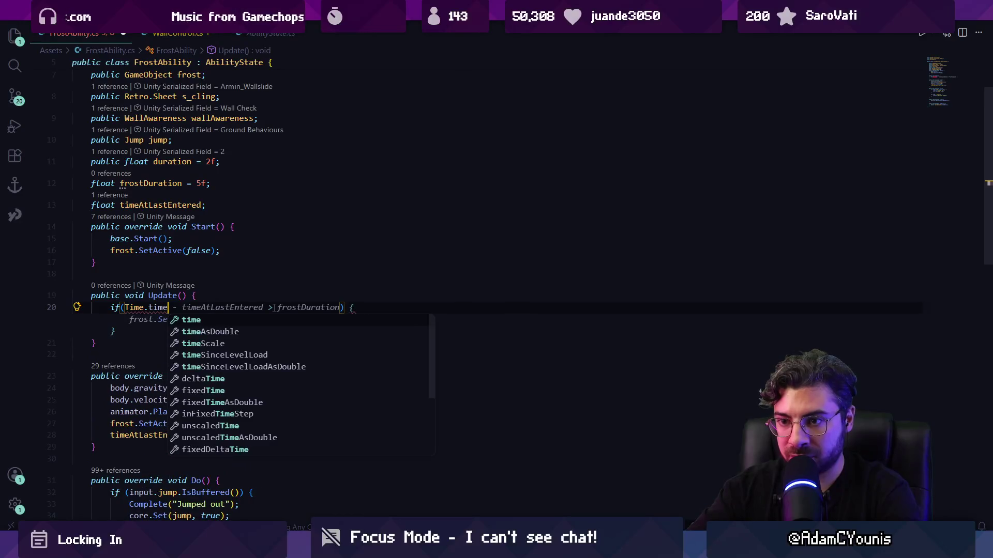
{"action": "key", "text": "Tab"}
{"action": "key", "text": "ctrl+s"}
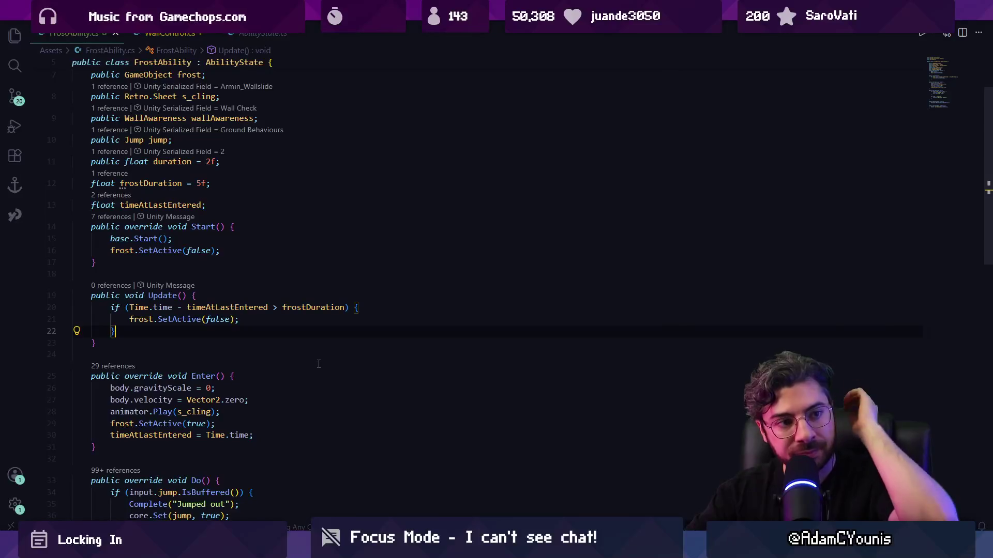
{"action": "left_click", "coordinate": [296, 340]}
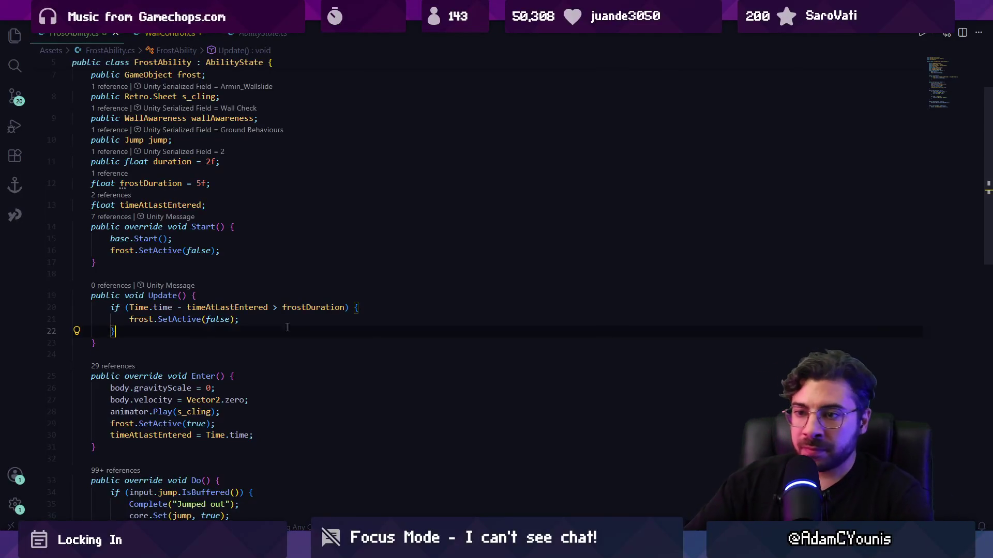
{"action": "left_click", "coordinate": [290, 220]}
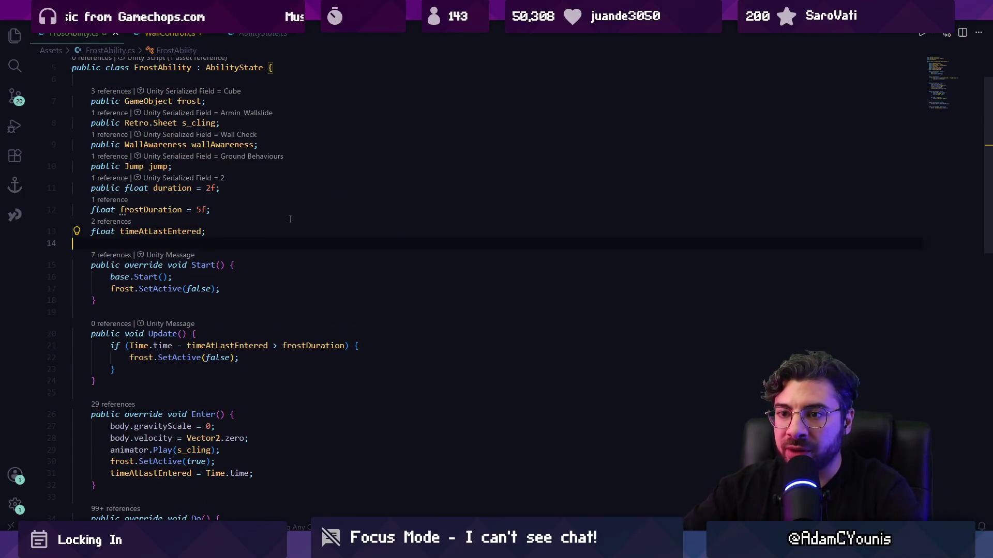
- Add a blank line after float timeAtLastEntered;, scroll through the script, then return to Unity
{"action": "key", "text": "Return"}
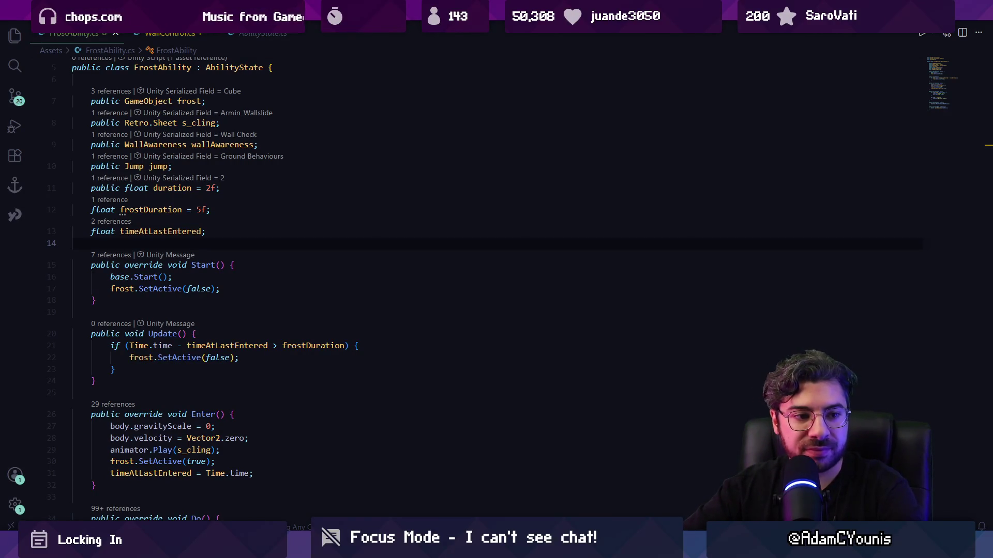
{"action": "left_click", "coordinate": [277, 300]}
{"action": "scroll", "coordinate": [277, 299], "scroll_direction": "down", "scroll_amount": 2}
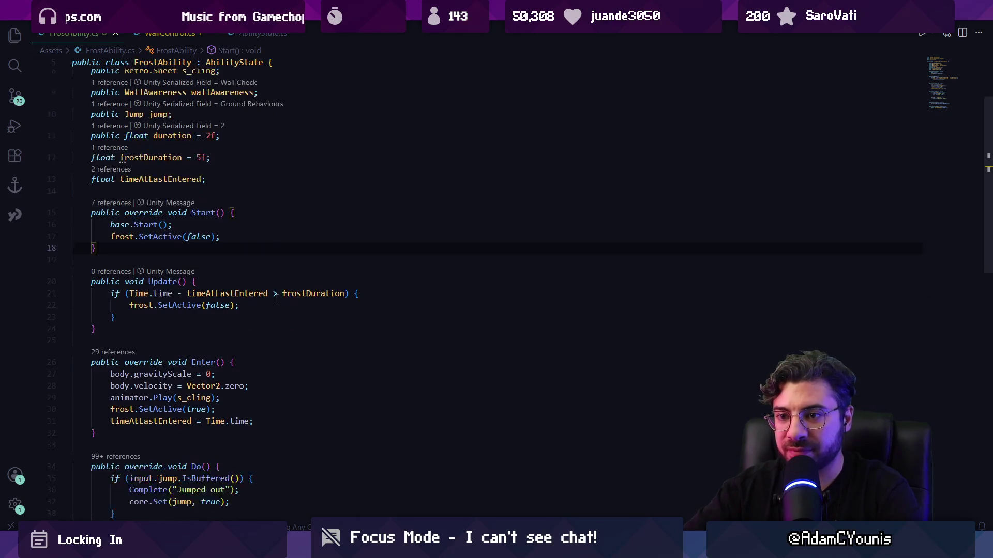
{"action": "left_click", "coordinate": [211, 316]}
{"action": "scroll", "coordinate": [219, 327], "scroll_direction": "down", "scroll_amount": 2}
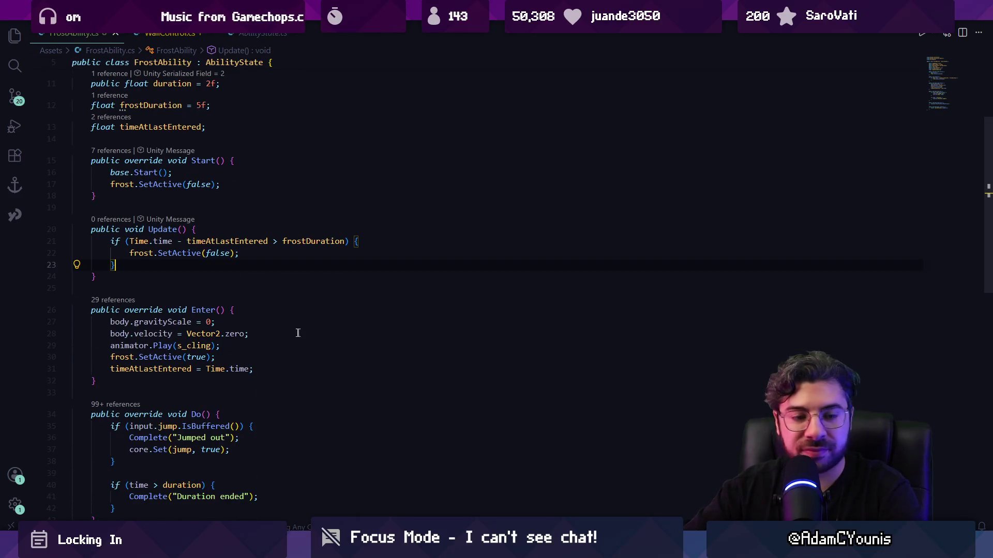
{"action": "scroll", "coordinate": [298, 333], "scroll_direction": "down", "scroll_amount": 2}
{"action": "scroll", "coordinate": [283, 309], "scroll_direction": "up", "scroll_amount": 8}
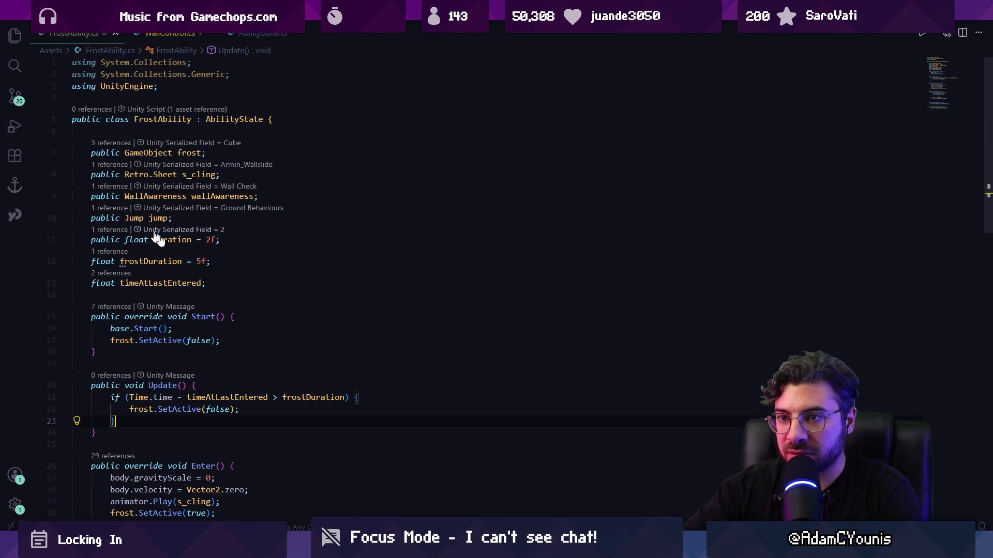
{"action": "left_click", "coordinate": [349, 548]}
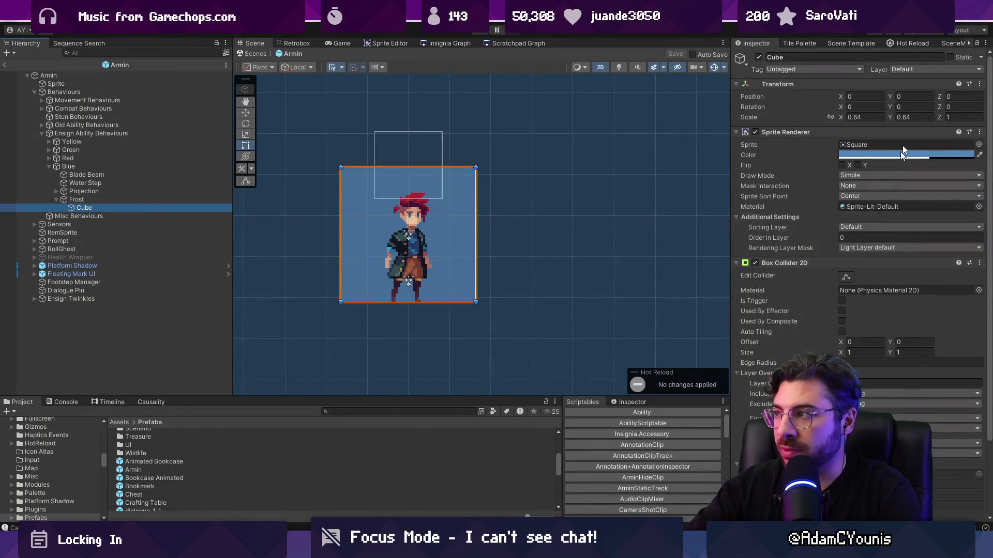
- Put Cube on Walls, fit its collider to the square, save, deactivate Cube, return to Ohrenstead Overlook
{"action": "left_click", "coordinate": [952, 69]}
{"action": "left_click", "coordinate": [916, 183]}
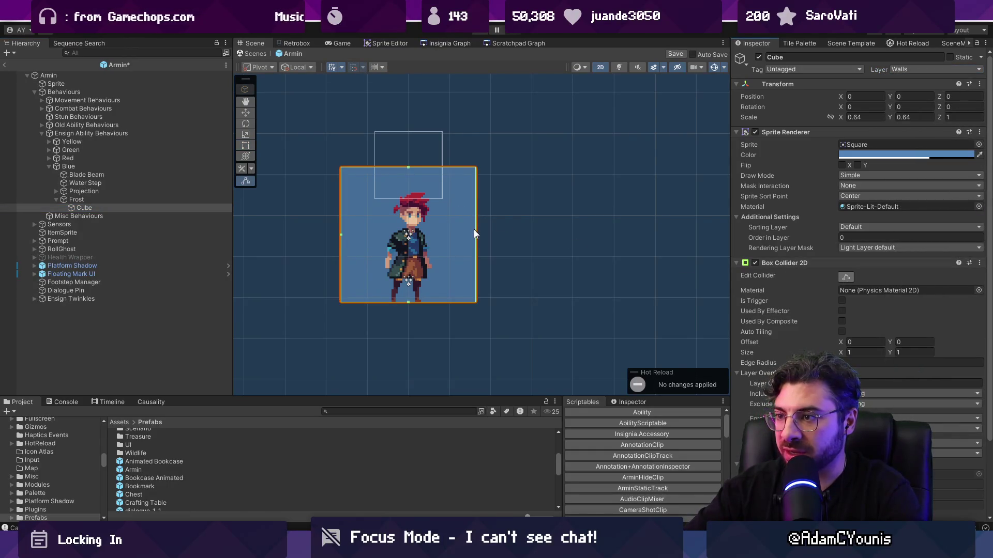
{"action": "left_click_drag", "start_coordinate": [476, 235], "coordinate": [419, 238]}
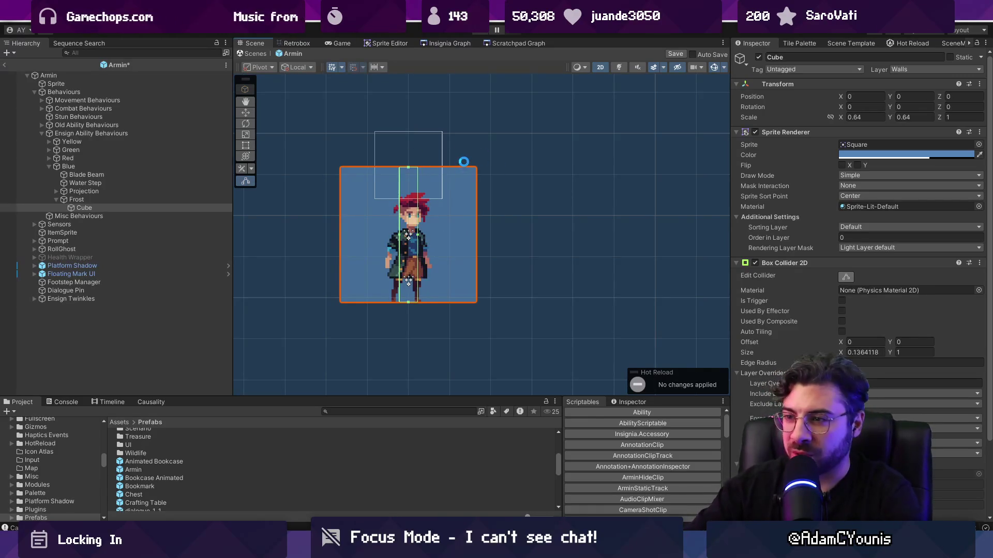
{"action": "left_click_drag", "start_coordinate": [417, 235], "coordinate": [476, 234]}
{"action": "key", "text": "ctrl+s"}
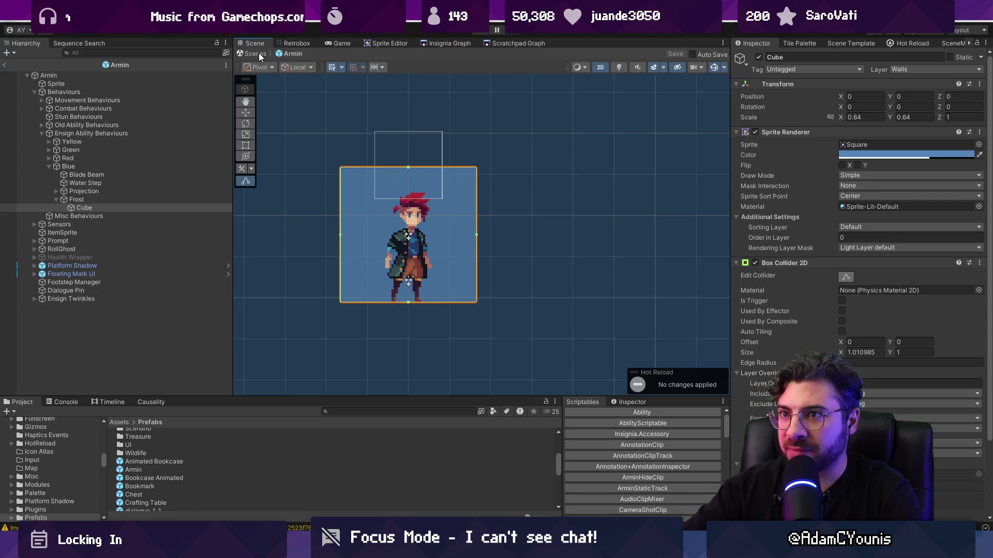
{"action": "left_click", "coordinate": [759, 57]}
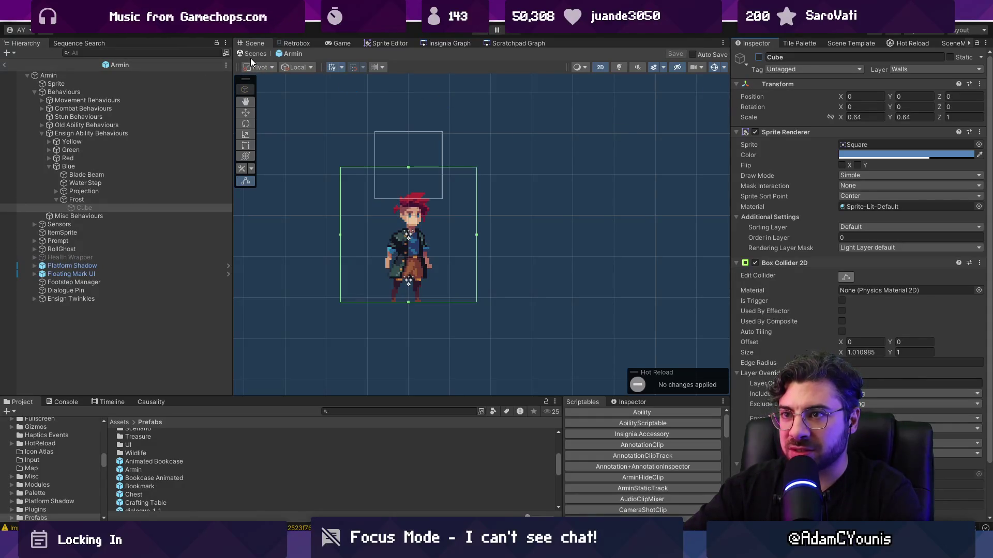
{"action": "left_click", "coordinate": [253, 55]}
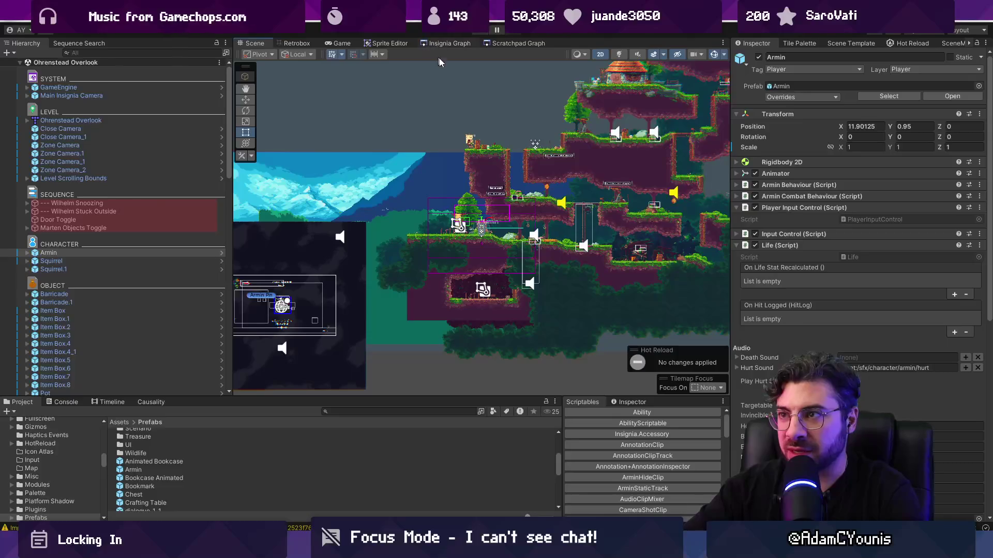
- Switch to the Scene Template tab and pick Level Template Scene with the Greybox skin
{"action": "left_click", "coordinate": [437, 45]}
{"action": "left_click", "coordinate": [507, 43]}
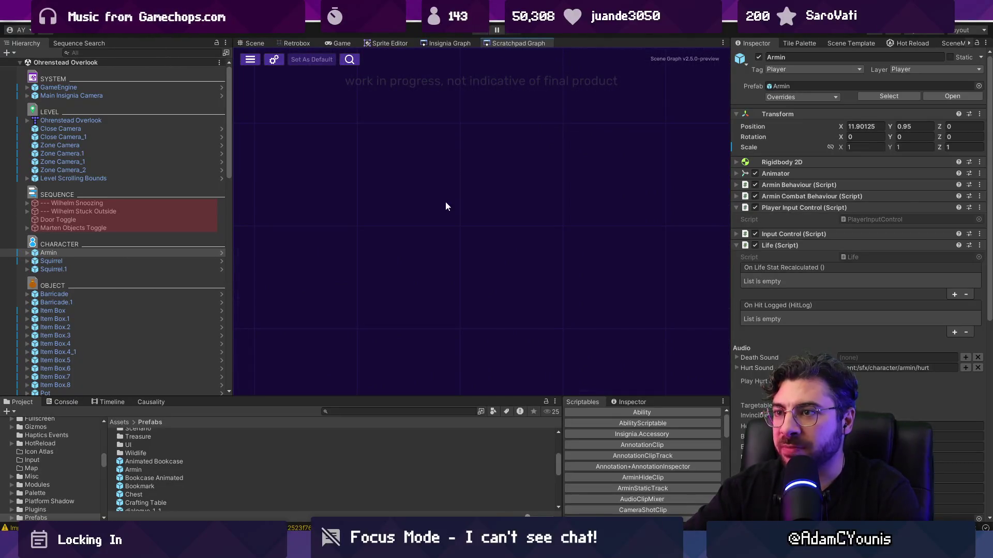
{"action": "left_click", "coordinate": [958, 43]}
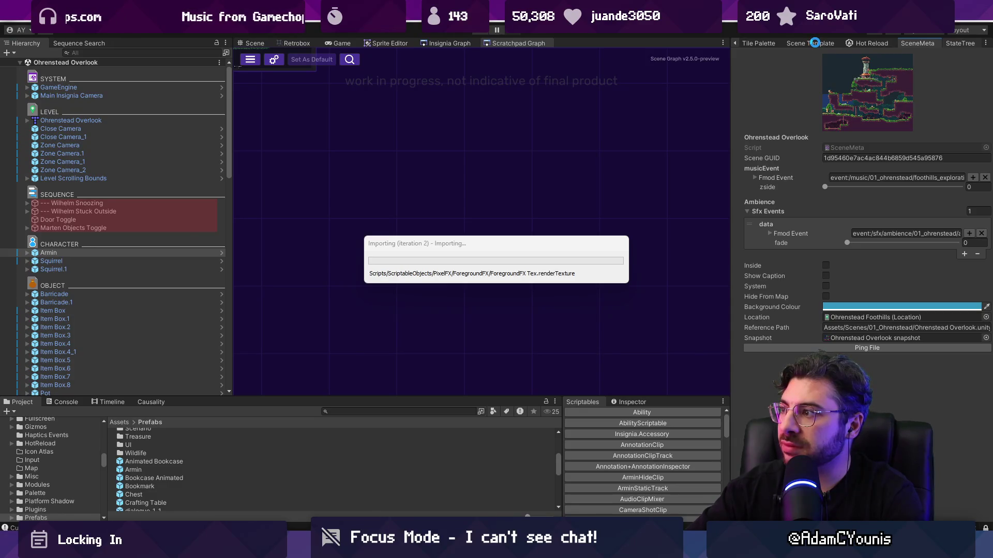
{"action": "left_click", "coordinate": [815, 43]}
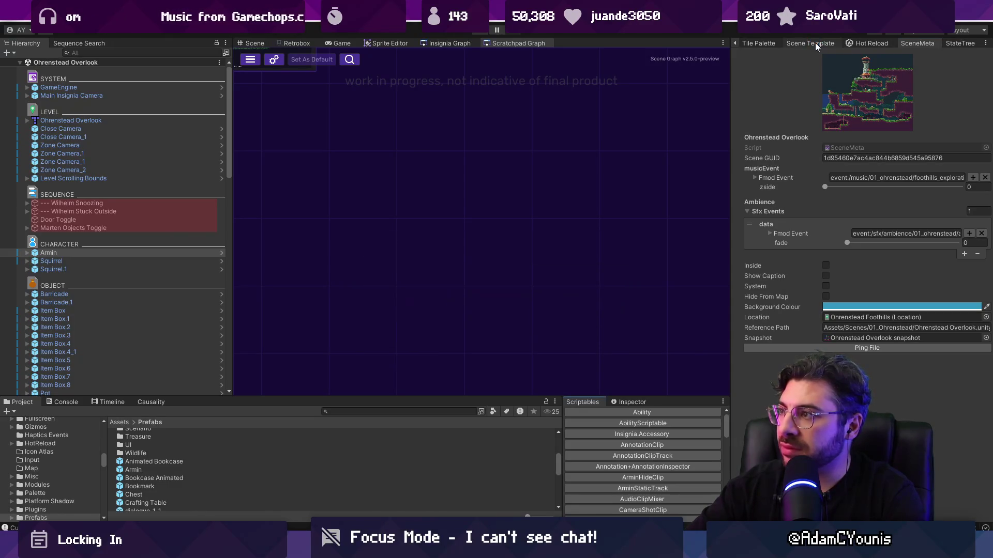
{"action": "left_click", "coordinate": [936, 82]}
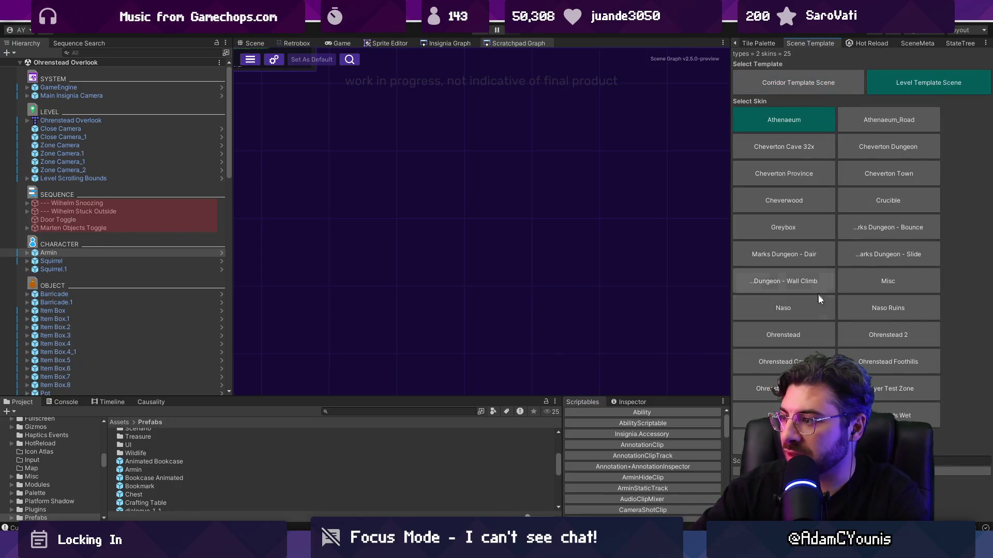
{"action": "left_click", "coordinate": [796, 227]}
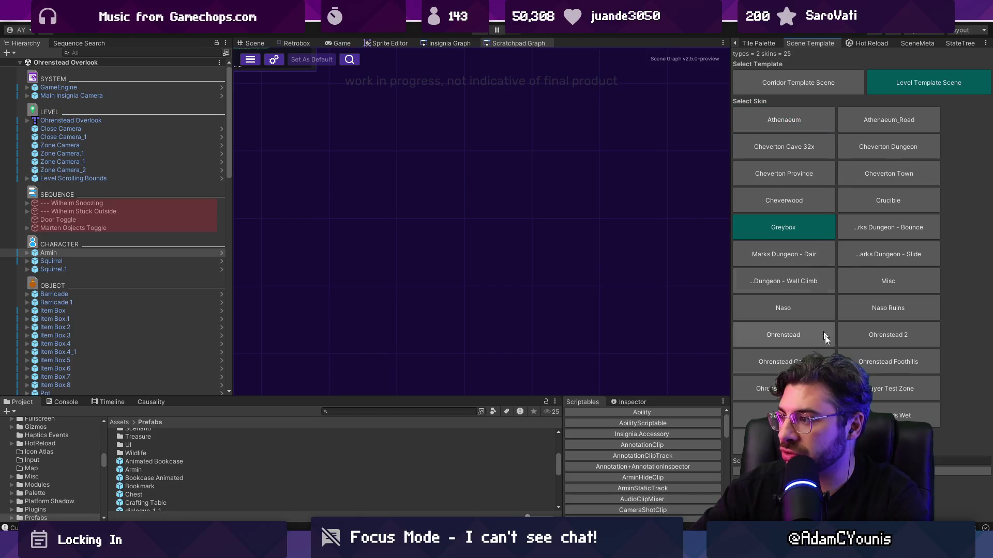
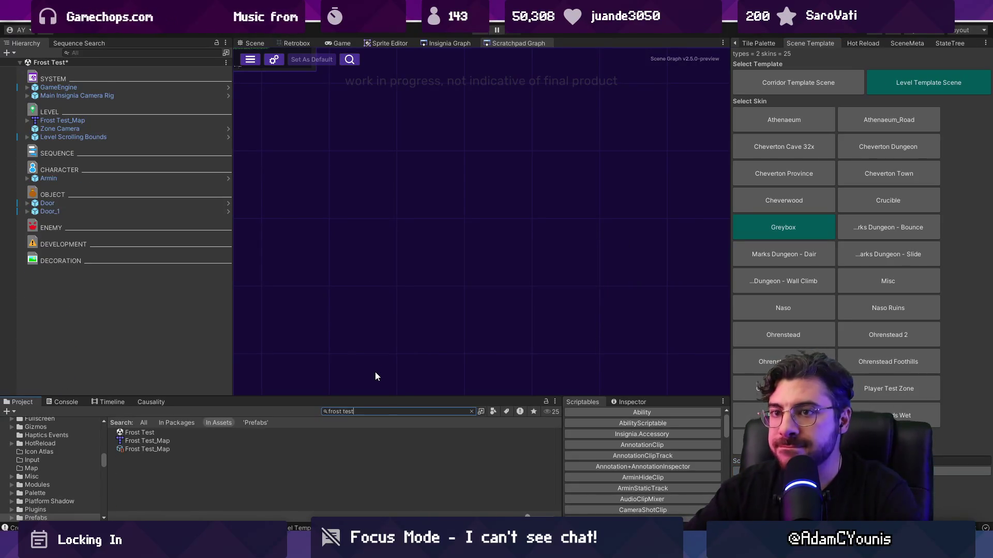
- Drop the Frost Test scene into the Scratchpad Graph and open Frost Test_Map in Tiled via Open Model
{"action": "mouse_move", "coordinate": [163, 432]}
{"action": "left_mouse_down"}
{"action": "mouse_move", "coordinate": [341, 316]}
{"action": "mouse_move", "coordinate": [362, 248]}
{"action": "mouse_move", "coordinate": [430, 281]}
{"action": "mouse_move", "coordinate": [468, 249]}
{"action": "left_mouse_up"}
{"action": "scroll", "coordinate": [466, 246], "scroll_direction": "up", "scroll_amount": 5}
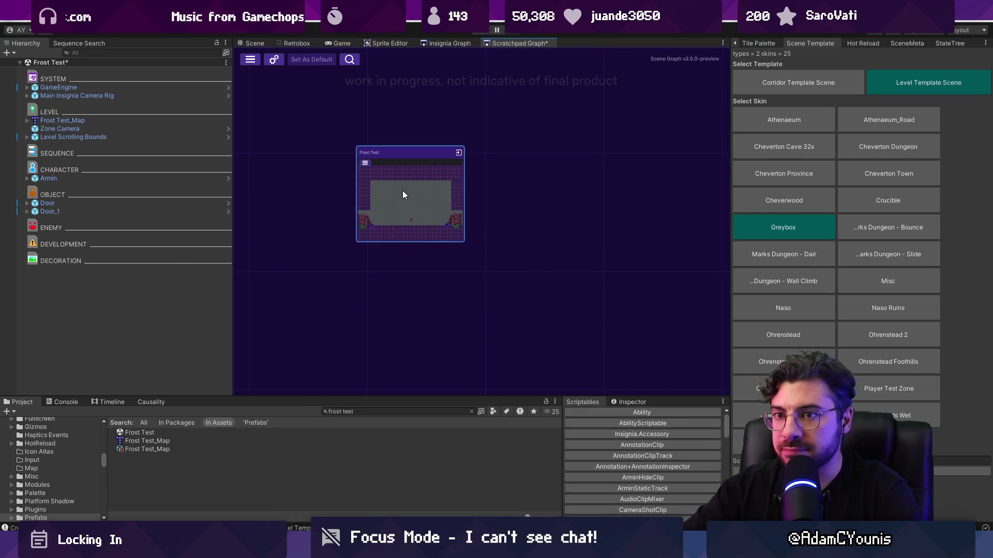
{"action": "left_click", "coordinate": [108, 121]}
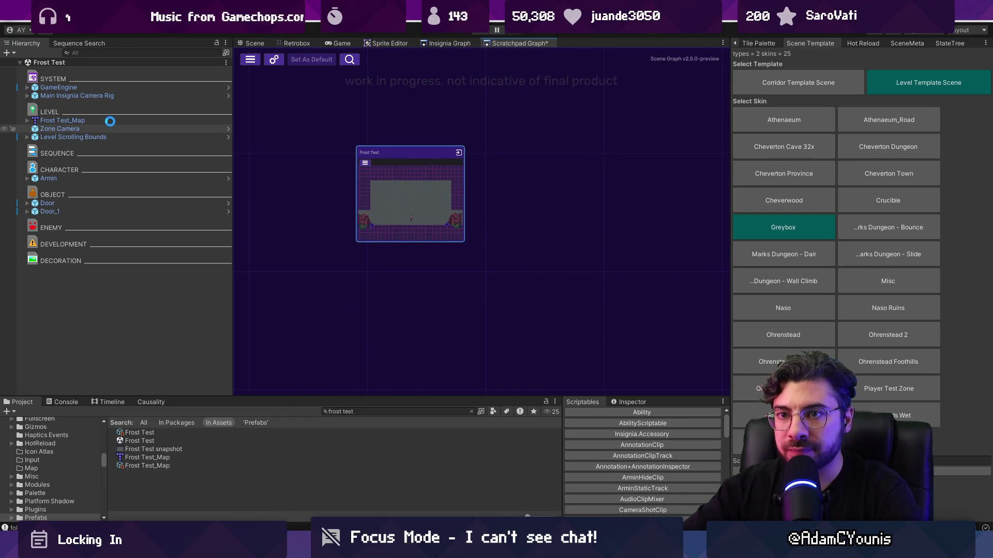
{"action": "right_click", "coordinate": [109, 120]}
{"action": "left_click", "coordinate": [321, 234]}
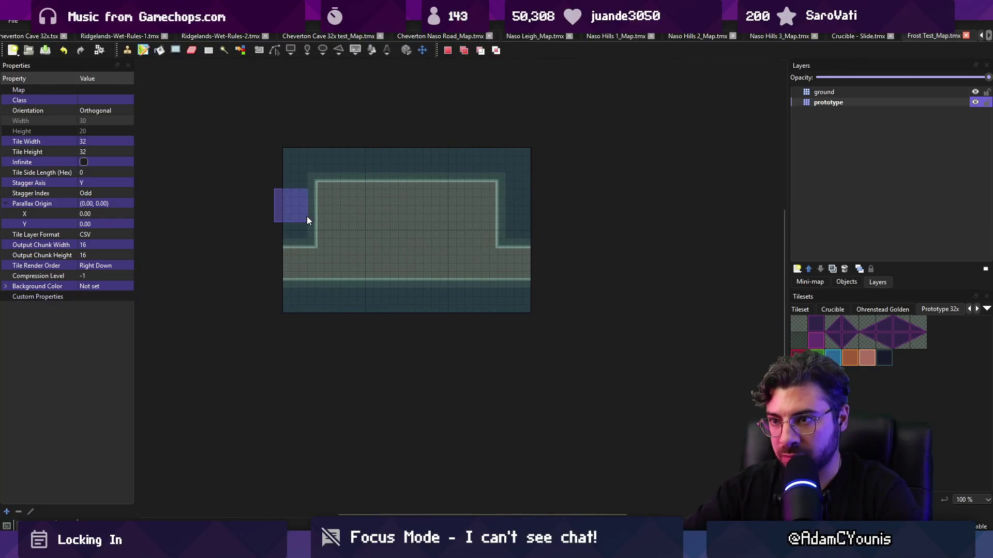
- Paint prototype tiles on the left edge to close the room, save Frost Test_Map.tmx, and return to Unity
{"action": "left_click", "coordinate": [302, 274]}
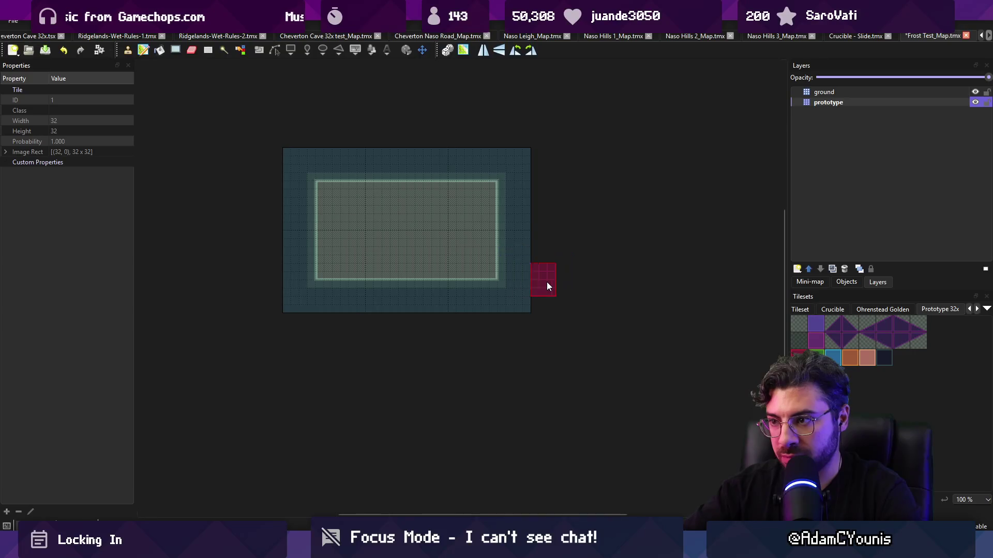
{"action": "key", "text": "ctrl+s"}
{"action": "left_click", "coordinate": [837, 103]}
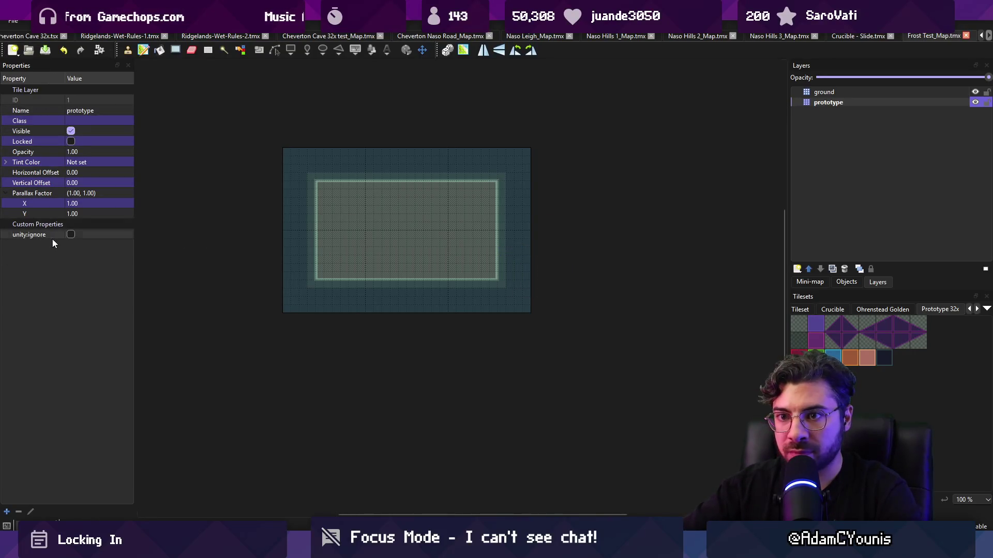
{"action": "key", "text": "alt+Tab"}
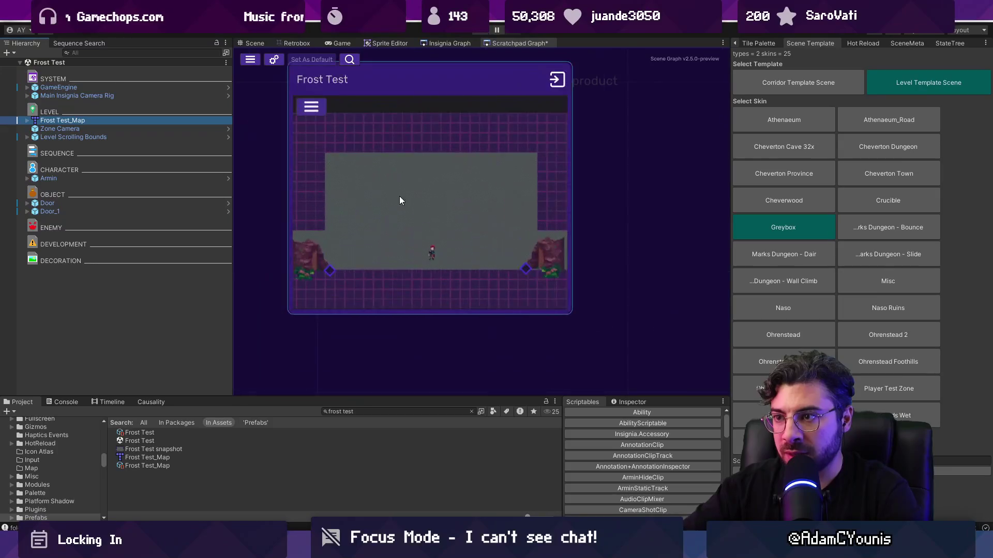
- Delete Door and Door_1 from the Frost Test scene and save the scene
{"action": "left_click", "coordinate": [248, 43]}
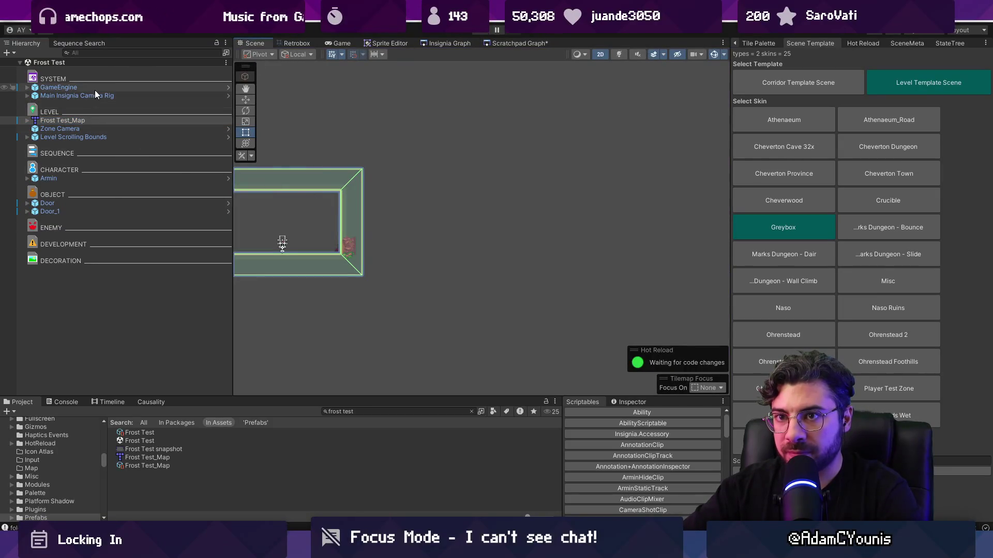
{"action": "left_click", "coordinate": [98, 204]}
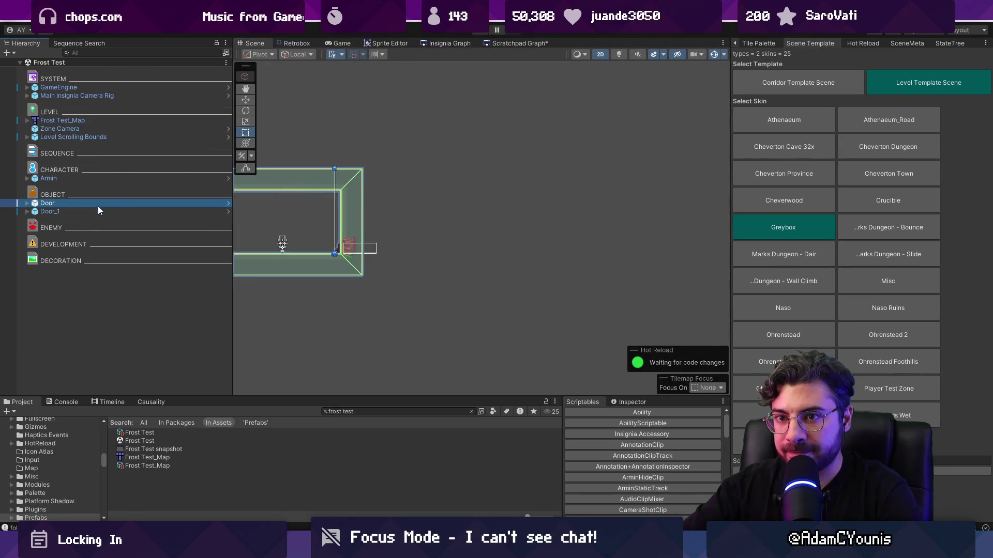
{"action": "left_click", "coordinate": [124, 212], "text": "shift"}
{"action": "key", "text": "Delete"}
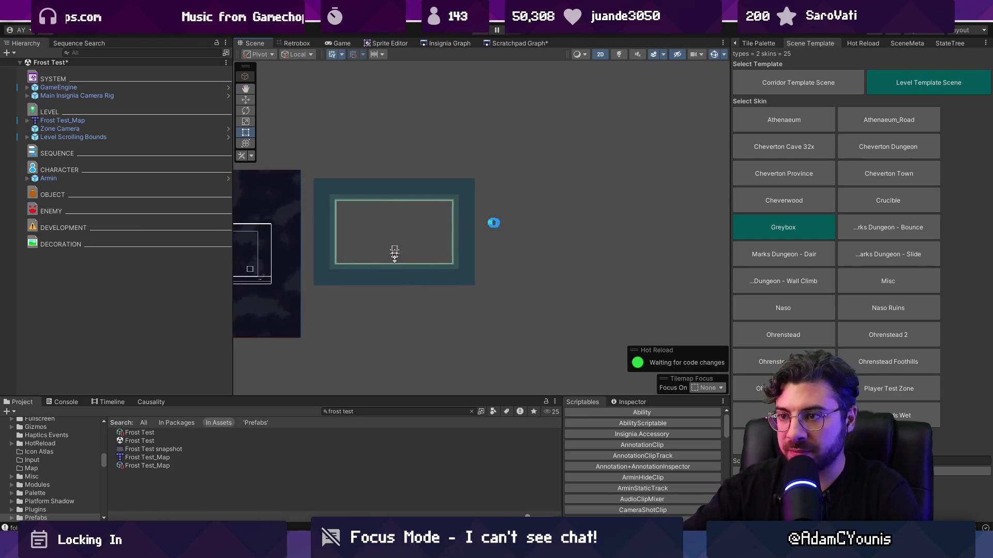
{"action": "key", "text": "ctrl+s"}
- Search the Project for 'enemy t:prefab' and place a Small Airborne Enemy inside the room
{"action": "left_click", "coordinate": [393, 412]}
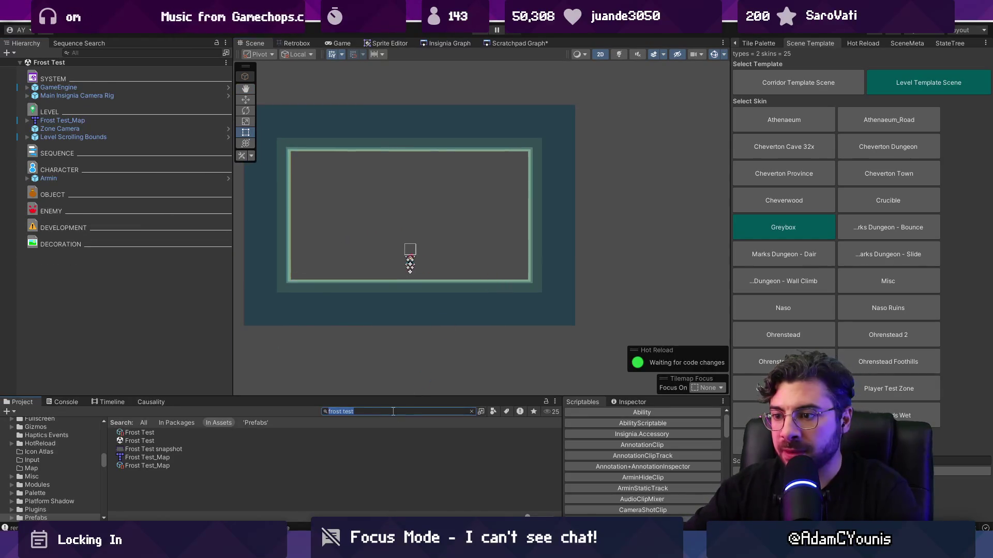
{"action": "type", "text": "dummy enemy"}
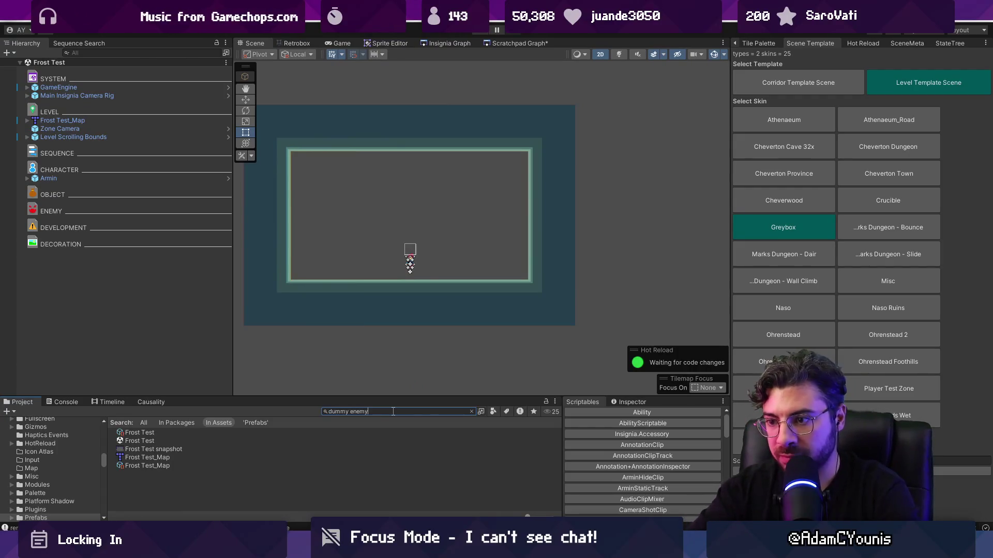
{"action": "key", "text": "ctrl+Left"}
{"action": "key", "text": "ctrl+BackSpace"}
{"action": "key", "text": "End"}
{"action": "type", "text": "t:prefabn"}
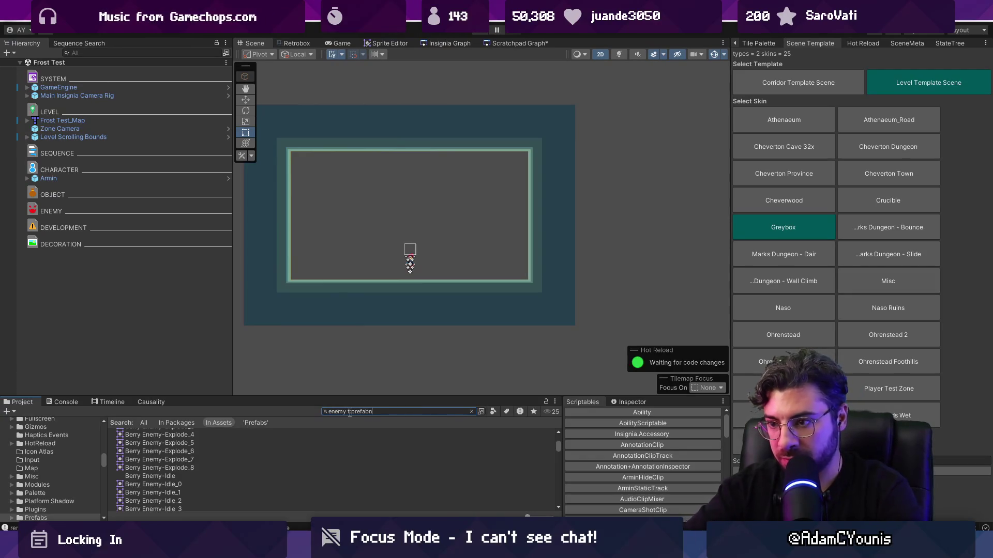
{"action": "key", "text": "BackSpace"}
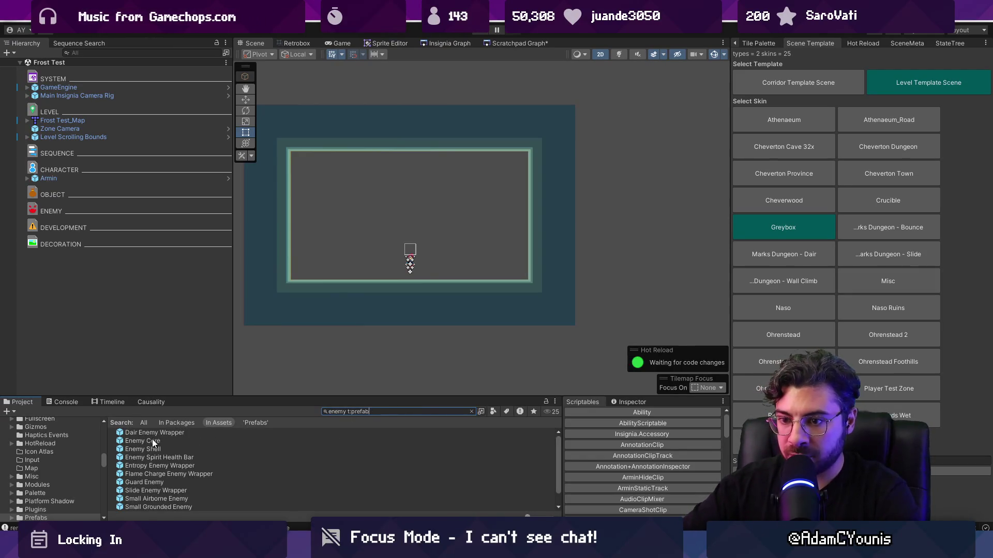
{"action": "scroll", "coordinate": [177, 466], "scroll_direction": "down", "scroll_amount": 1}
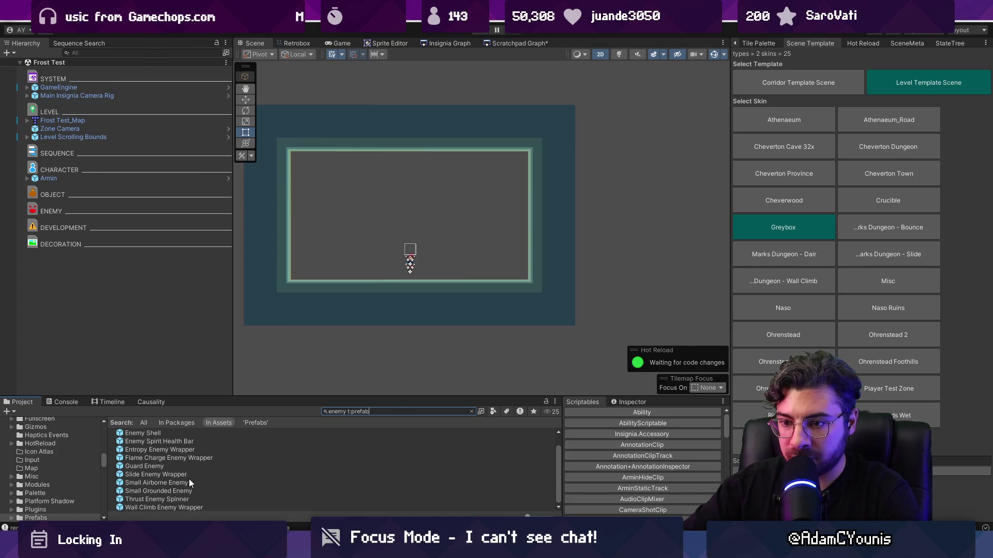
{"action": "mouse_move", "coordinate": [181, 481]}
{"action": "left_mouse_down"}
{"action": "mouse_move", "coordinate": [318, 408]}
{"action": "mouse_move", "coordinate": [439, 259]}
{"action": "left_mouse_up"}
- Frame the Small Airborne Enemy in view and check its Behaviours group in the Hierarchy
{"action": "key", "text": "f"}
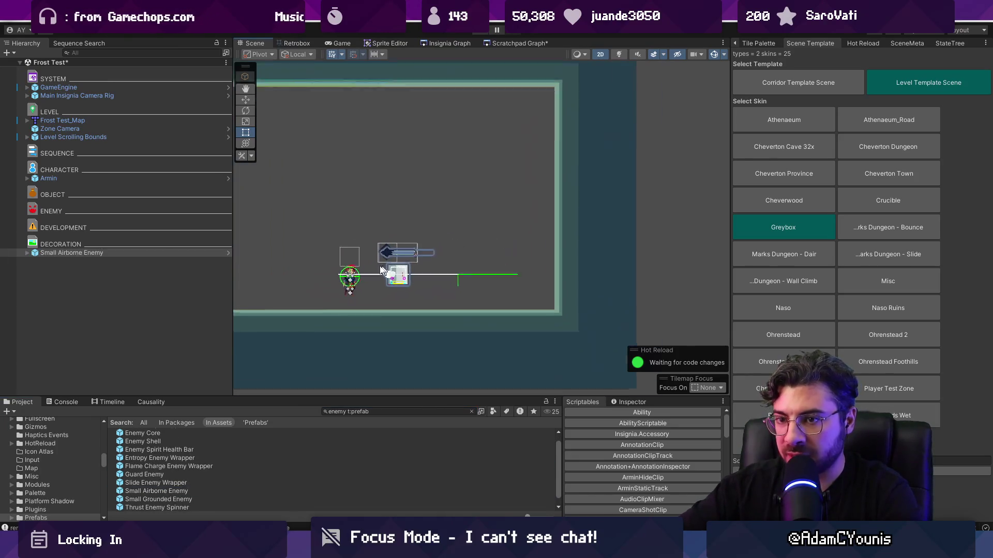
{"action": "left_click", "coordinate": [33, 253]}
{"action": "left_click", "coordinate": [35, 311]}
{"action": "left_click", "coordinate": [34, 311]}
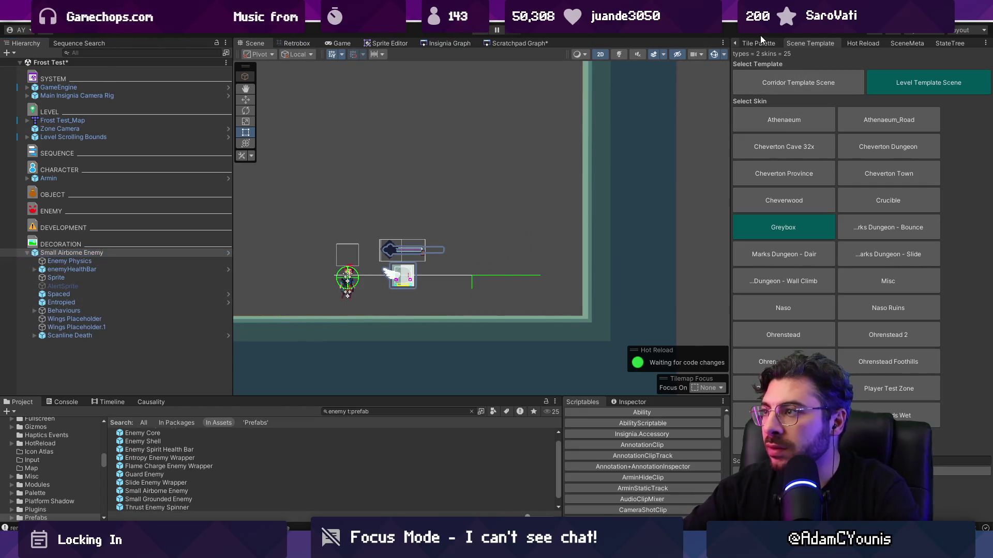
- Review the enemy's Inspector components, including 50 health and its movement and behaviour scripts
{"action": "left_click", "coordinate": [739, 43]}
{"action": "scroll", "coordinate": [807, 233], "scroll_direction": "down", "scroll_amount": 10}
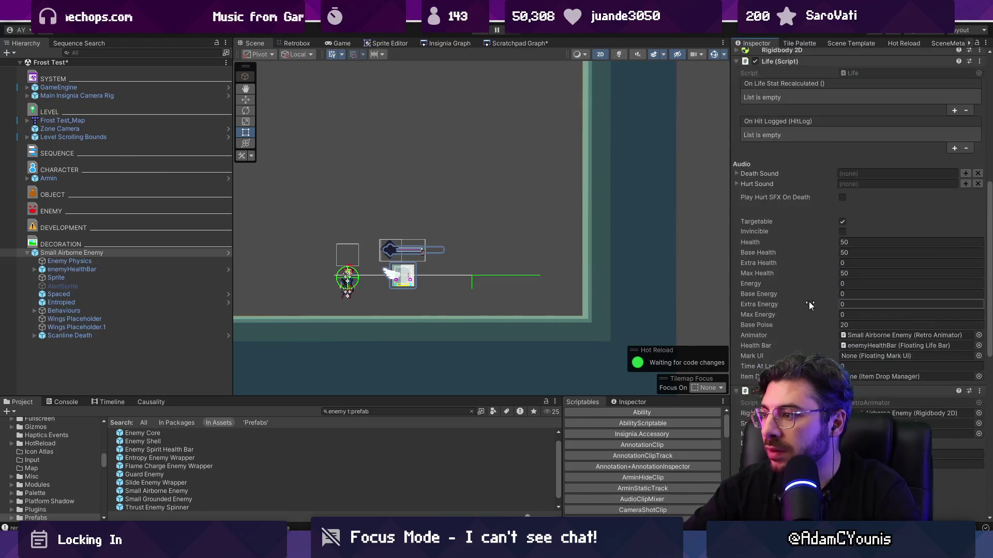
{"action": "scroll", "coordinate": [820, 315], "scroll_direction": "down", "scroll_amount": 5}
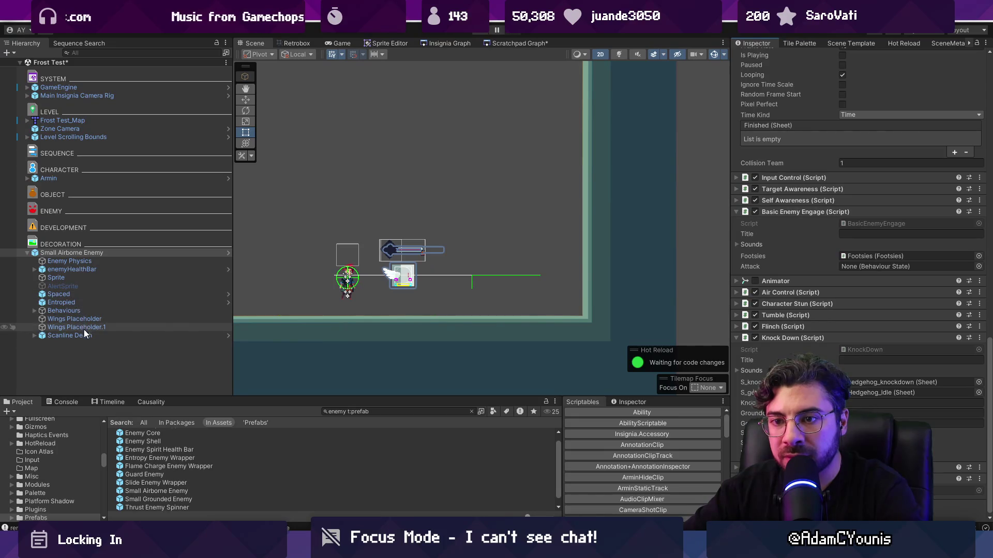
{"action": "scroll", "coordinate": [853, 310], "scroll_direction": "down", "scroll_amount": 10}
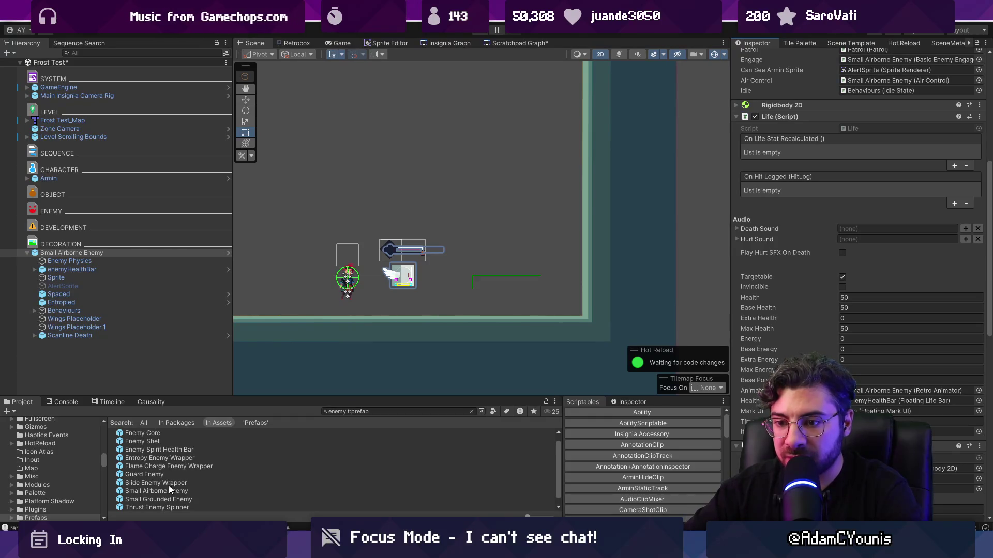
{"action": "scroll", "coordinate": [192, 495], "scroll_direction": "down", "scroll_amount": 1}
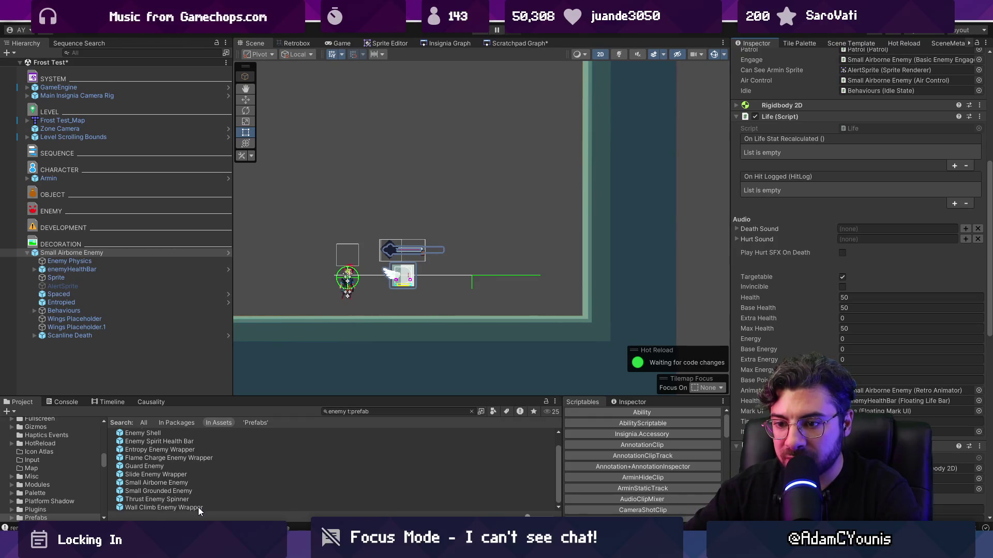
- Place a Flame Charge Enemy Wrapper in the level and delete the old Small Airborne Enemy
{"action": "mouse_move", "coordinate": [184, 458]}
{"action": "left_mouse_down"}
{"action": "mouse_move", "coordinate": [240, 430]}
{"action": "mouse_move", "coordinate": [302, 277]}
{"action": "left_mouse_up"}
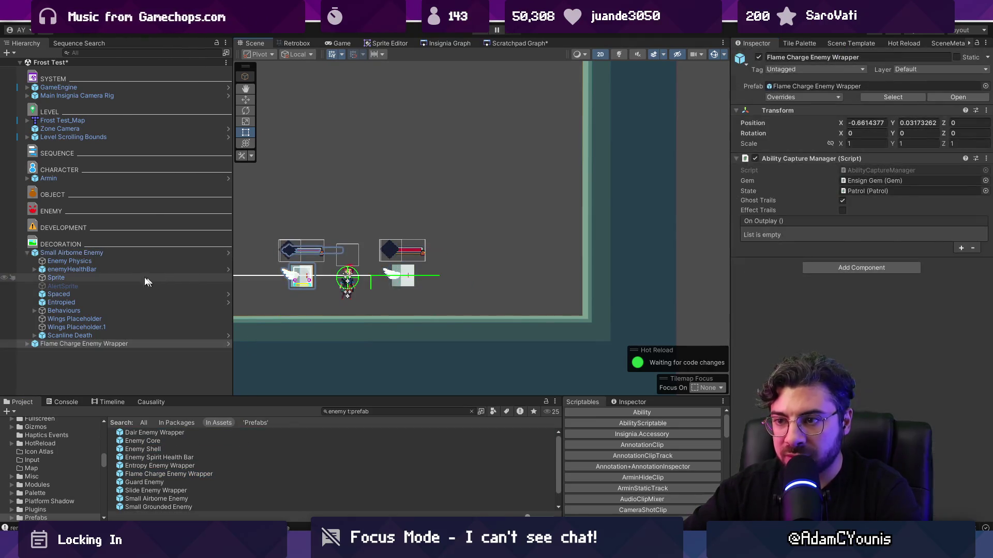
{"action": "left_click", "coordinate": [74, 252]}
{"action": "key", "text": "Delete"}
- Set the wrapper's Ensign Gem Ability Scriptable to Frost Ability
{"action": "left_click", "coordinate": [27, 253]}
{"action": "left_click", "coordinate": [68, 268]}
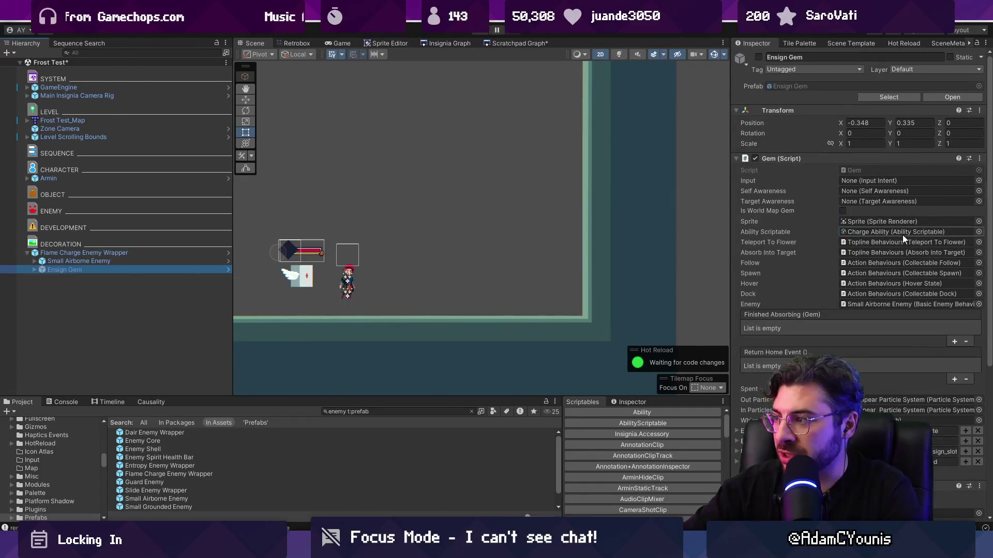
{"action": "left_click", "coordinate": [978, 232]}
{"action": "type", "text": "frost"}
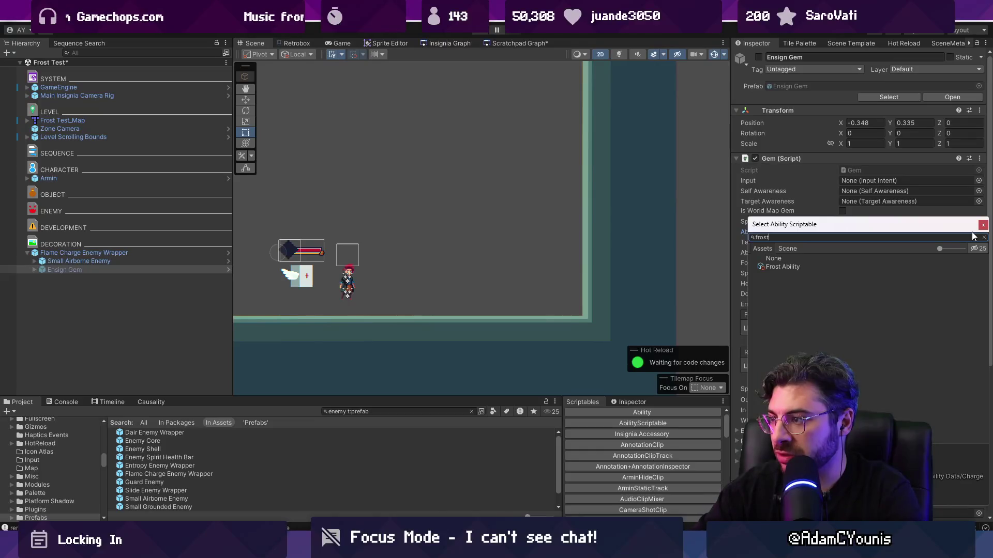
{"action": "key", "text": "Down"}
{"action": "key", "text": "Return"}
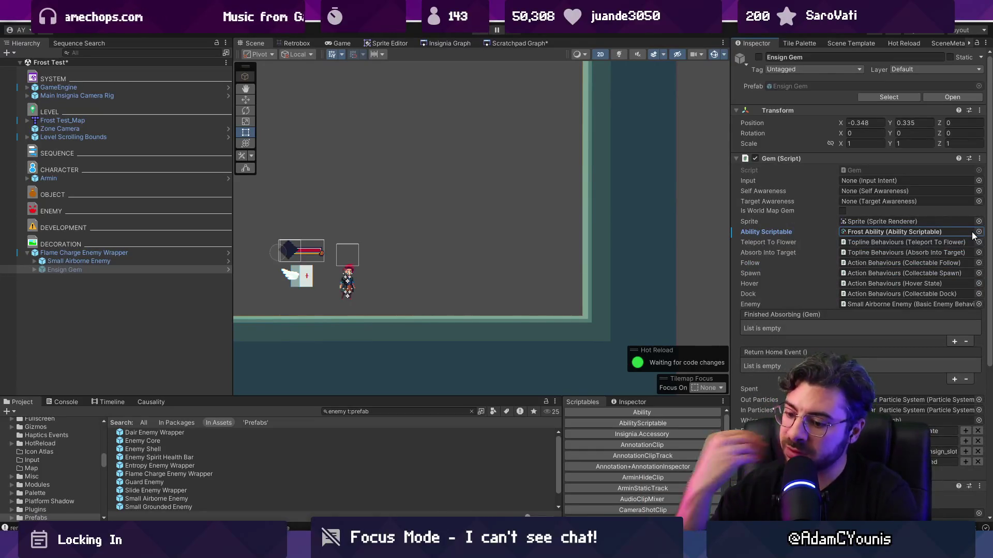
- Playtest the level, attacking the enemy with the frost ability, then return to the scene
{"action": "key", "text": "ctrl+p"}
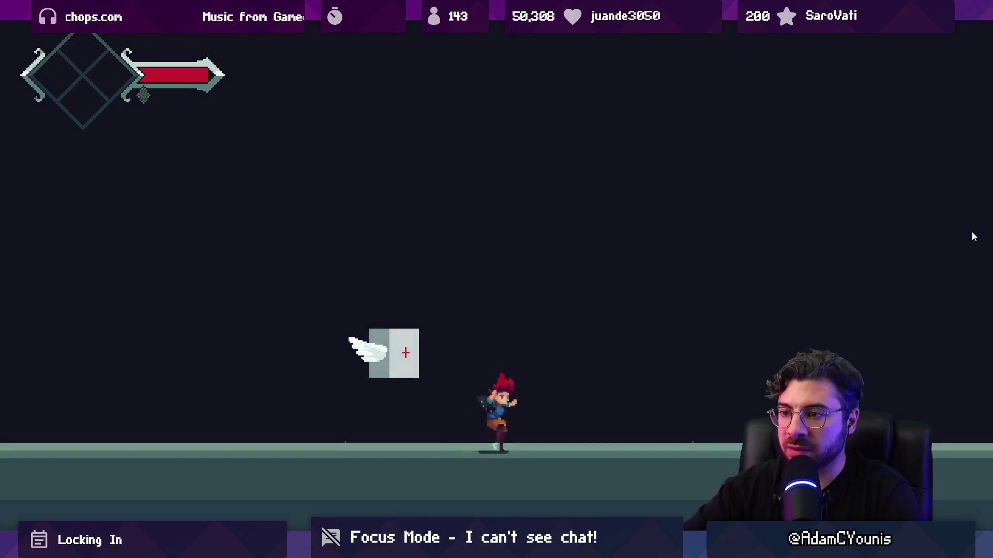
{"action": "key", "text": "x"}
{"action": "key", "text": "shift+space"}
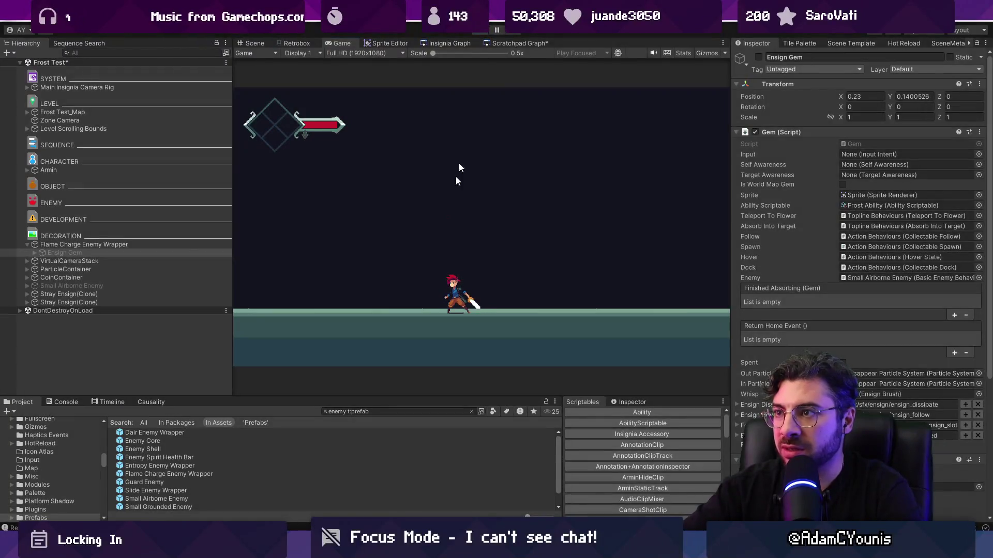
{"action": "key", "text": "ctrl+1"}
{"action": "left_click", "coordinate": [376, 412]}
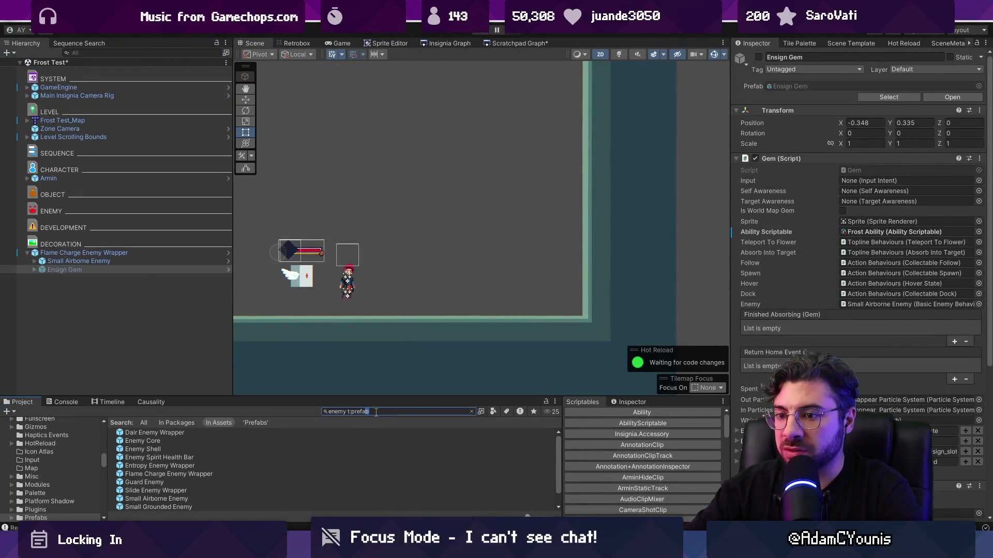
- Open GameEngine's Combat Unlocked progress state, filter its flags by 'unlock', then run and stop a playtest
{"action": "left_click", "coordinate": [109, 86]}
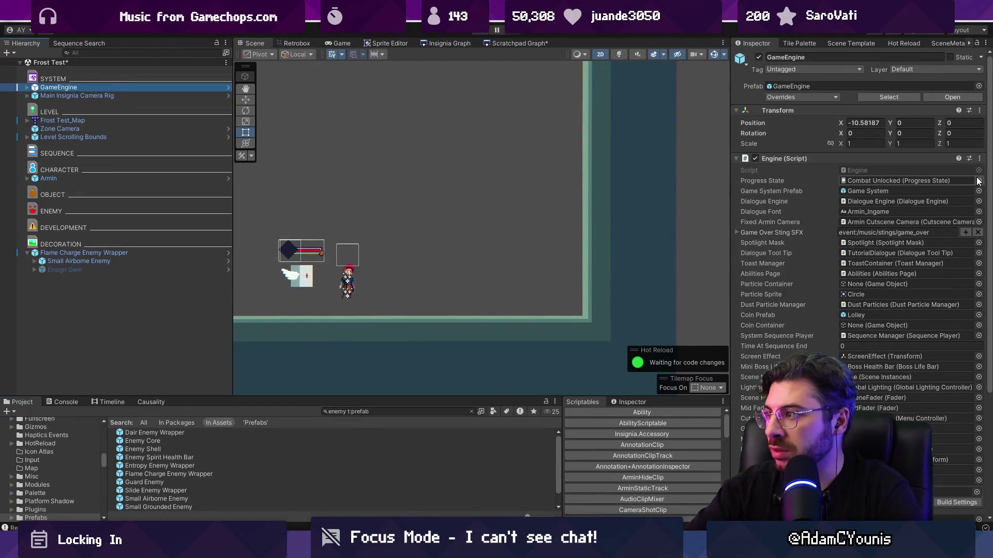
{"action": "double_click", "coordinate": [876, 180]}
{"action": "left_click", "coordinate": [871, 113]}
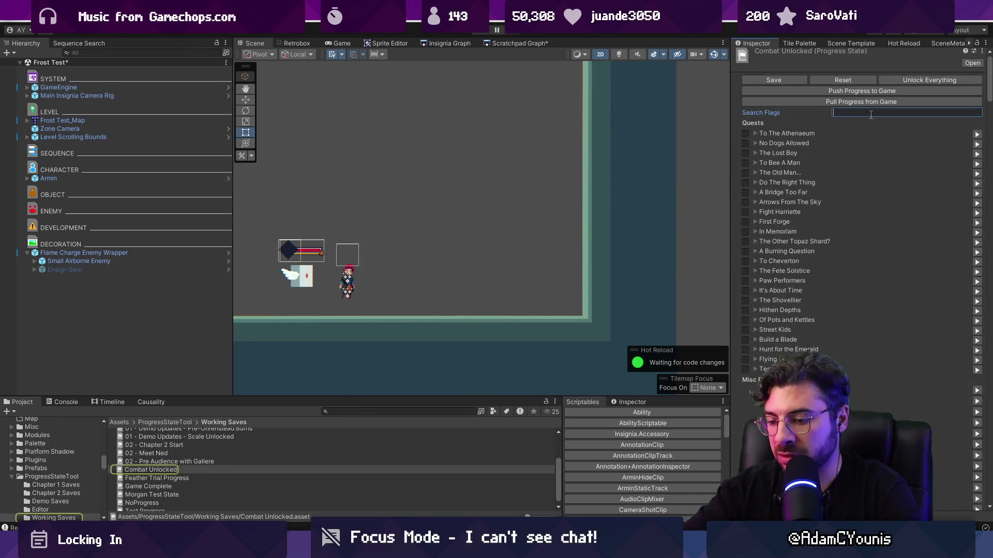
{"action": "type", "text": "unlock"}
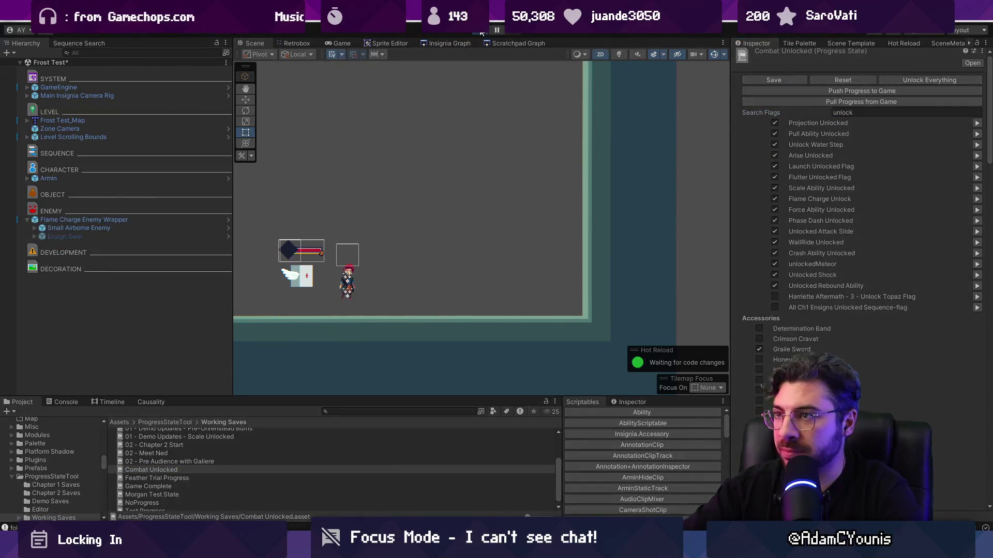
{"action": "left_click", "coordinate": [481, 30]}
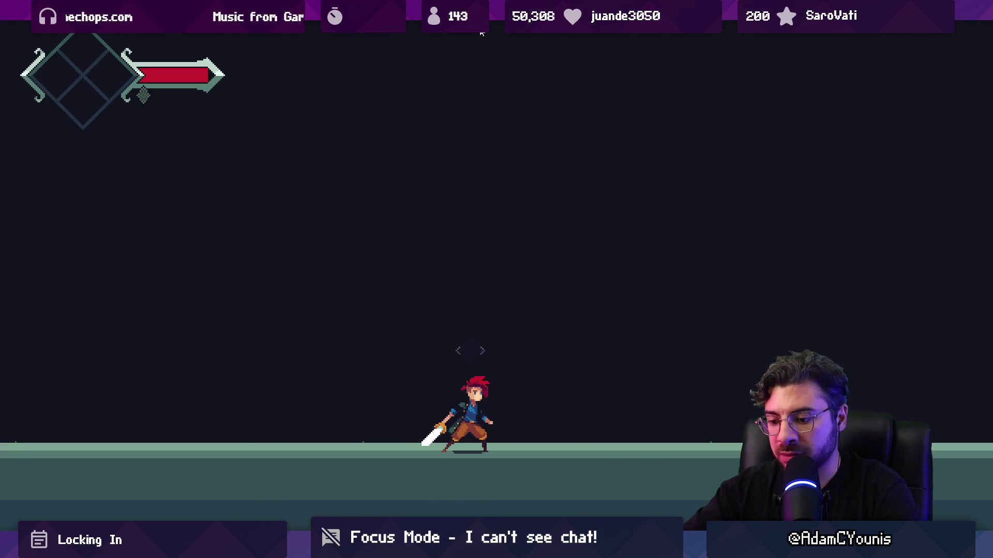
{"action": "left_click", "coordinate": [481, 31]}
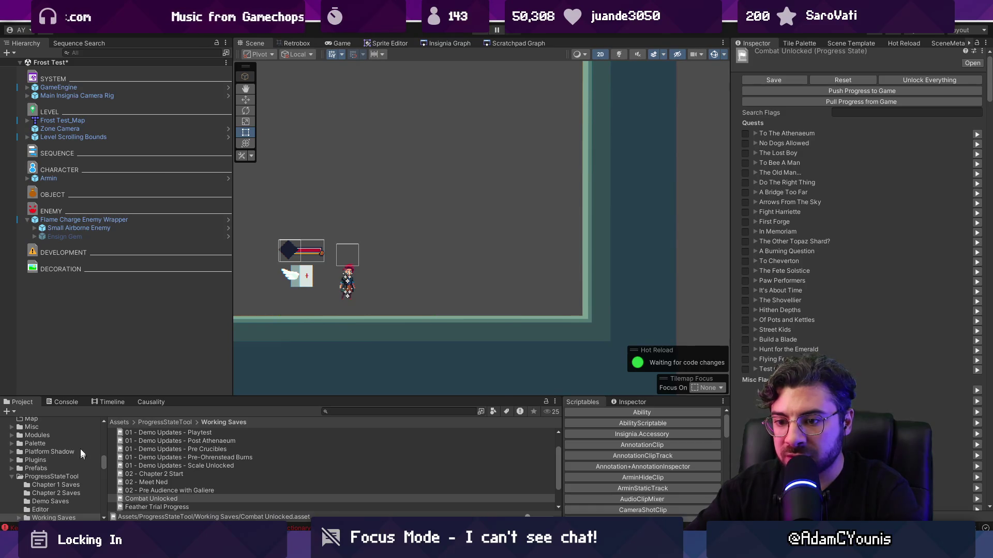
- Check the Console's missing Frost Ability error, then open the Armin prefab and inspect its Ensign Ability Behaviours
{"action": "left_click", "coordinate": [65, 402]}
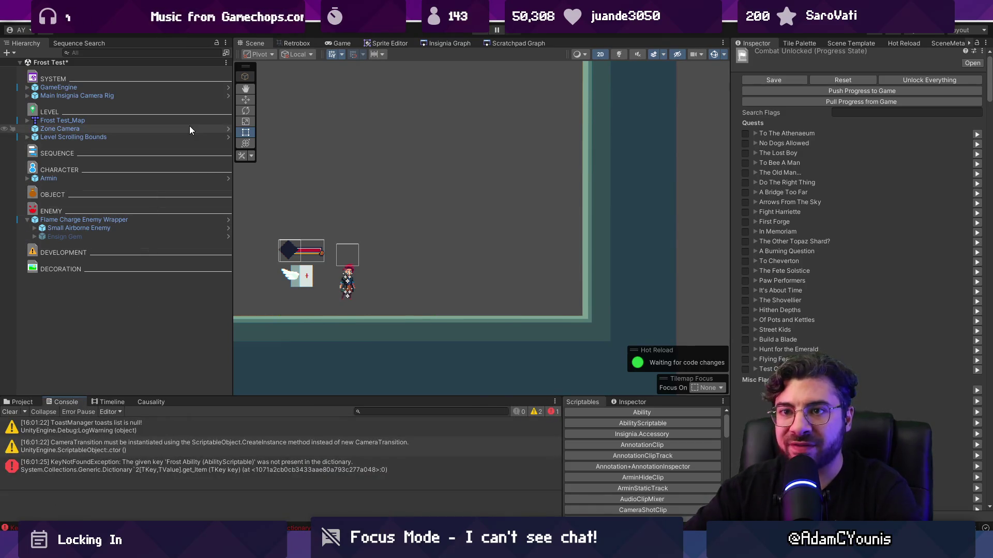
{"action": "left_click", "coordinate": [228, 178]}
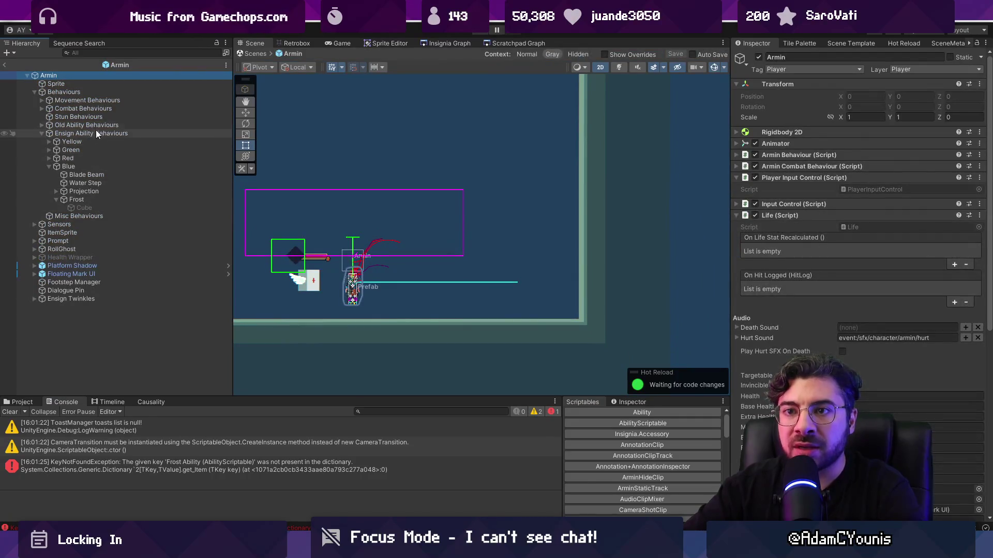
{"action": "left_click", "coordinate": [96, 133]}
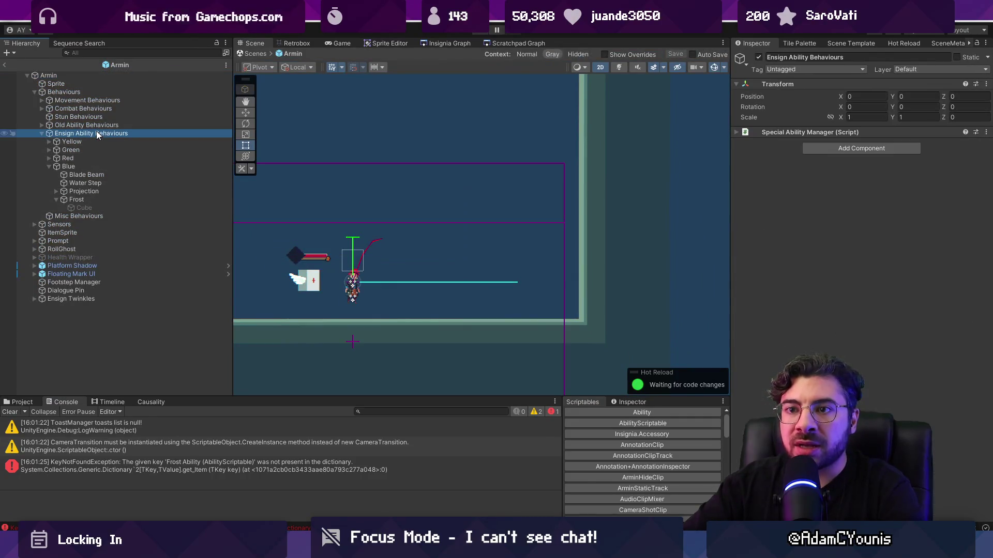
{"action": "left_click", "coordinate": [41, 134]}
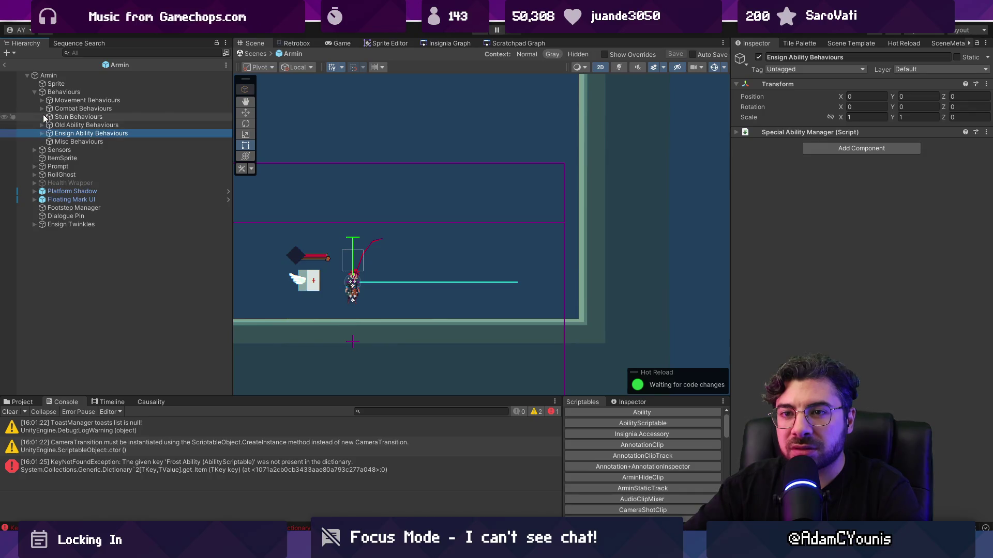